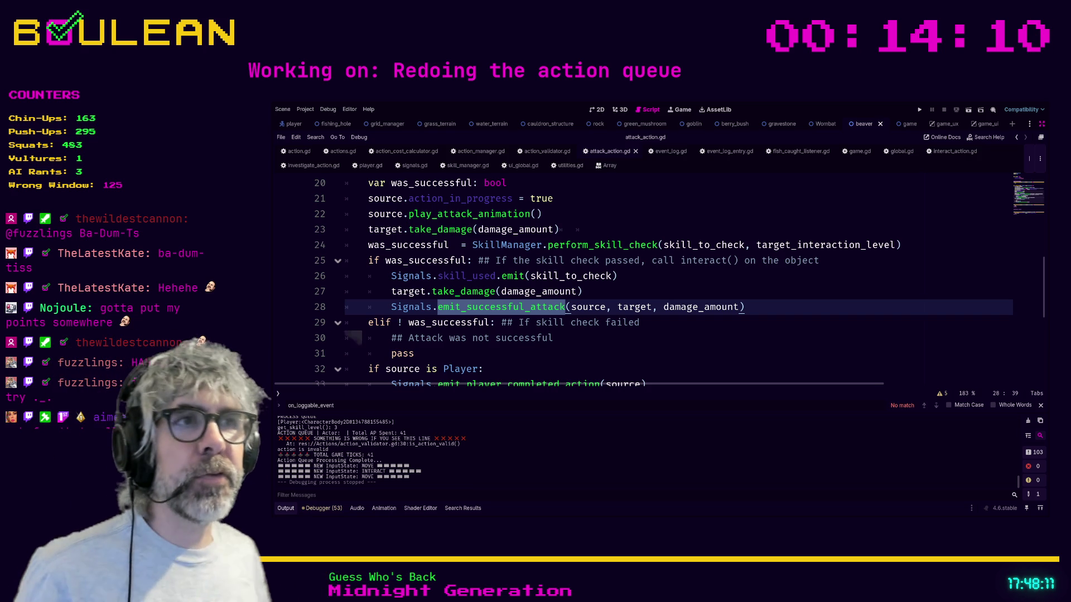
- Review the attack-failed branch around lines 28–32 of attack_action.gd
{"action": "left_click", "coordinate": [777, 314]}
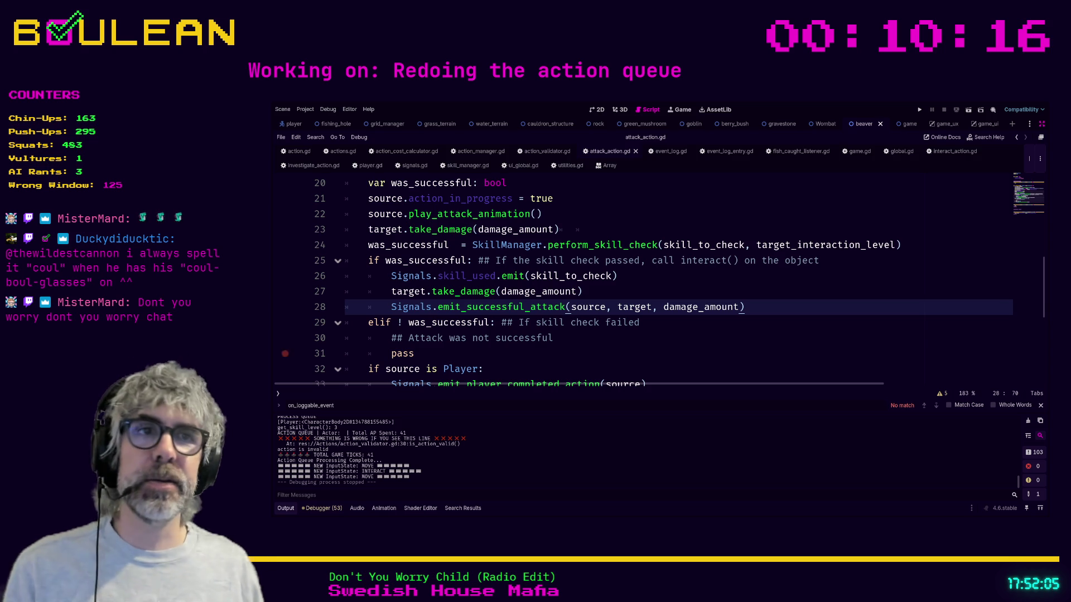
{"action": "left_click", "coordinate": [646, 343]}
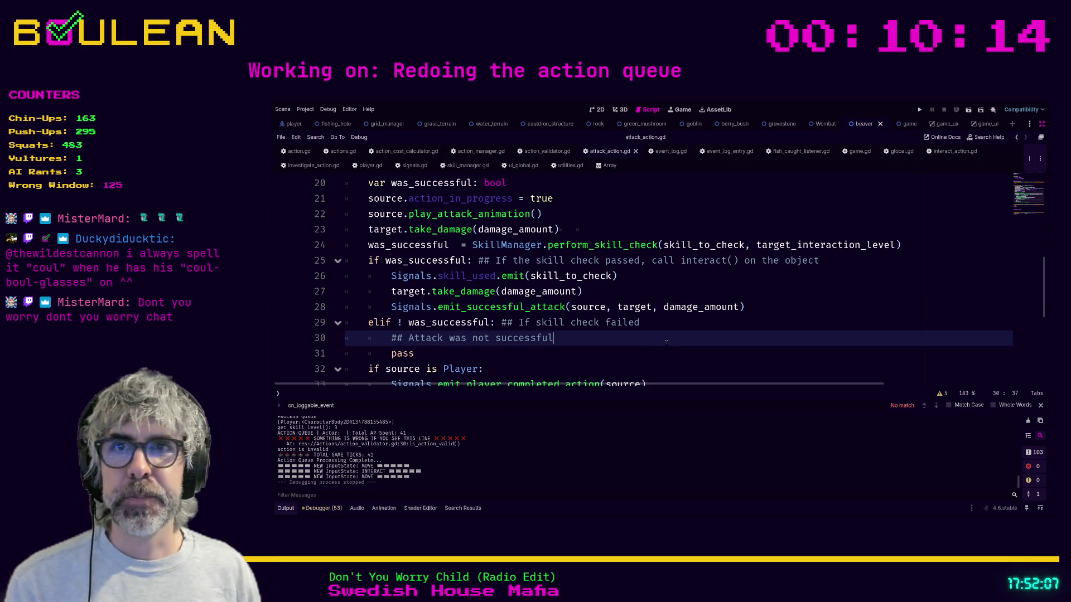
{"action": "scroll", "coordinate": [655, 345], "scroll_direction": "down", "scroll_amount": 1}
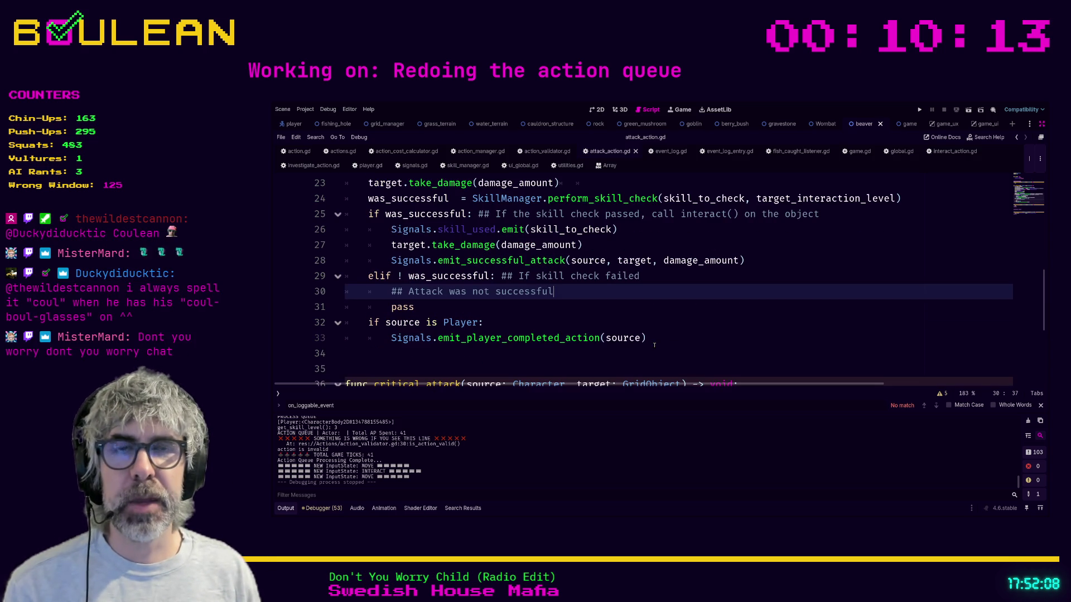
{"action": "left_click", "coordinate": [543, 323]}
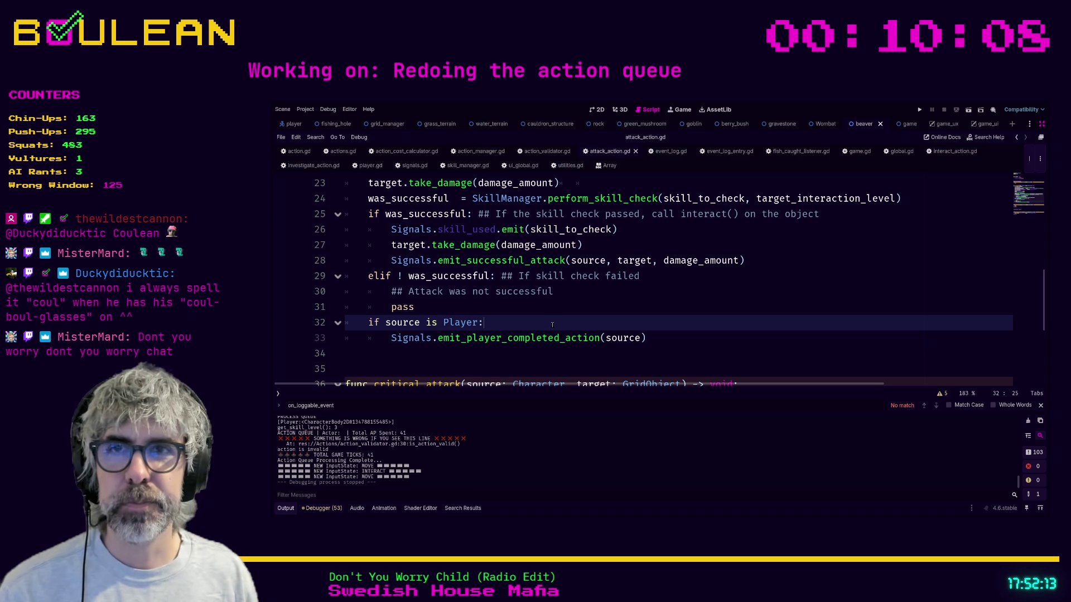
{"action": "left_click", "coordinate": [508, 310]}
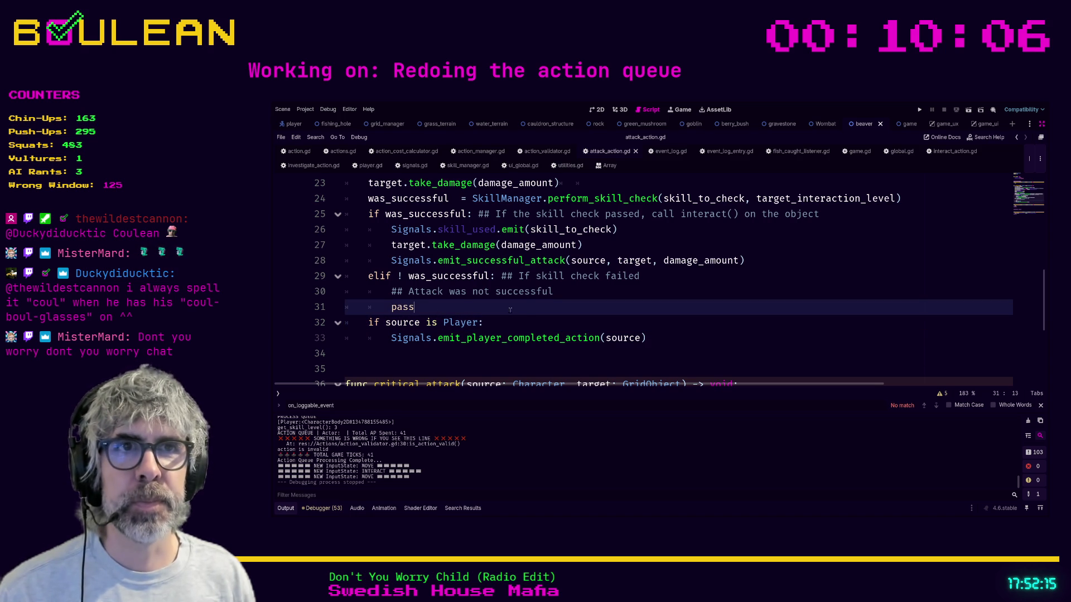
{"action": "scroll", "coordinate": [514, 309], "scroll_direction": "up", "scroll_amount": 2}
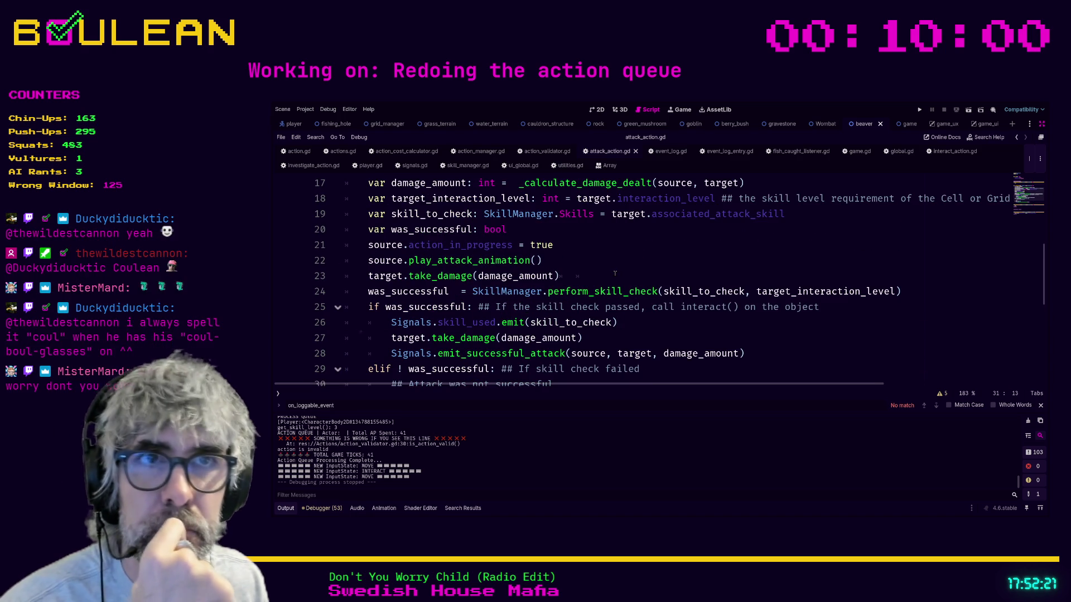
{"action": "scroll", "coordinate": [589, 268], "scroll_direction": "down", "scroll_amount": 1}
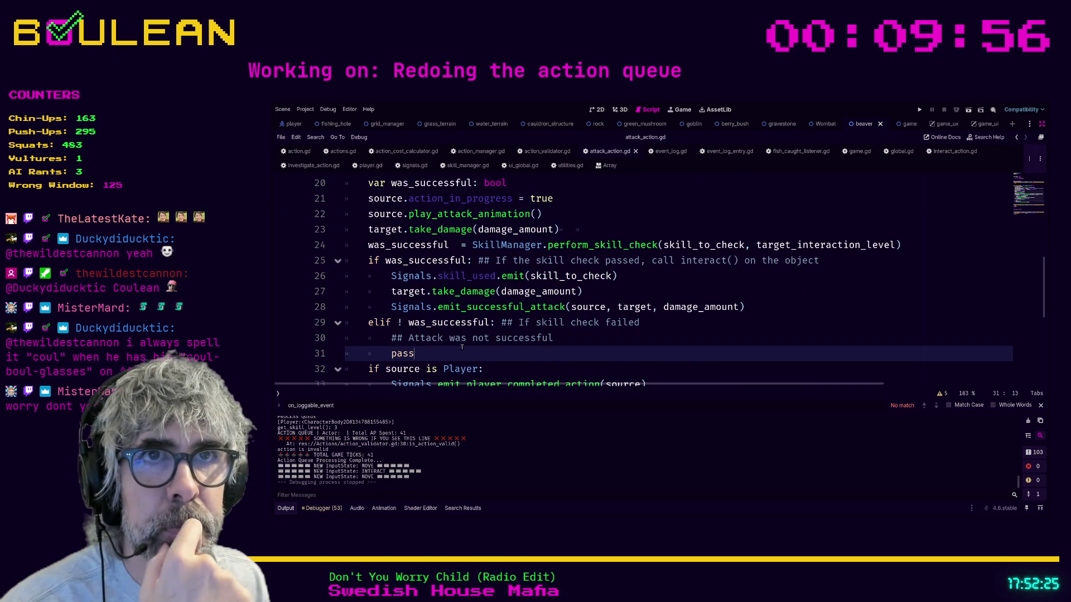
{"action": "scroll", "coordinate": [469, 353], "scroll_direction": "up", "scroll_amount": 1}
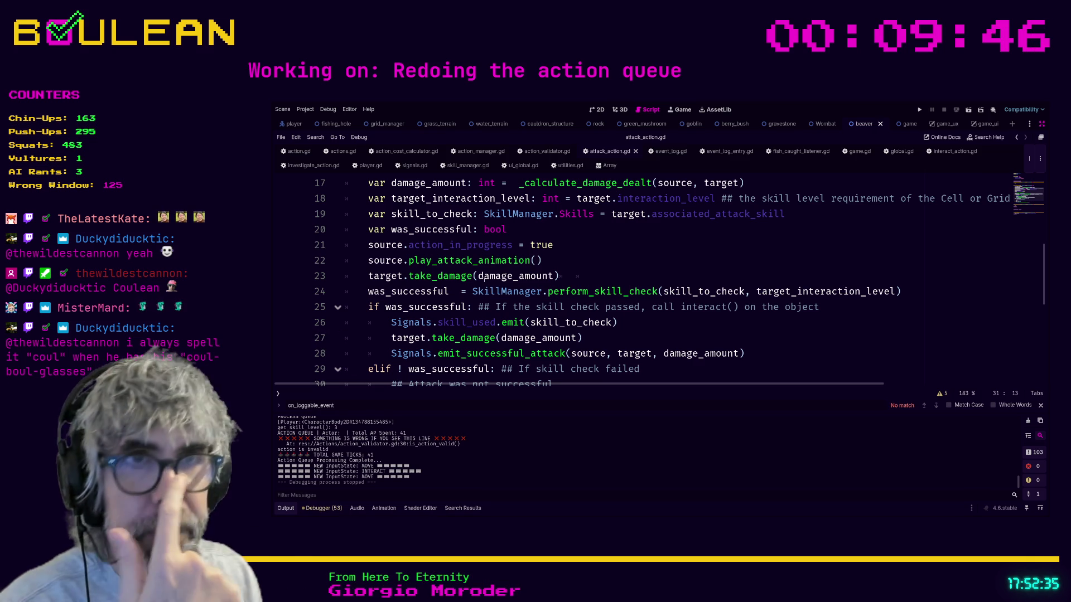
- Check line 21 of attack_action.gd, then bring up the interact_action.gd script
{"action": "left_click", "coordinate": [615, 245]}
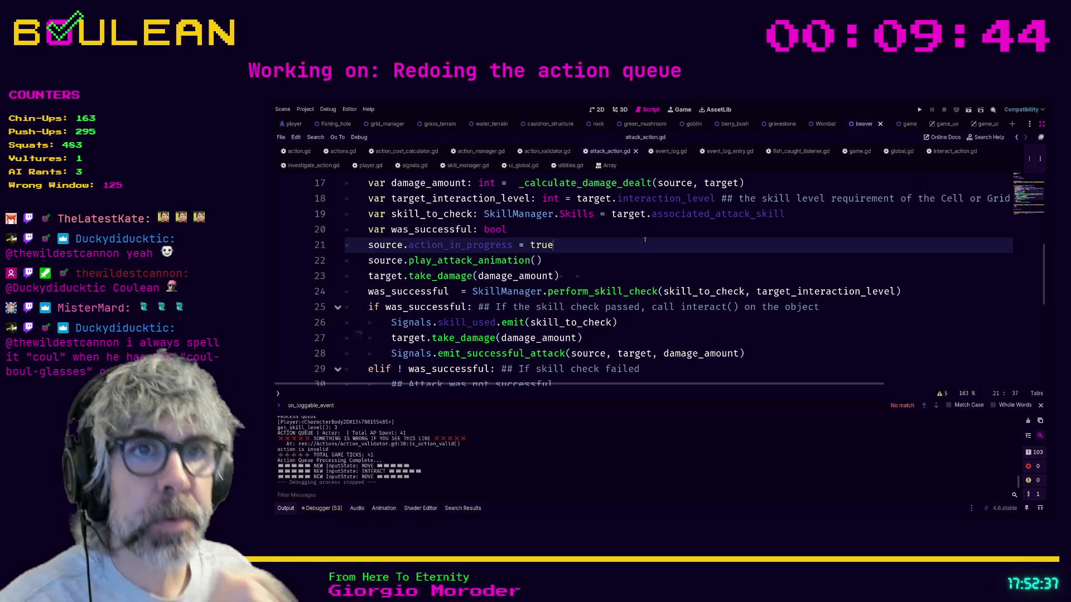
{"action": "scroll", "coordinate": [558, 279], "scroll_direction": "down", "scroll_amount": 3}
{"action": "scroll", "coordinate": [540, 304], "scroll_direction": "up", "scroll_amount": 2}
{"action": "scroll", "coordinate": [540, 304], "scroll_direction": "down", "scroll_amount": 1}
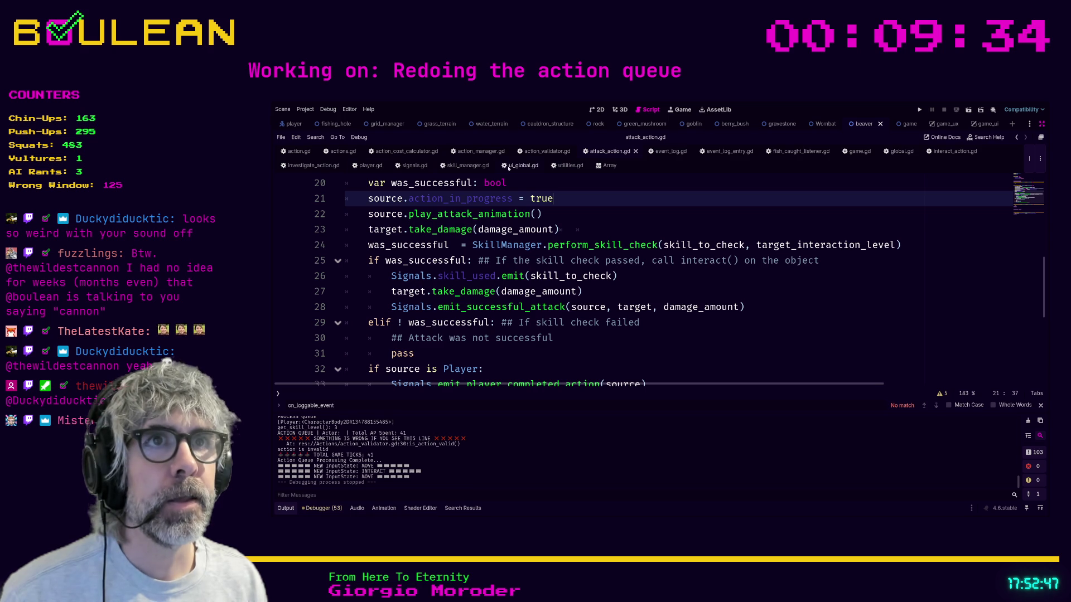
{"action": "mouse_move", "coordinate": [951, 151]}
{"action": "left_mouse_down"}
{"action": "mouse_move", "coordinate": [591, 159]}
{"action": "mouse_move", "coordinate": [630, 159]}
{"action": "left_mouse_up"}
- Open signals.gd from interact_action.gd to view the signal definitions
{"action": "left_click", "coordinate": [613, 152]}
{"action": "left_click", "coordinate": [666, 151]}
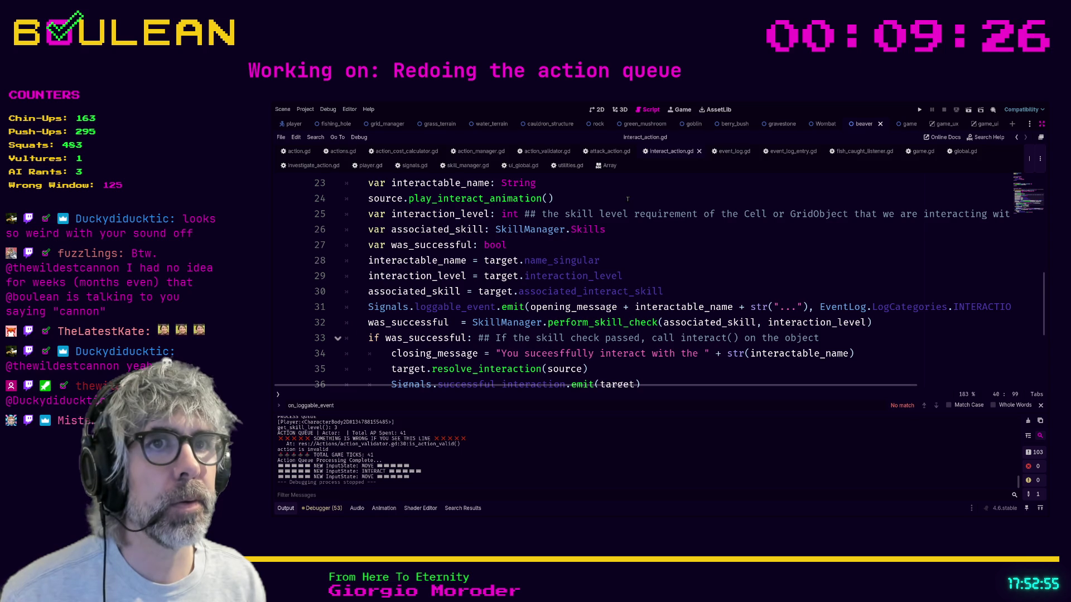
{"action": "scroll", "coordinate": [586, 223], "scroll_direction": "down", "scroll_amount": 1}
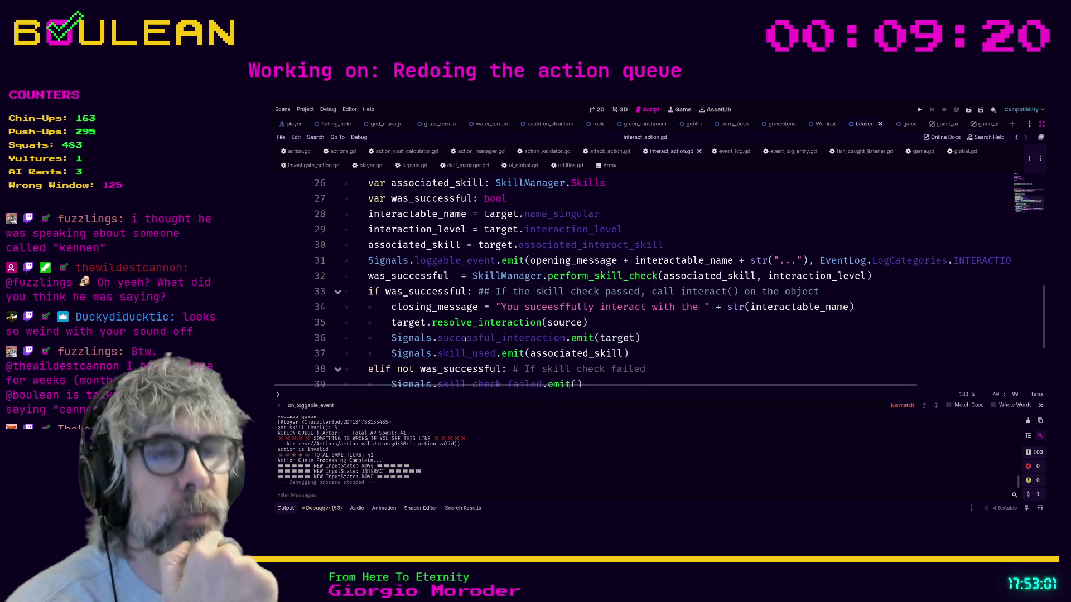
{"action": "left_click", "coordinate": [411, 340], "text": "ctrl"}
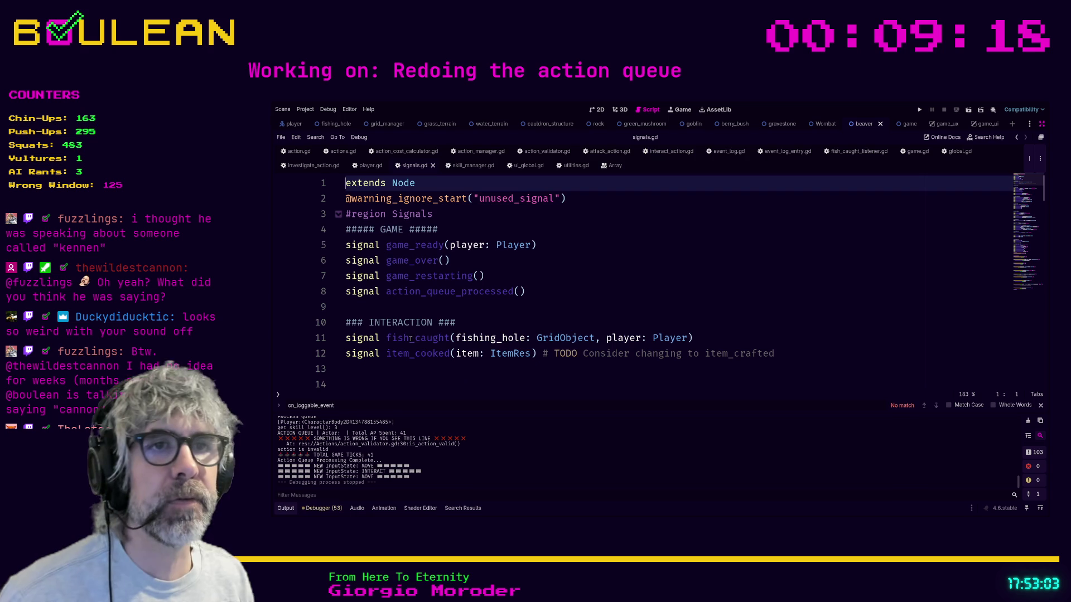
{"action": "scroll", "coordinate": [559, 225], "scroll_direction": "down", "scroll_amount": 9}
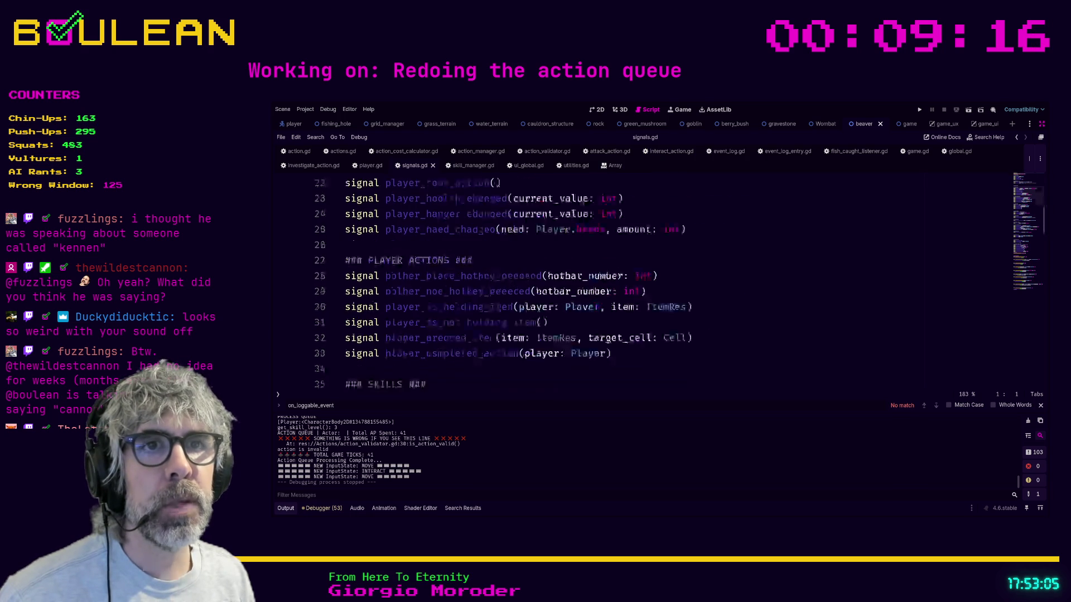
{"action": "scroll", "coordinate": [565, 231], "scroll_direction": "up", "scroll_amount": 5}
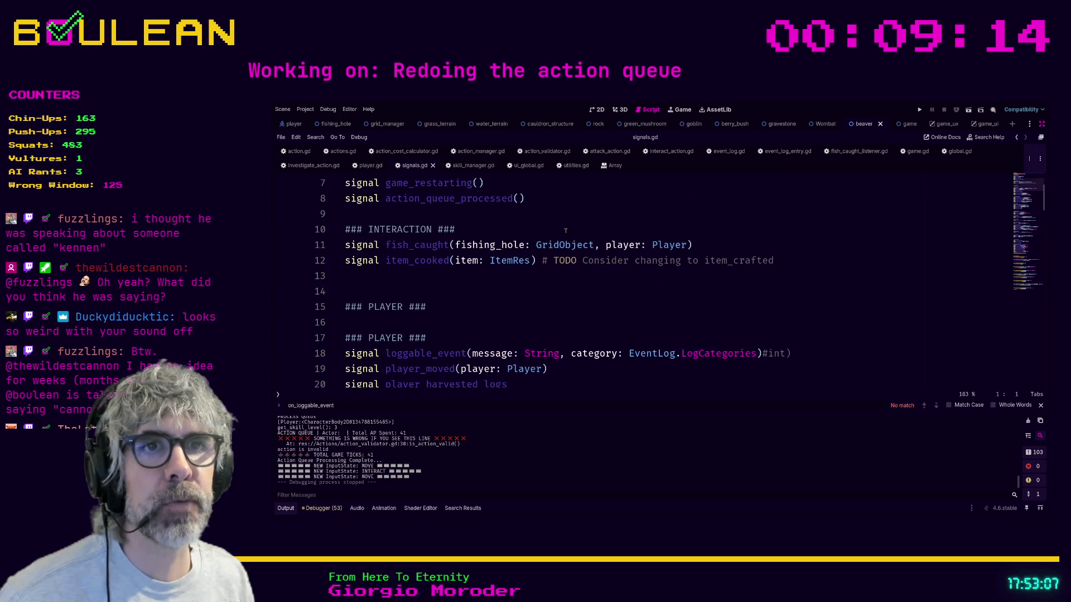
- Search signals.gd for "success" and locate the emit helpers near the end of the file
{"action": "left_click", "coordinate": [556, 308]}
{"action": "key", "text": "ctrl+f"}
{"action": "type", "text": "succe"}
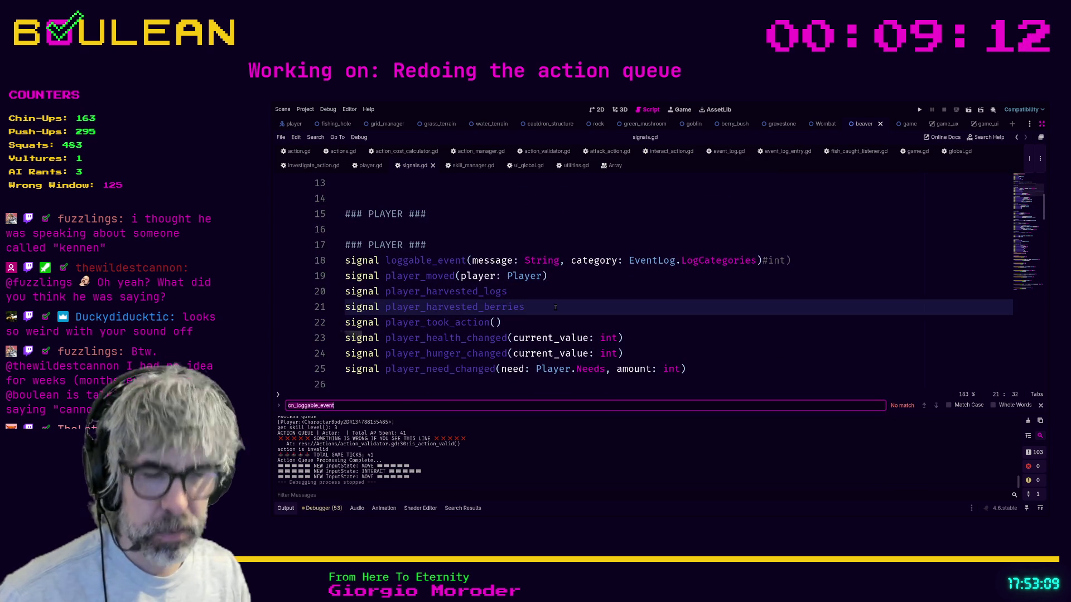
{"action": "type", "text": "ss"}
{"action": "left_click", "coordinate": [709, 269]}
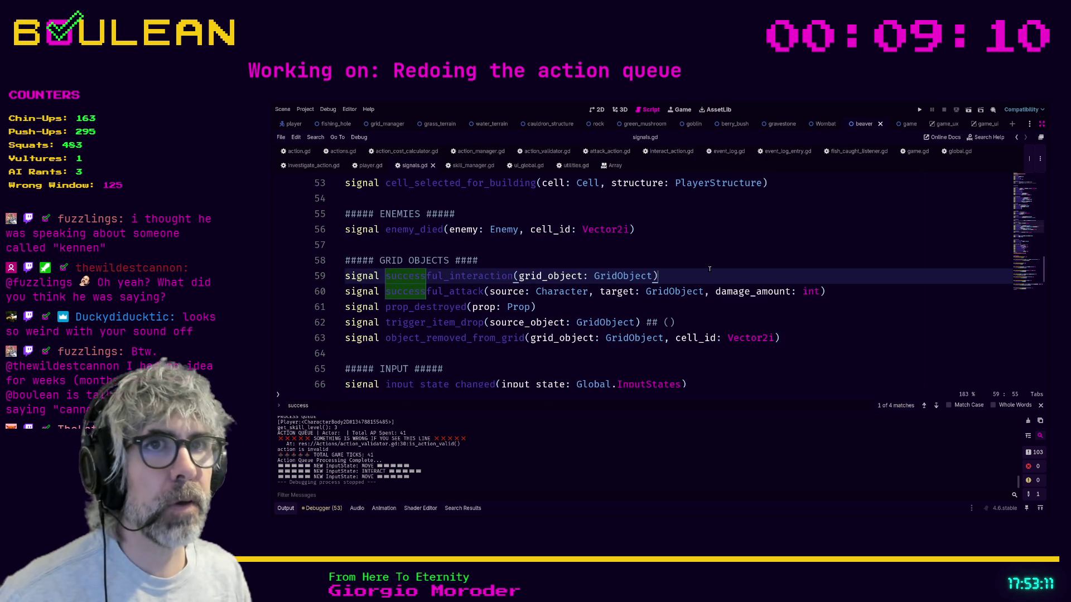
{"action": "key", "text": "shift+Home"}
{"action": "scroll", "coordinate": [691, 276], "scroll_direction": "down", "scroll_amount": 10}
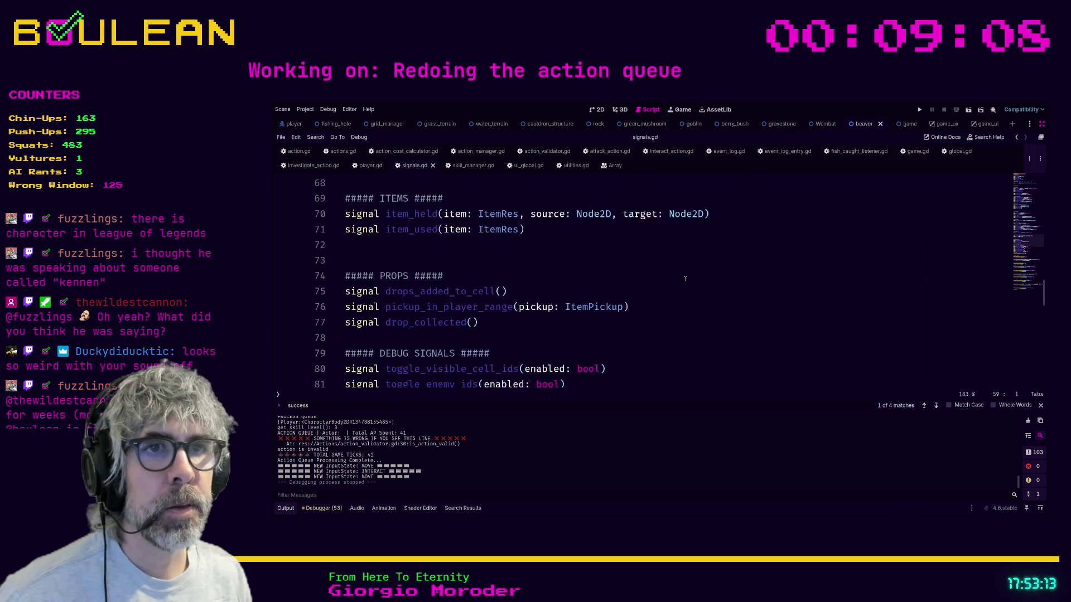
{"action": "scroll", "coordinate": [685, 279], "scroll_direction": "down", "scroll_amount": 10}
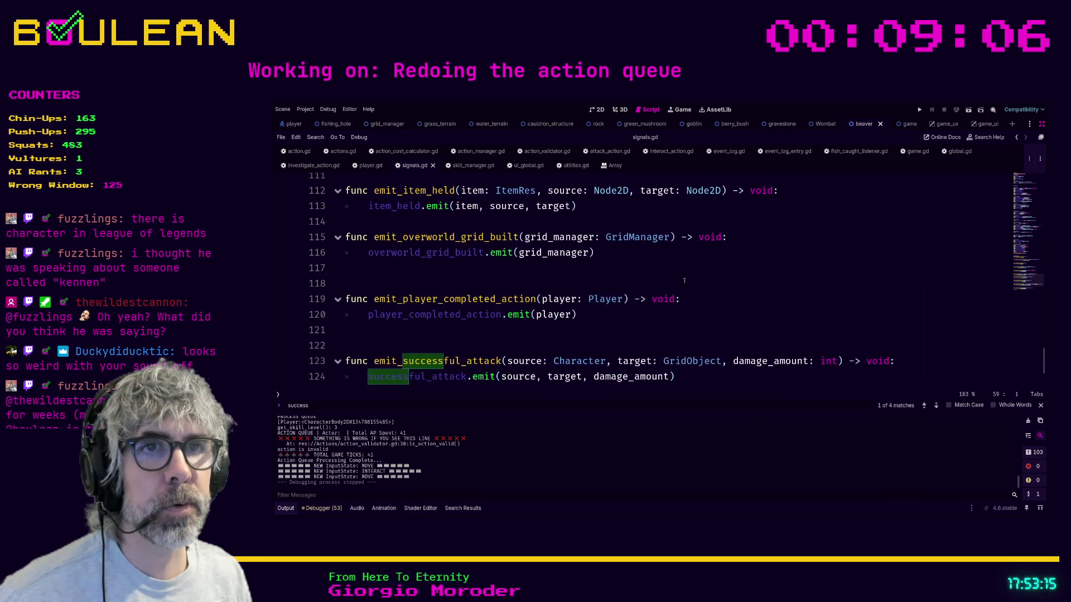
{"action": "scroll", "coordinate": [684, 281], "scroll_direction": "down", "scroll_amount": 2}
{"action": "left_click", "coordinate": [396, 327]}
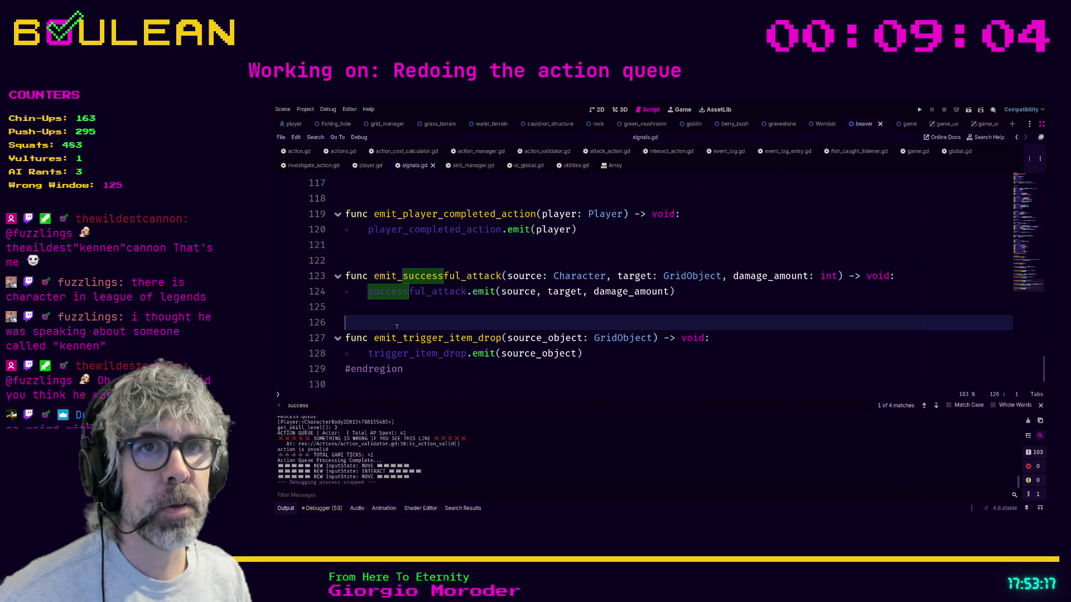
- Declare func emit_successful_interaction(grid_object: GridObject) -> void: below emit_successful_attack
{"action": "key", "text": "Return"}
{"action": "key", "text": "Return"}
{"action": "key", "text": "Return"}
{"action": "key", "text": "Up"}
{"action": "key", "text": "Up"}
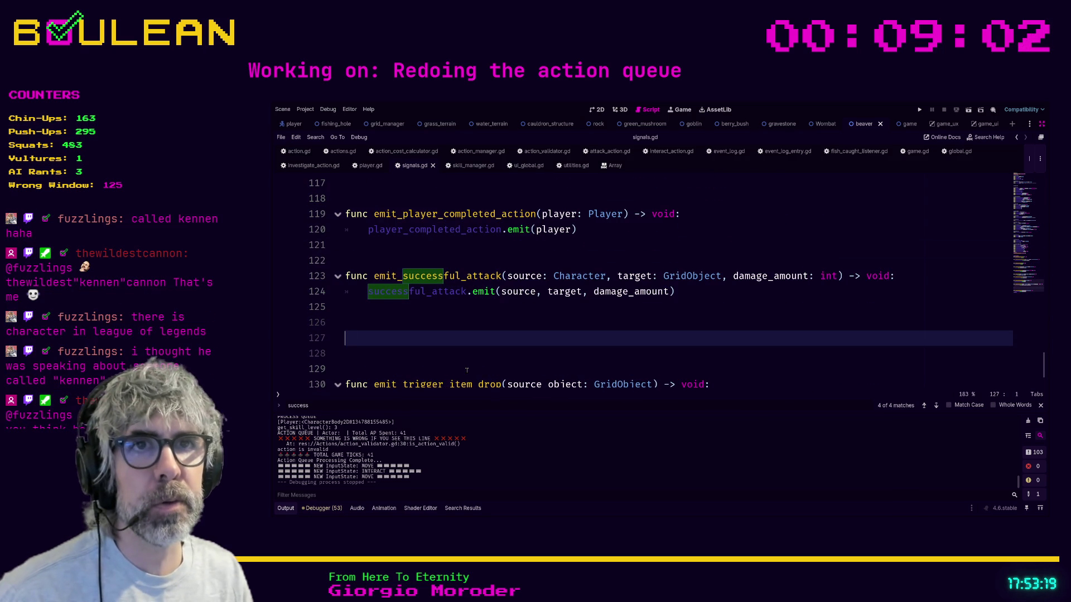
{"action": "type", "text": "func emit_succe"}
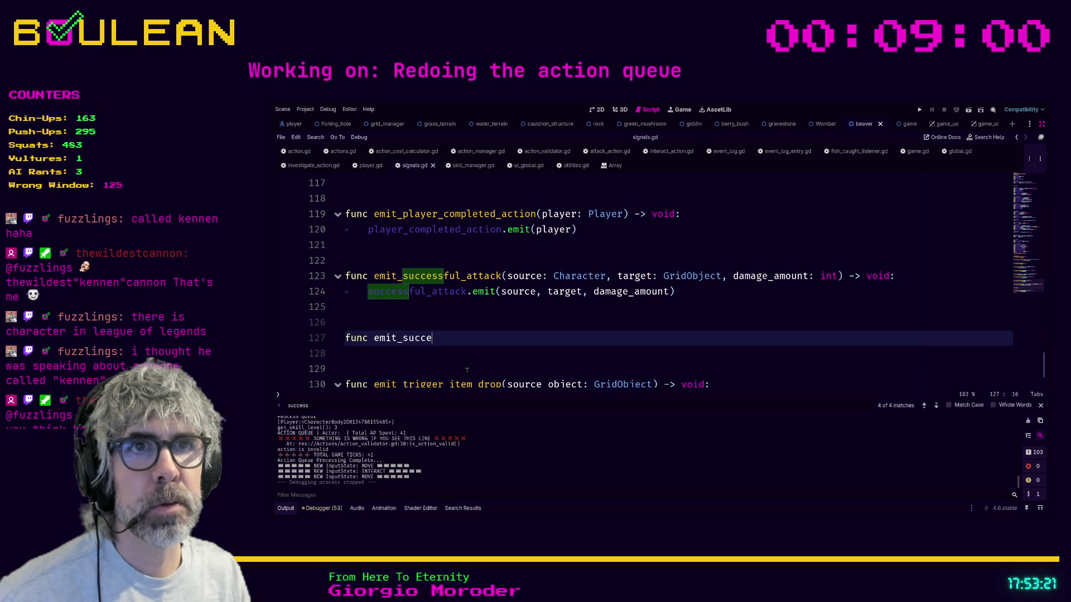
{"action": "type", "text": "ssful_interaction"}
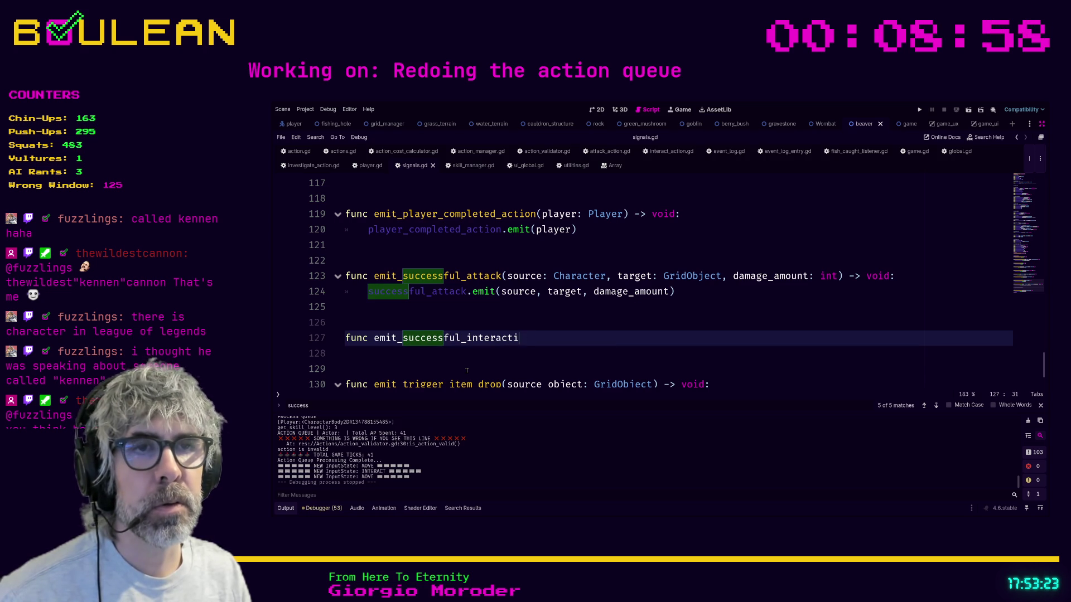
{"action": "type", "text": "("}
{"action": "key", "text": "Return"}
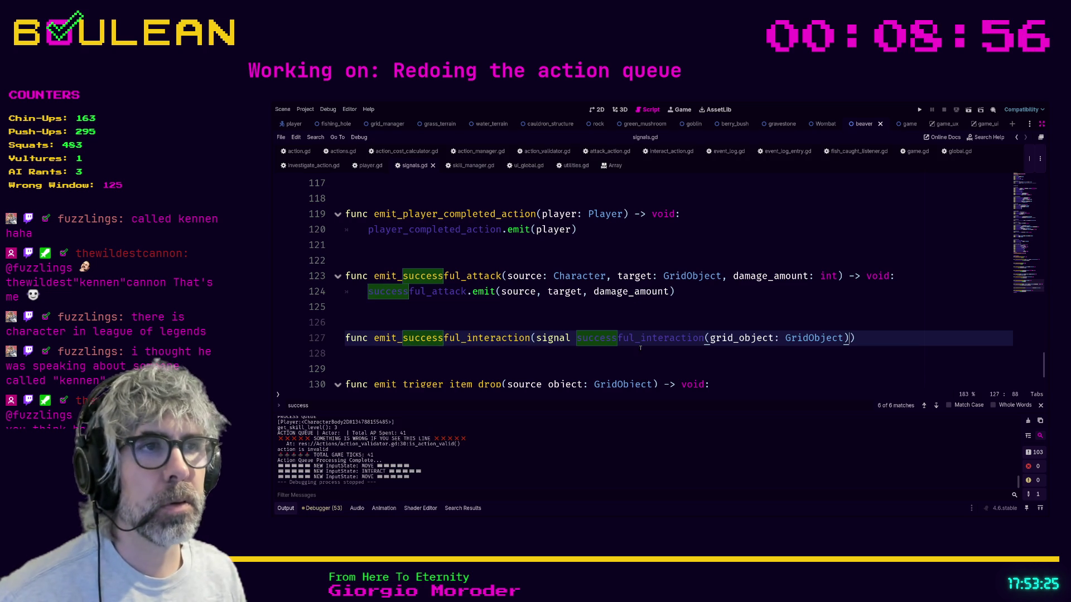
{"action": "left_click_drag", "start_coordinate": [536, 338], "coordinate": [705, 338]}
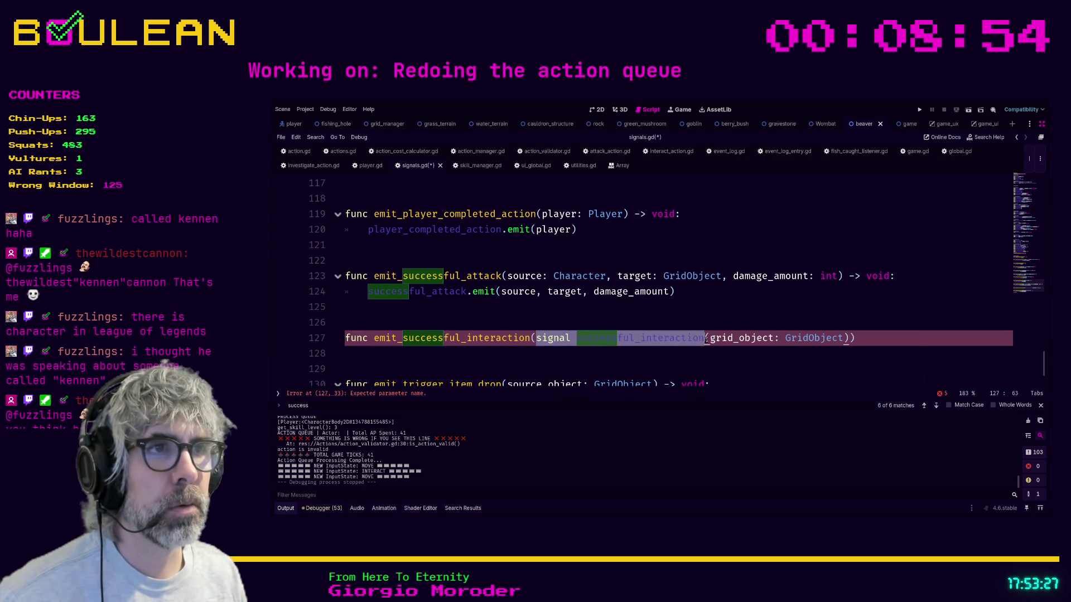
{"action": "key", "text": "BackSpace"}
{"action": "left_click", "coordinate": [701, 338]}
{"action": "key", "text": "BackSpace"}
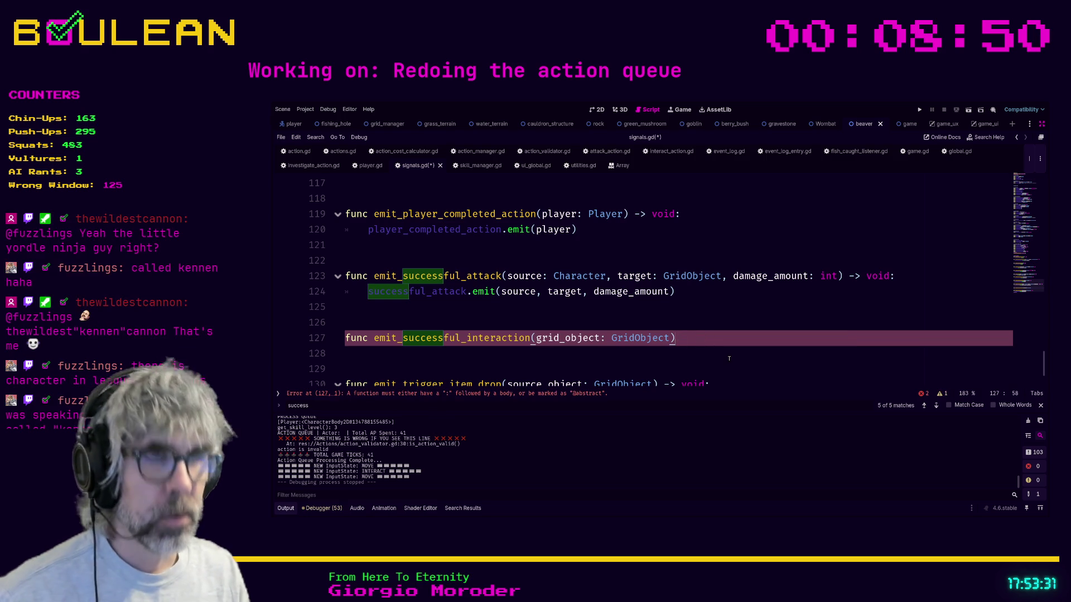
{"action": "type", "text": "-> void:"}
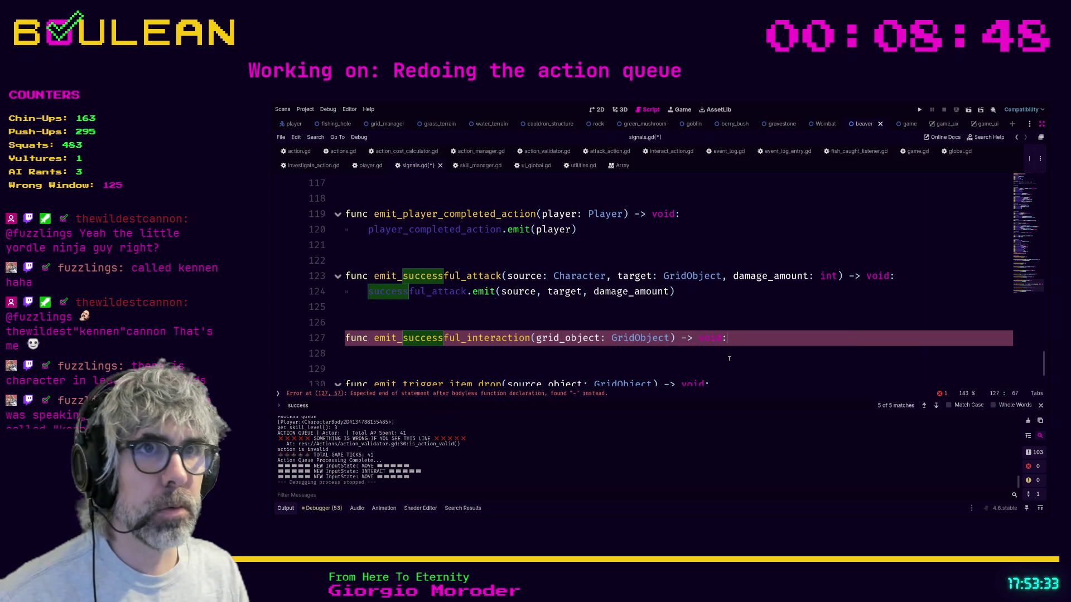
{"action": "key", "text": "Return"}
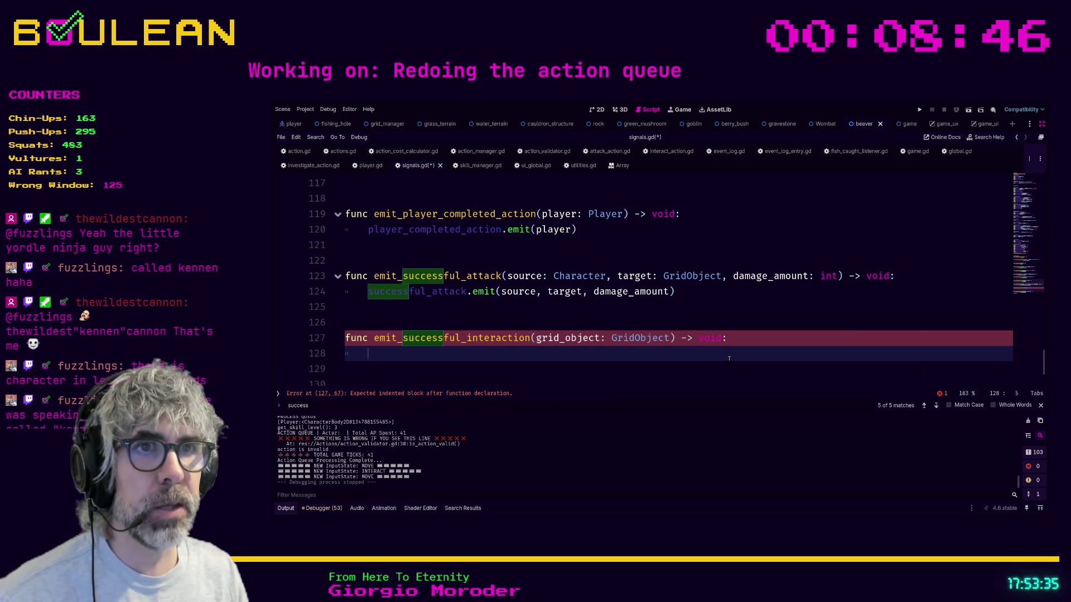
- Write the body successful_interaction.emit(grid_object) and save signals.gd
{"action": "type", "text": "success"}
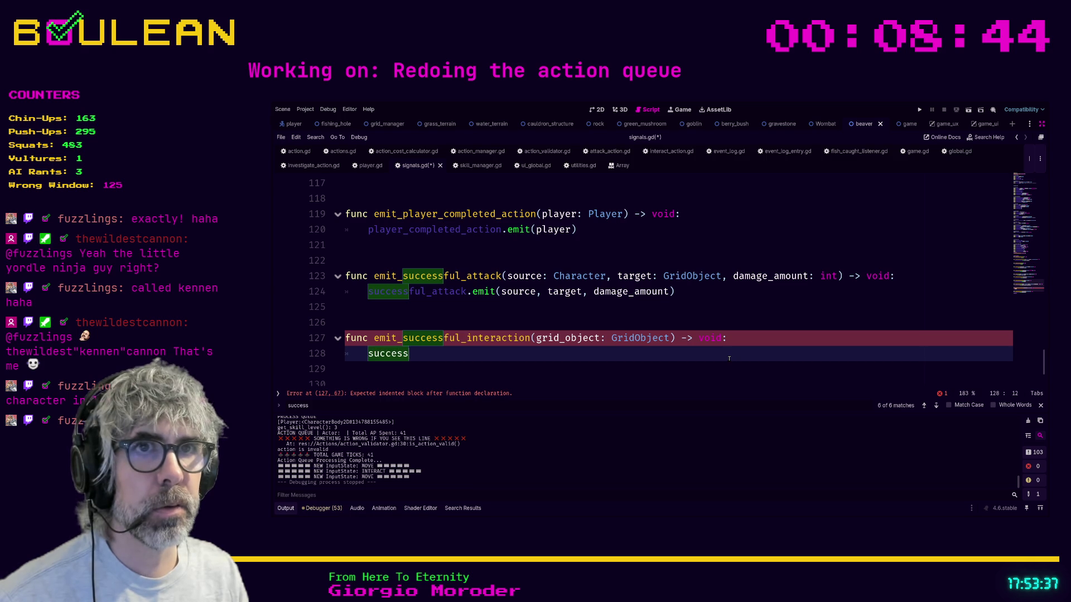
{"action": "key", "text": "Down"}
{"action": "key", "text": "Return"}
{"action": "type", "text": "."}
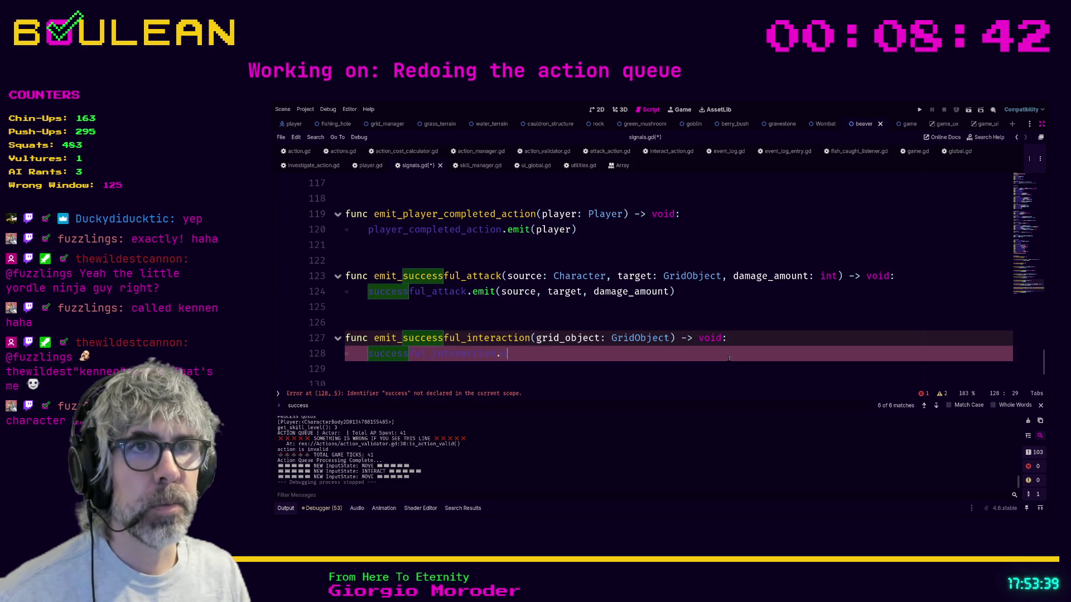
{"action": "type", "text": "(g"}
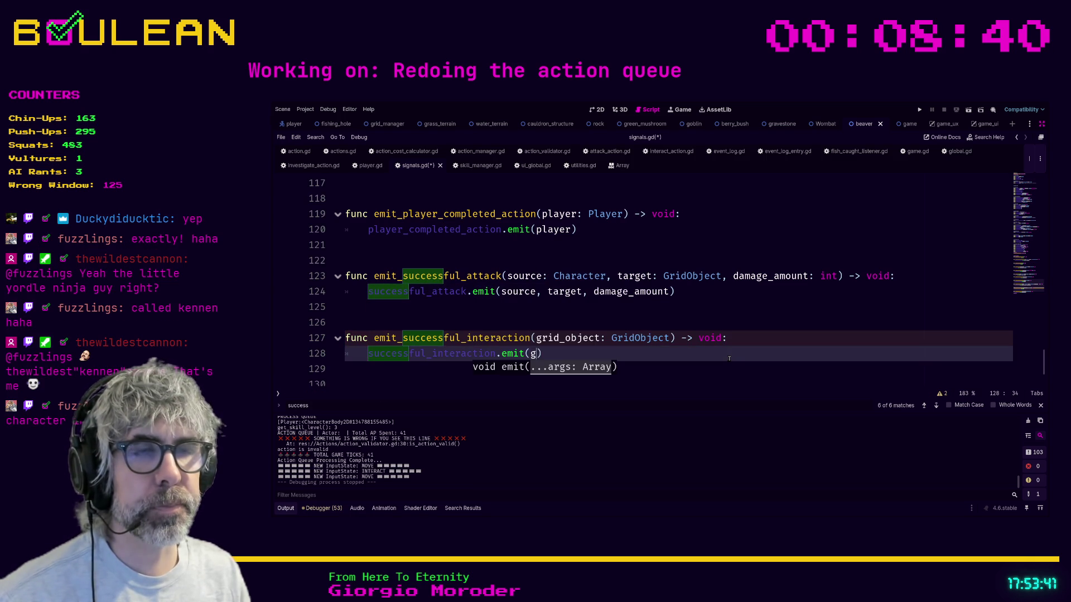
{"action": "type", "text": "_"}
{"action": "key", "text": "Return"}
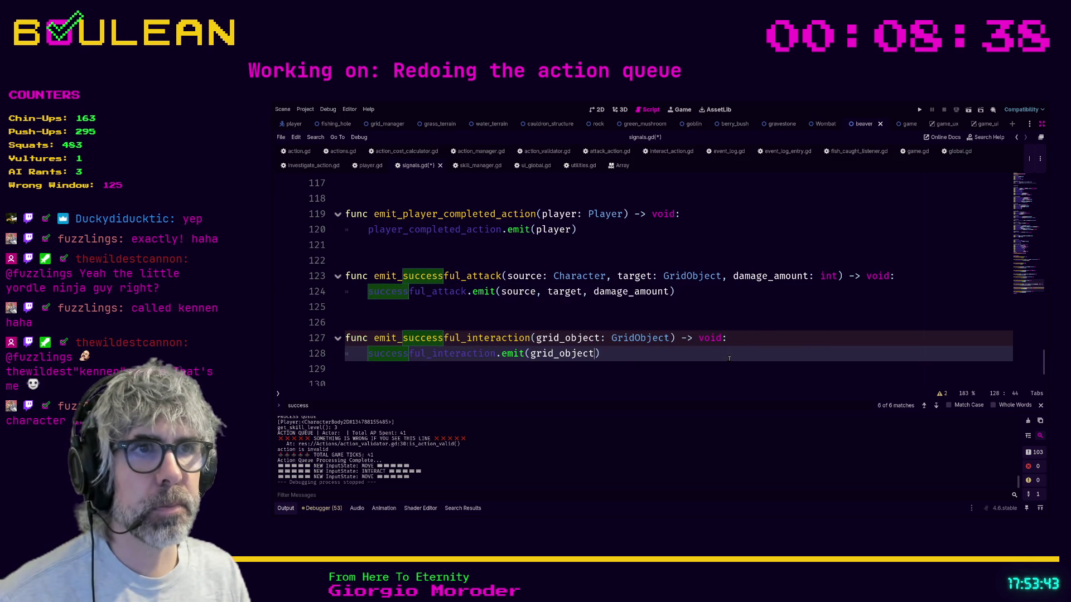
{"action": "type", "text": "rid"}
{"action": "key", "text": "BackSpace"}
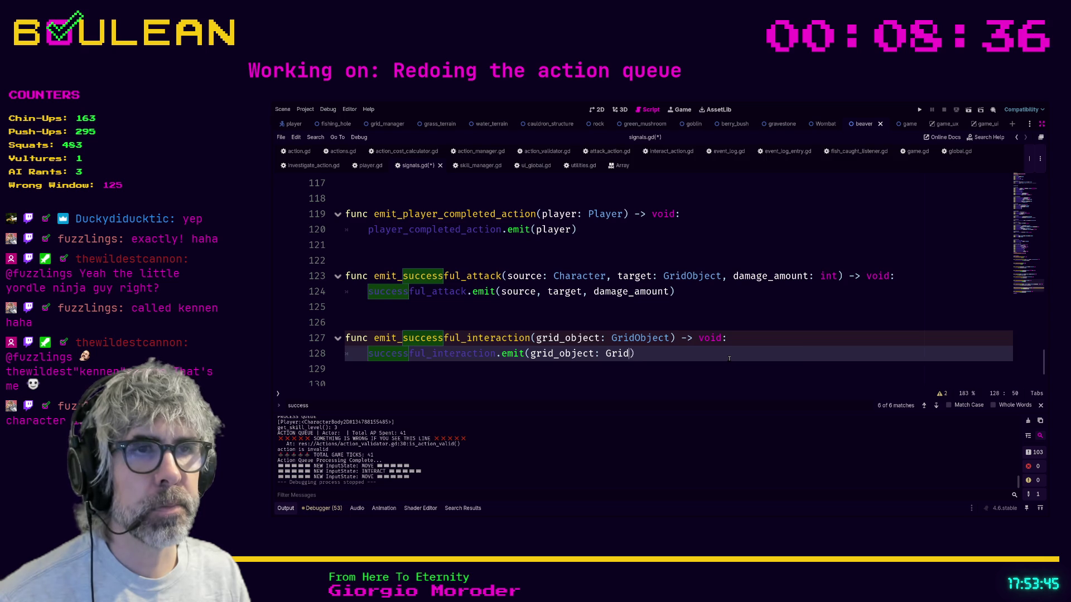
{"action": "key", "text": "BackSpace"}
{"action": "key", "text": "BackSpace"}
{"action": "key", "text": "BackSpace"}
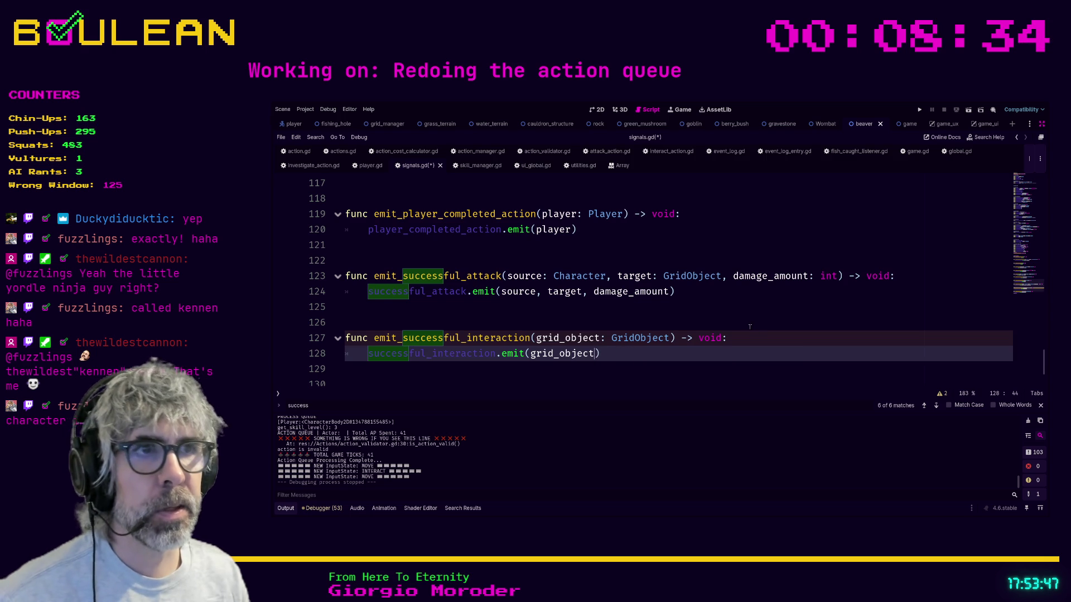
{"action": "left_click", "coordinate": [747, 342]}
{"action": "key", "text": "ctrl+s"}
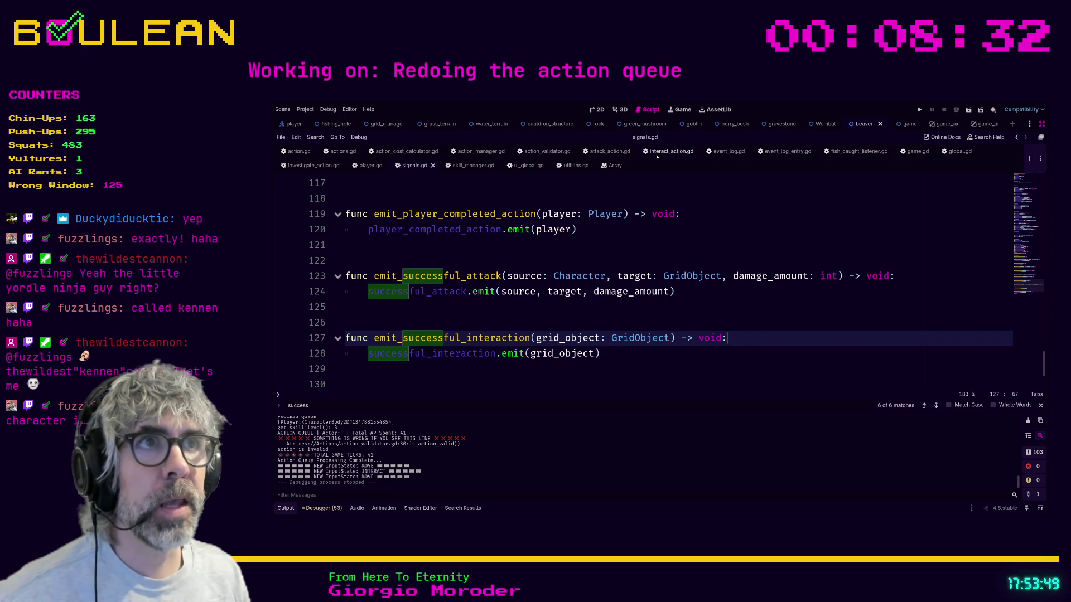
- Add Signals.emit_successful_interaction(target) to the success branch in interact_action.gd
{"action": "left_click", "coordinate": [672, 151]}
{"action": "left_click", "coordinate": [388, 326]}
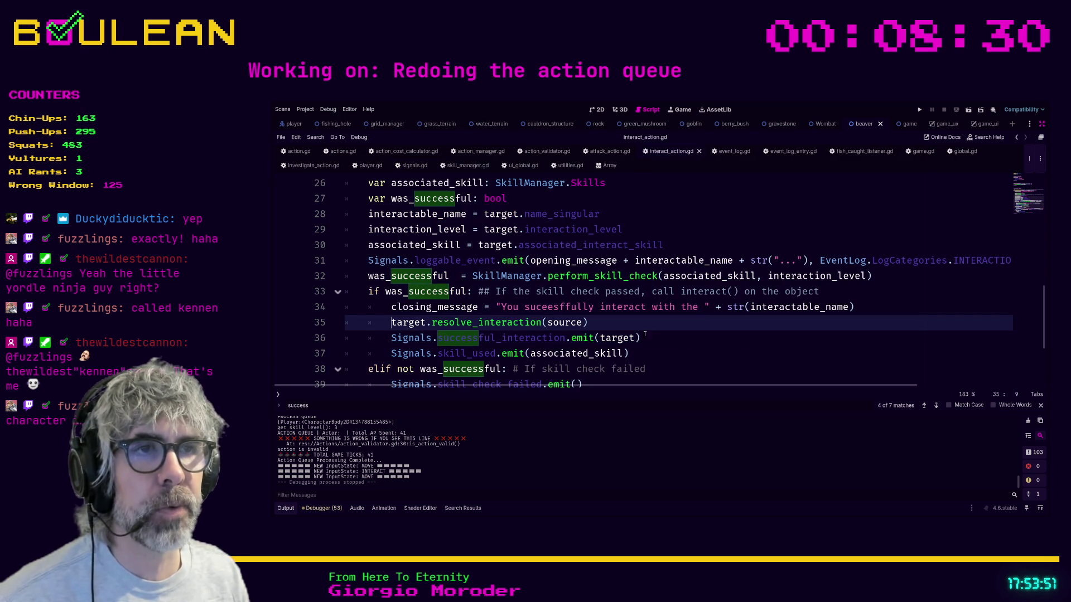
{"action": "left_click", "coordinate": [668, 337]}
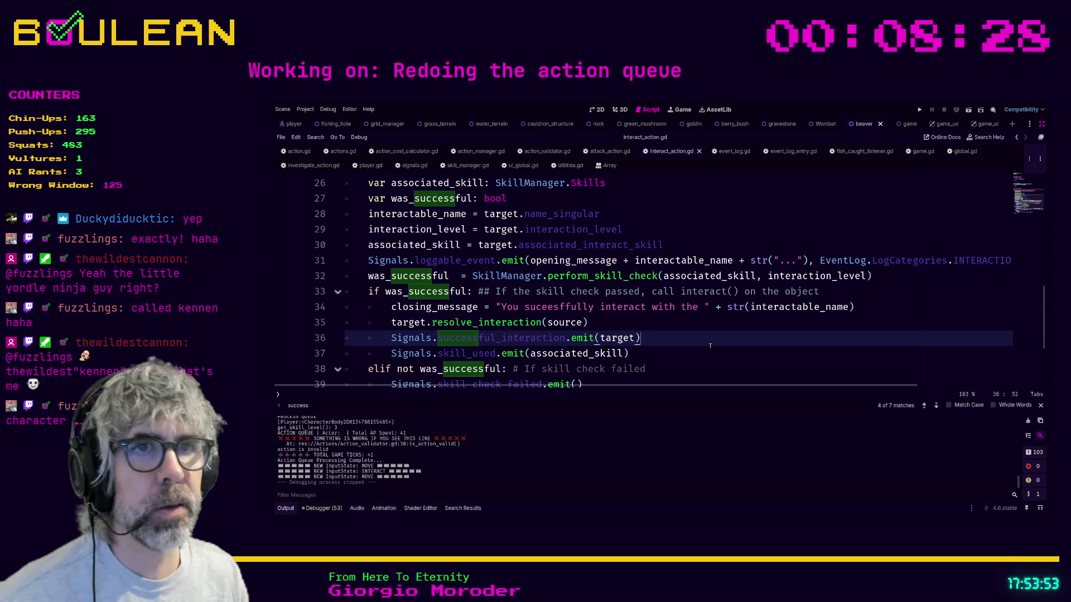
{"action": "key", "text": "Return"}
{"action": "type", "text": "Signals.emit__s"}
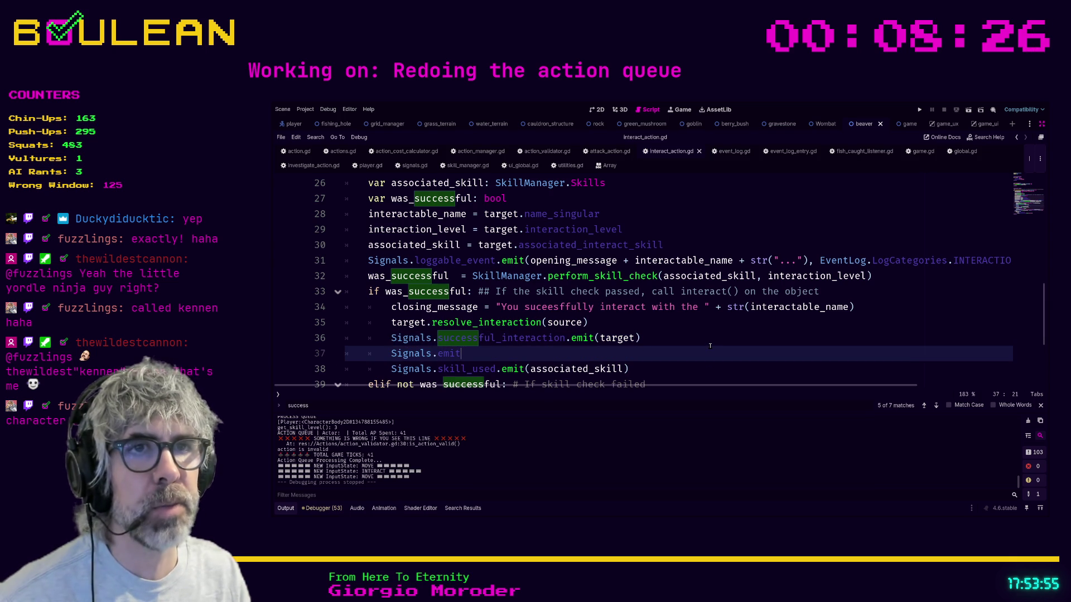
{"action": "type", "text": "u"}
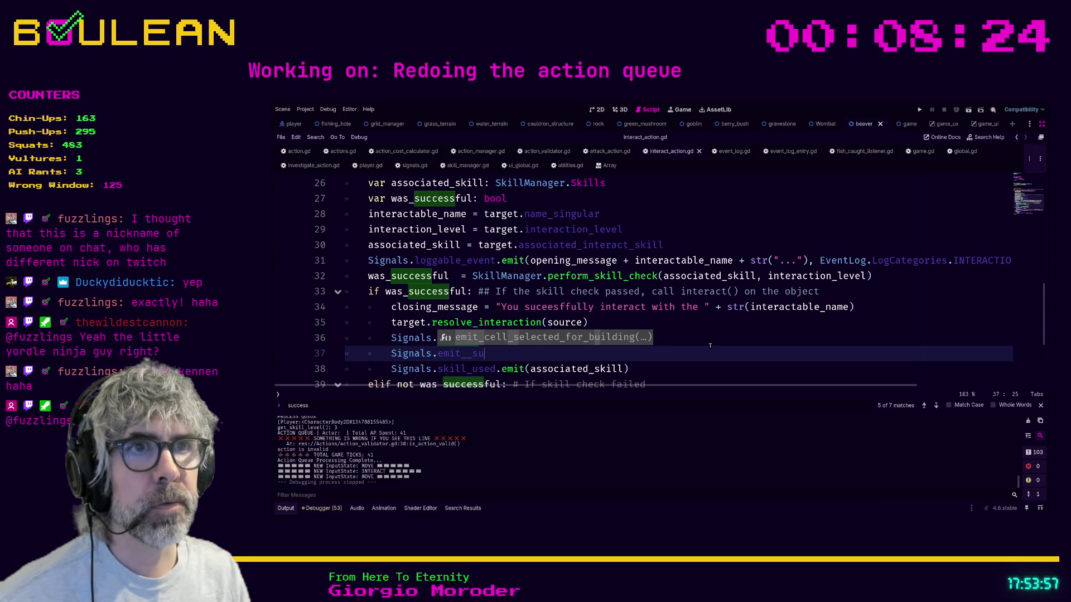
{"action": "key", "text": "BackSpace"}
{"action": "key", "text": "BackSpace"}
{"action": "key", "text": "BackSpace"}
{"action": "type", "text": "us"}
{"action": "key", "text": "BackSpace"}
{"action": "key", "text": "BackSpace"}
{"action": "type", "text": "succ"}
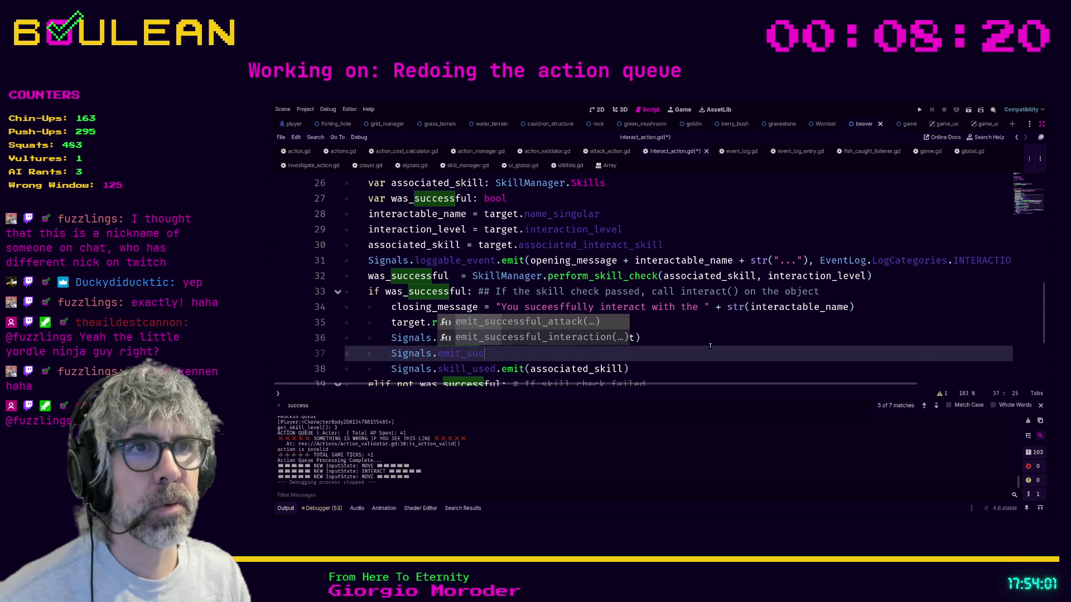
{"action": "key", "text": "Down"}
{"action": "key", "text": "Return"}
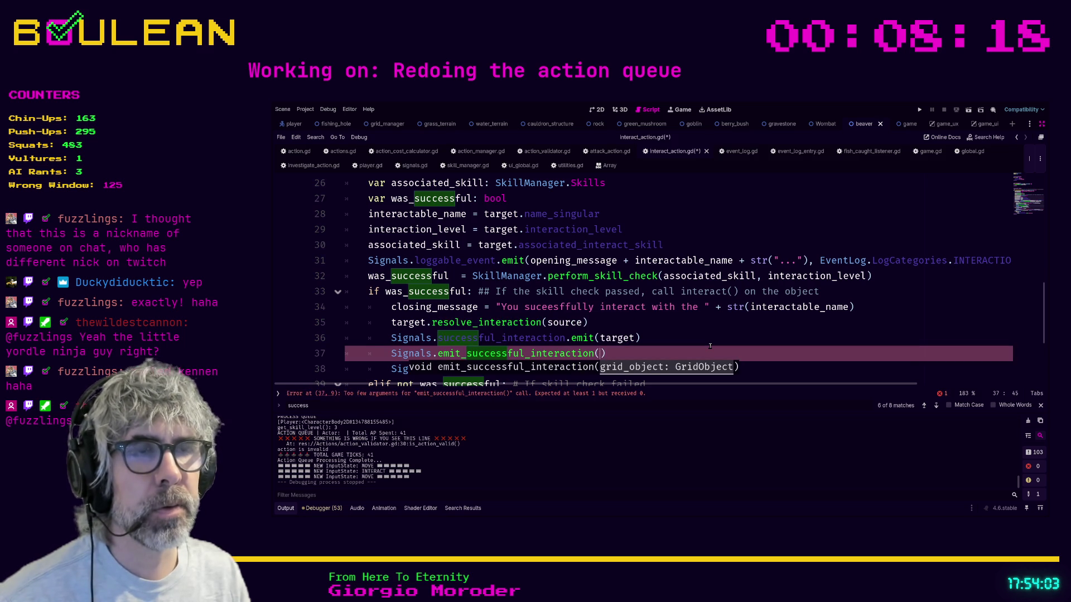
{"action": "type", "text": "target"}
{"action": "key", "text": "Up"}
- Comment out and delete the old direct emit line, then save interact_action.gd
{"action": "key", "text": "ctrl+k"}
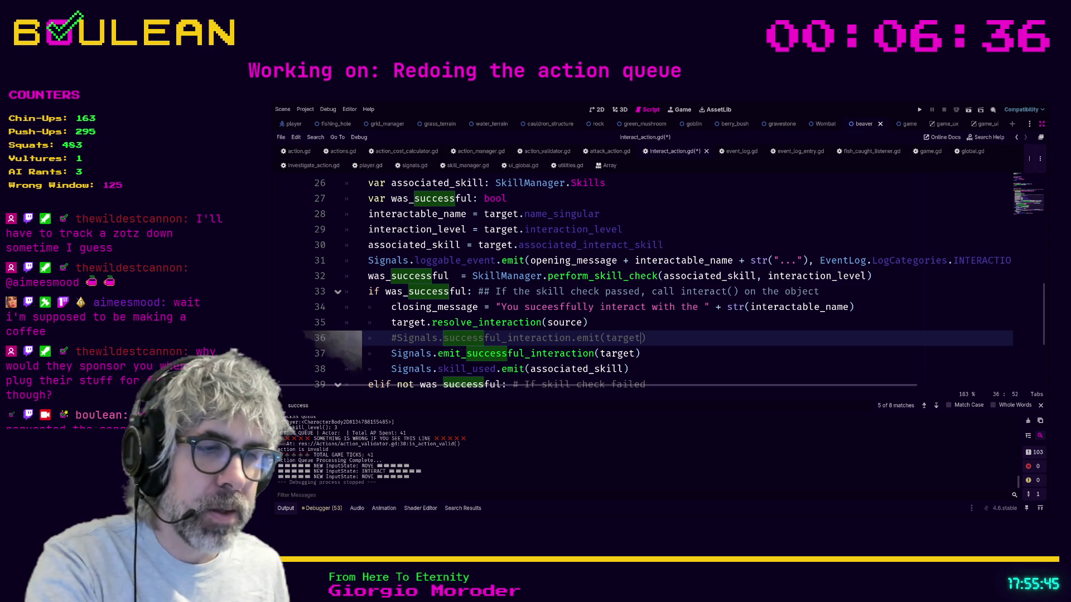
{"action": "left_click", "coordinate": [675, 342]}
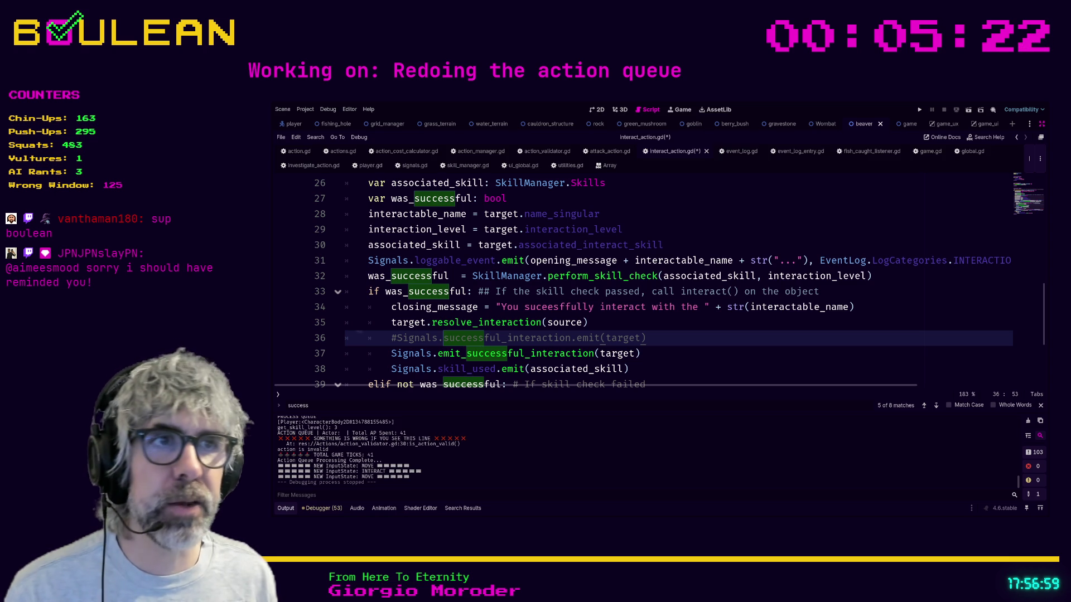
{"action": "key", "text": "Up"}
{"action": "key", "text": "Down"}
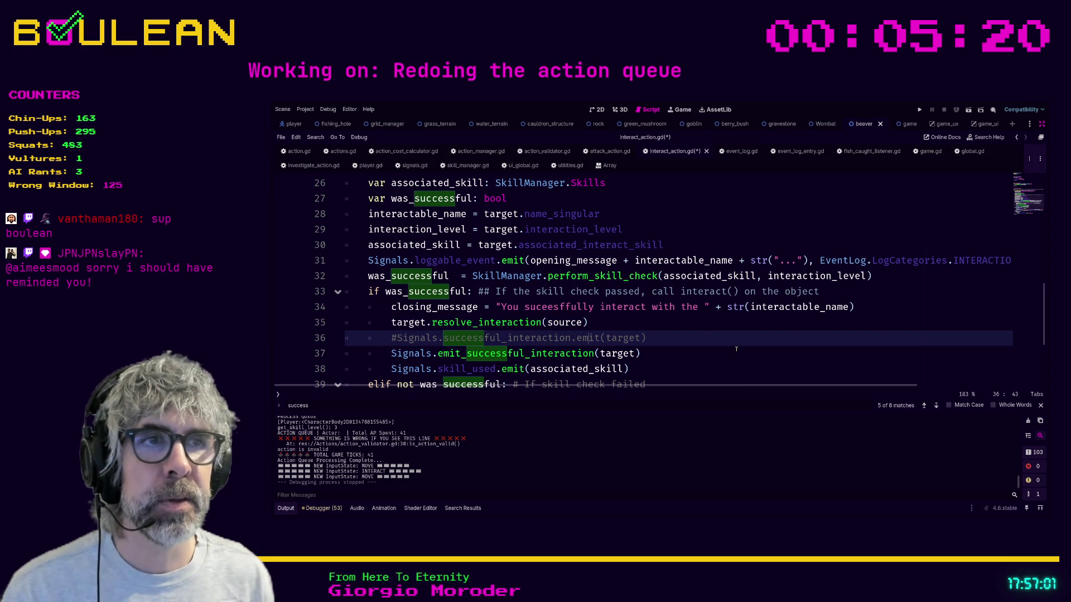
{"action": "key", "text": "shift+Home"}
{"action": "key", "text": "shift+Home"}
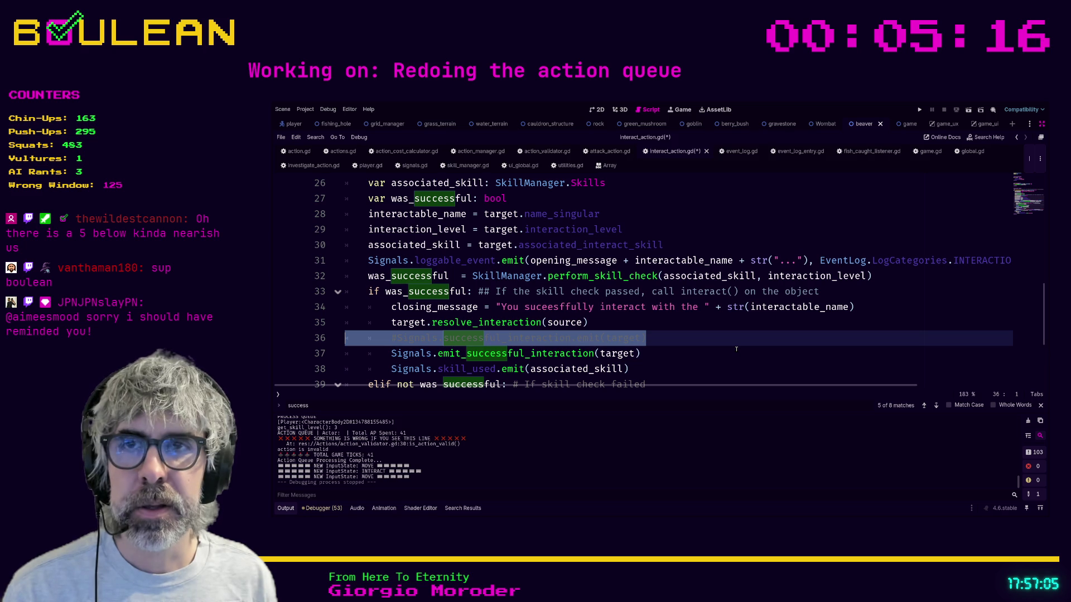
{"action": "key", "text": "BackSpace"}
{"action": "key", "text": "BackSpace"}
{"action": "key", "text": "ctrl+s"}
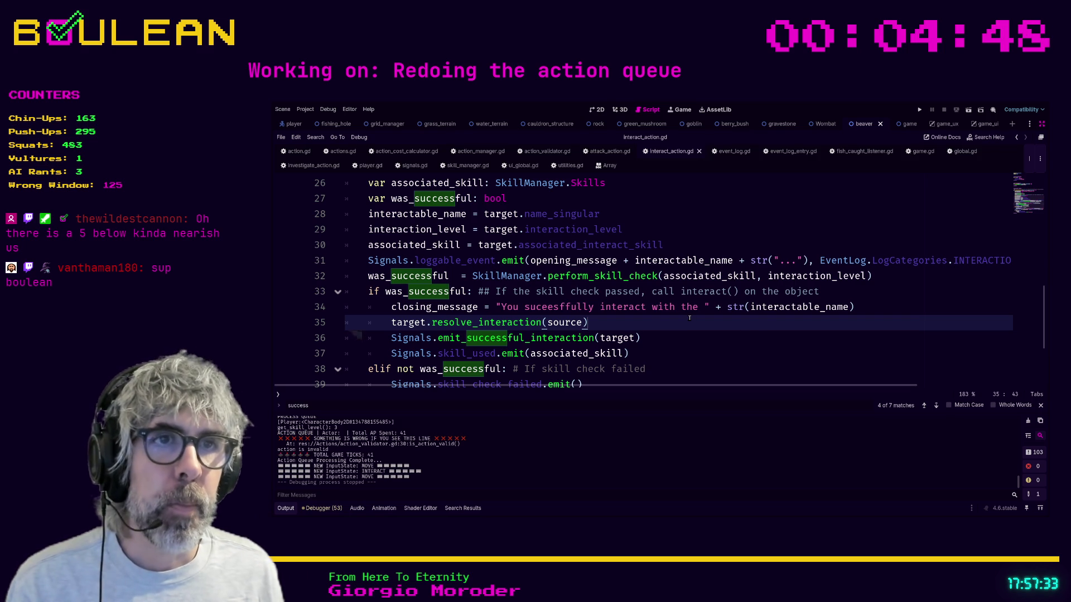
- Look over the updated interact_action.gd, then switch to event_log.gd
{"action": "left_click", "coordinate": [666, 335]}
{"action": "scroll", "coordinate": [597, 330], "scroll_direction": "down", "scroll_amount": 2}
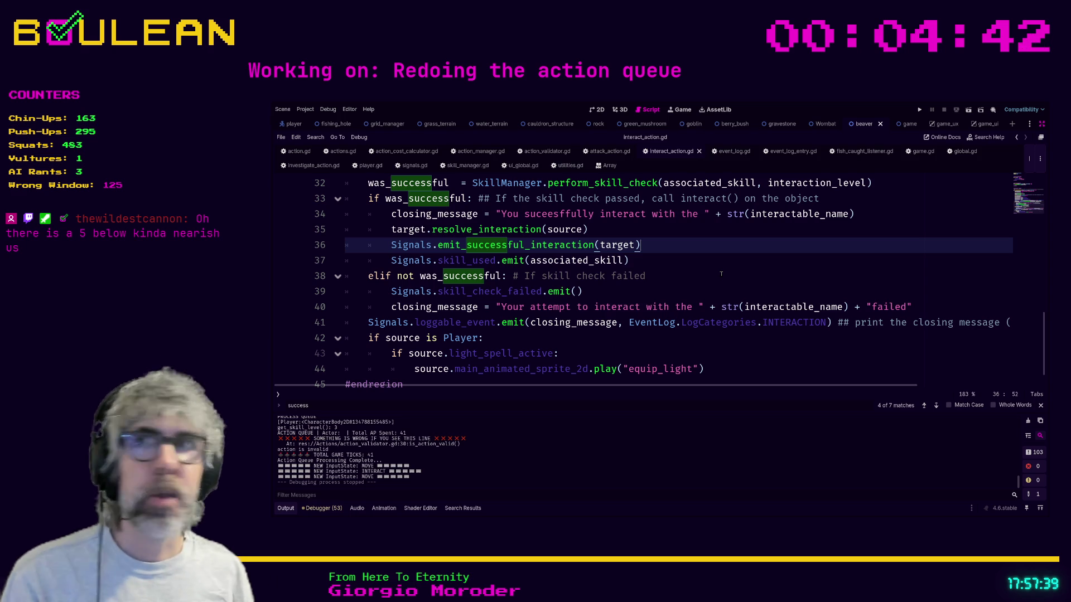
{"action": "scroll", "coordinate": [705, 260], "scroll_direction": "up", "scroll_amount": 1}
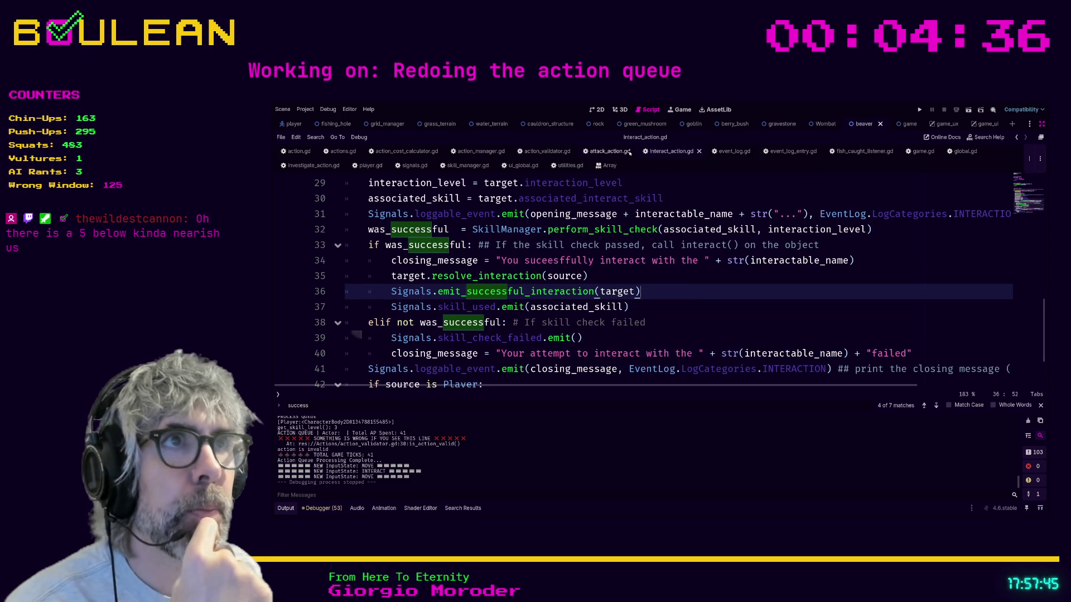
{"action": "left_click", "coordinate": [730, 152]}
{"action": "scroll", "coordinate": [424, 314], "scroll_direction": "up", "scroll_amount": 2}
- In _ready, add Signals.successful_interaction.connect(_on_successful_interaction)
{"action": "scroll", "coordinate": [424, 314], "scroll_direction": "down", "scroll_amount": 2}
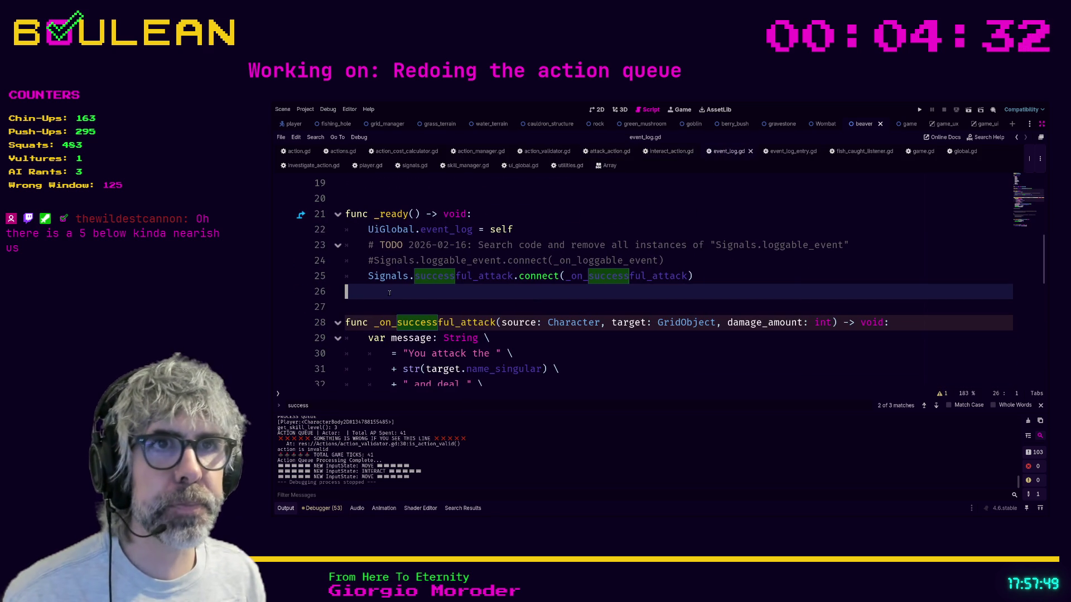
{"action": "key", "text": "alt+Left"}
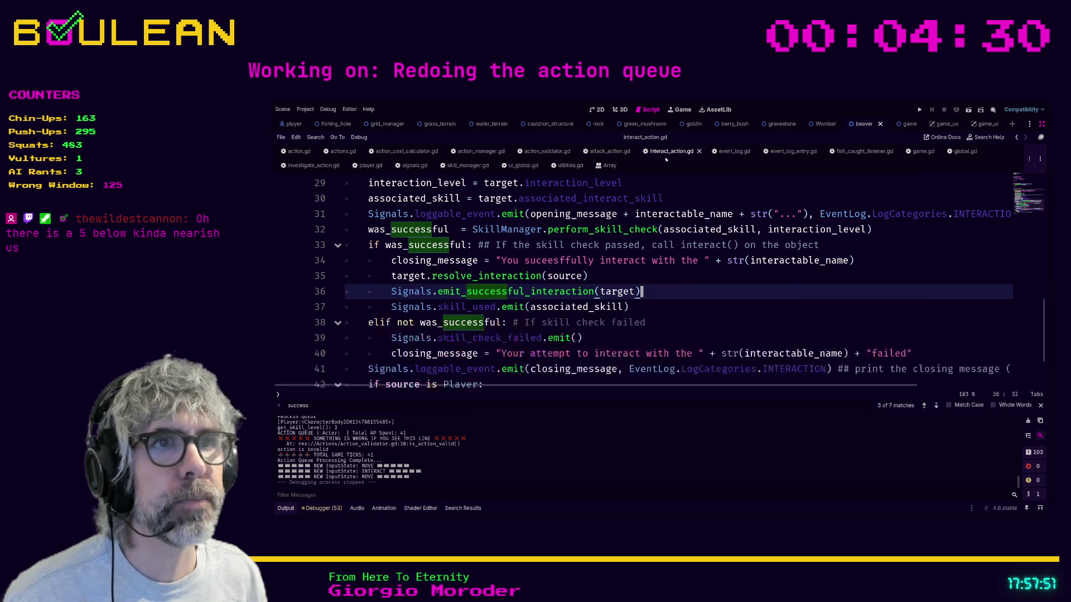
{"action": "left_click", "coordinate": [728, 151]}
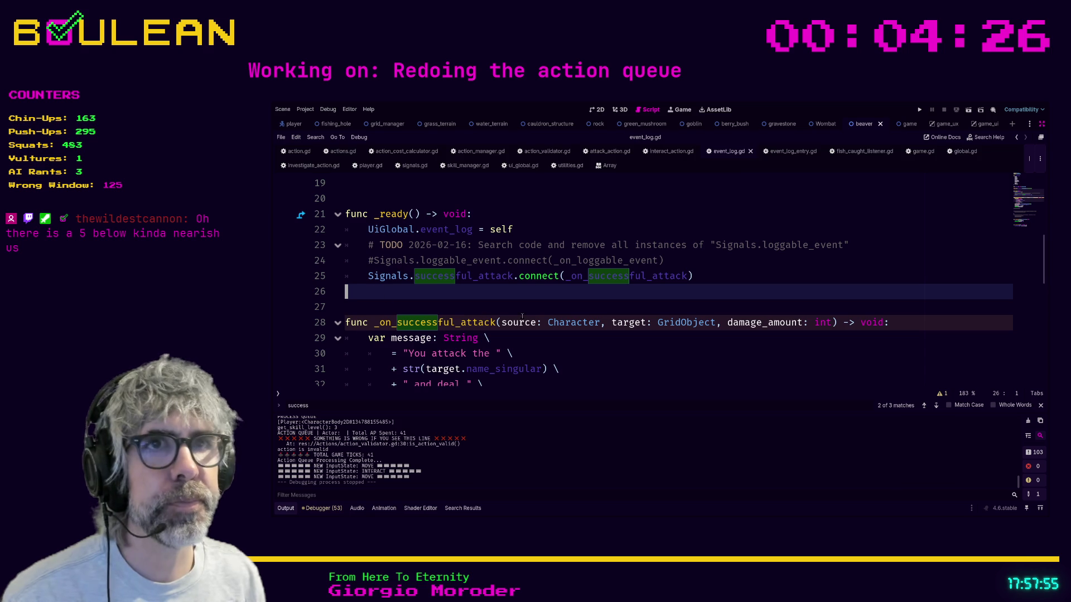
{"action": "key", "text": "Tab"}
{"action": "type", "text": "Signals.su"}
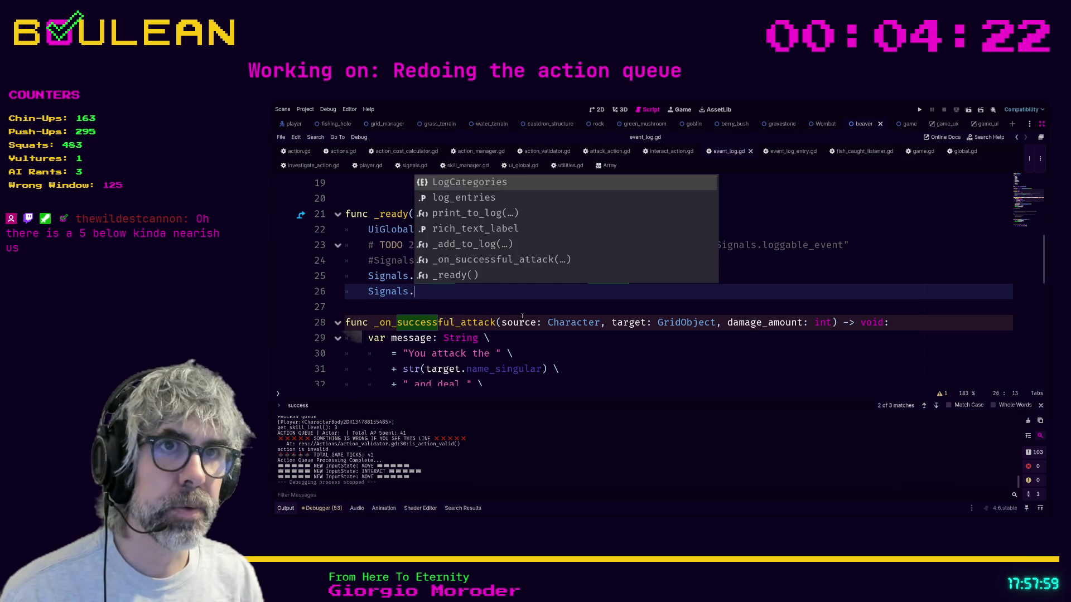
{"action": "key", "text": "Down"}
{"action": "key", "text": "Return"}
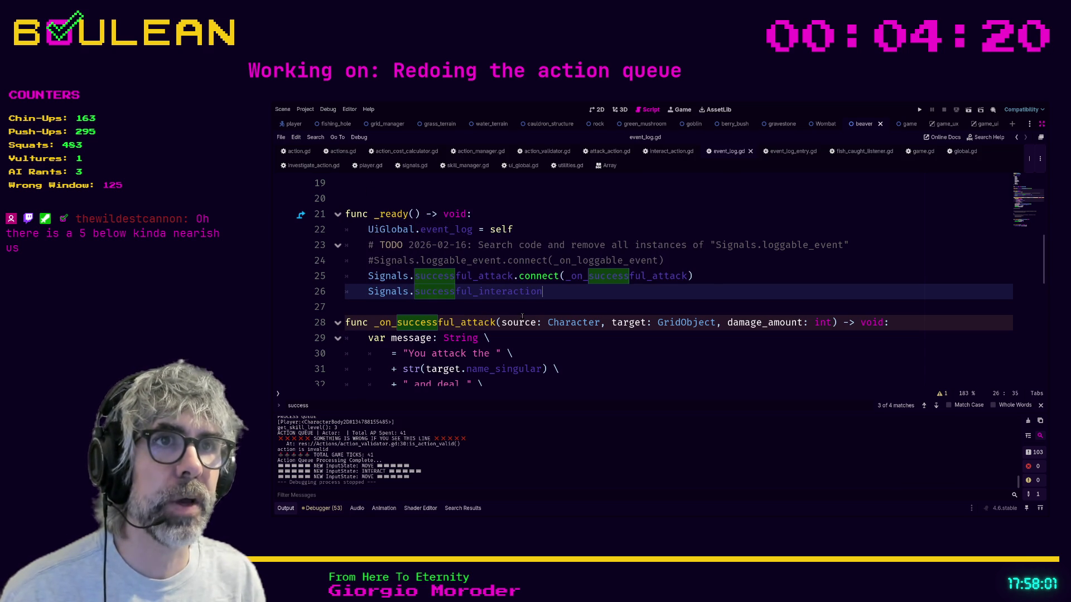
{"action": "type", "text": ".connect(_o"}
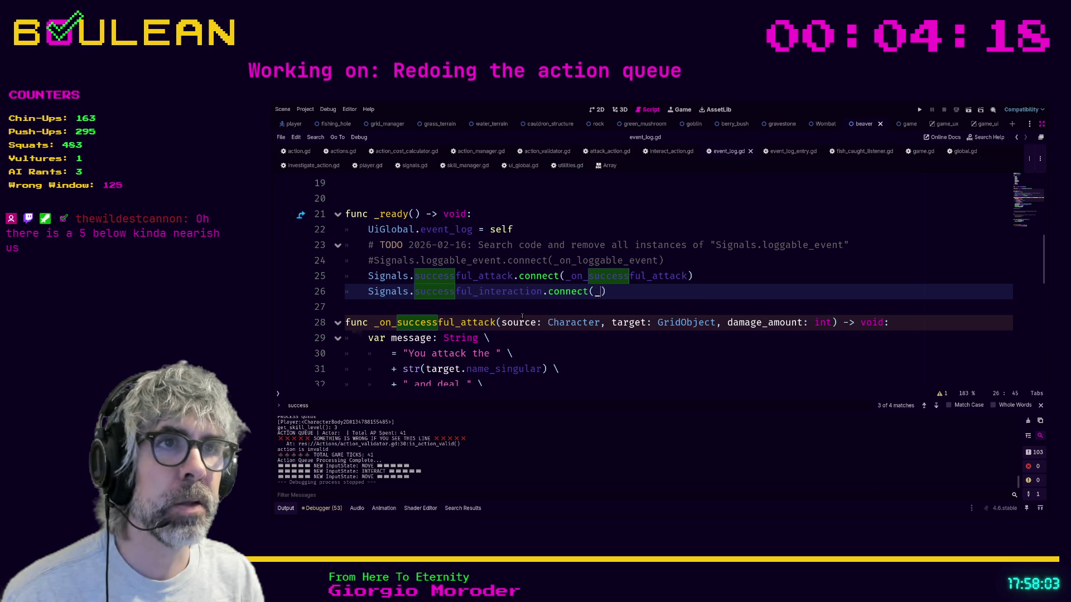
{"action": "type", "text": "n_succes"}
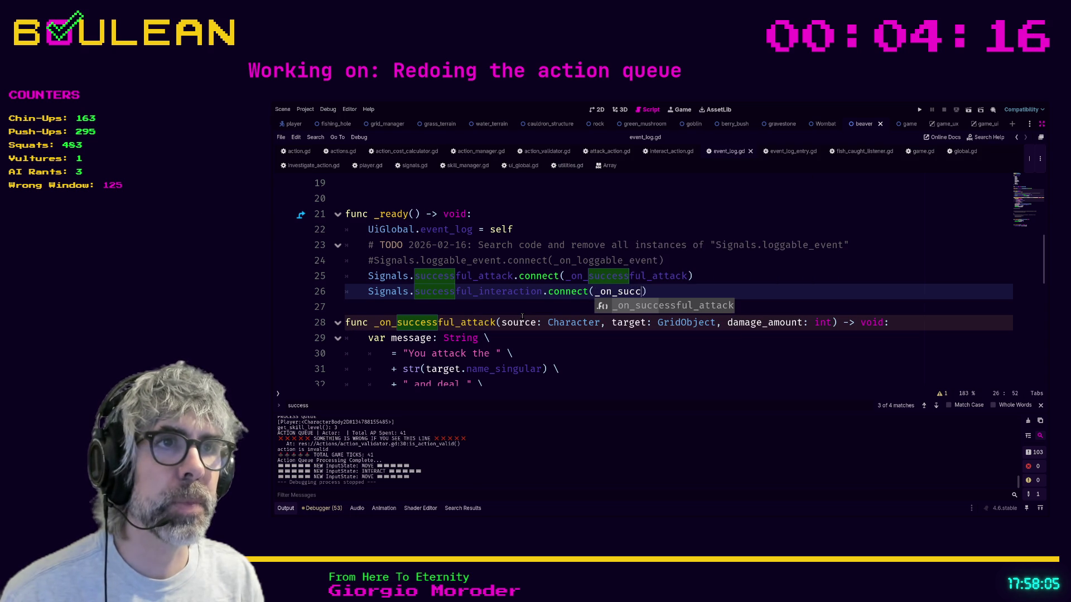
{"action": "type", "text": "sful_interac"}
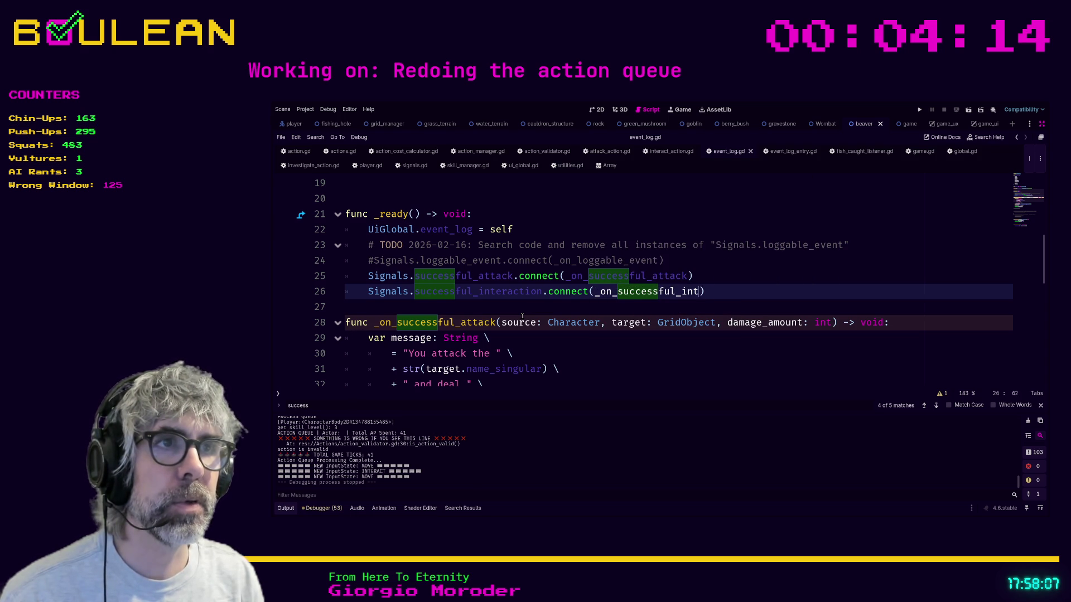
{"action": "type", "text": "tion"}
- Select the commented-out line 40 below the _on_successful_attack handler to replace it
{"action": "left_click", "coordinate": [535, 353]}
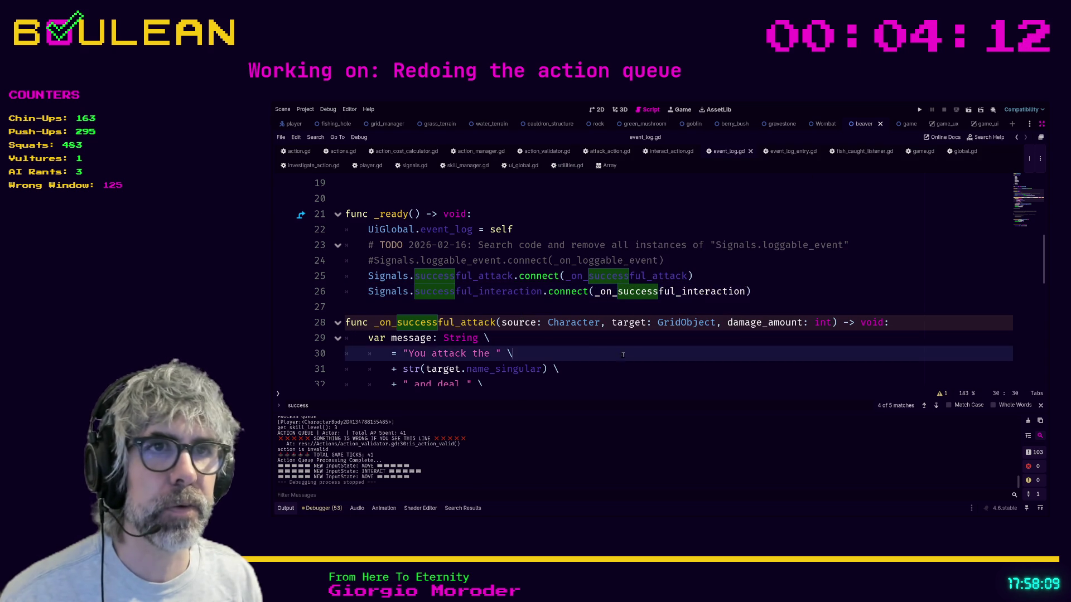
{"action": "scroll", "coordinate": [458, 340], "scroll_direction": "down", "scroll_amount": 3}
{"action": "scroll", "coordinate": [458, 340], "scroll_direction": "up", "scroll_amount": 2}
{"action": "scroll", "coordinate": [358, 342], "scroll_direction": "down", "scroll_amount": 2}
{"action": "scroll", "coordinate": [435, 352], "scroll_direction": "up", "scroll_amount": 1}
{"action": "triple_click", "coordinate": [435, 369]}
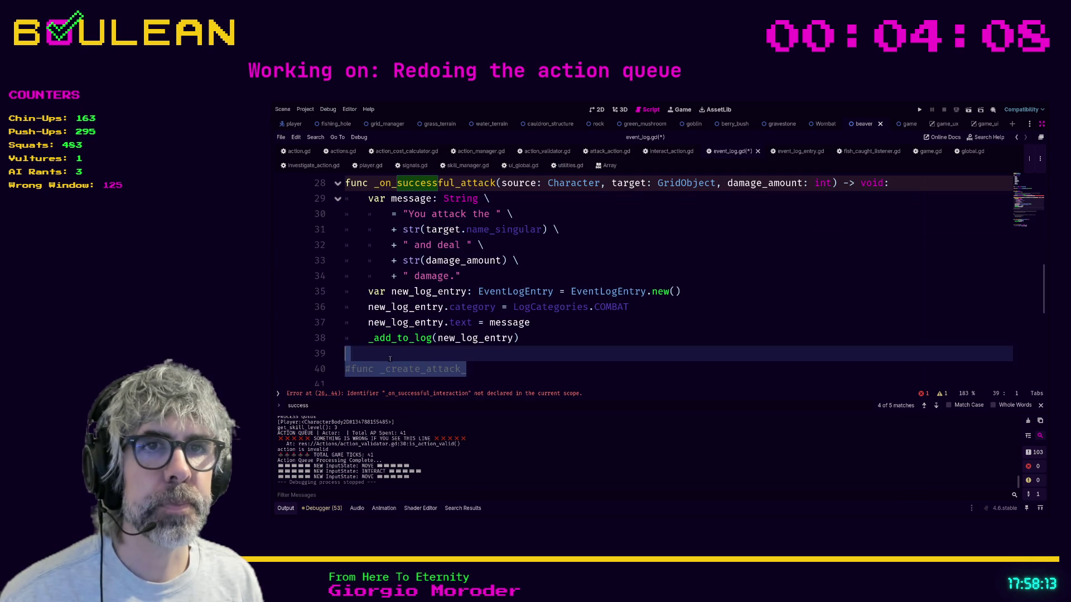
- Write func _on_successful_interaction(target: GridObject) -> void: and begin var message in its body
{"action": "type", "text": "fu"}
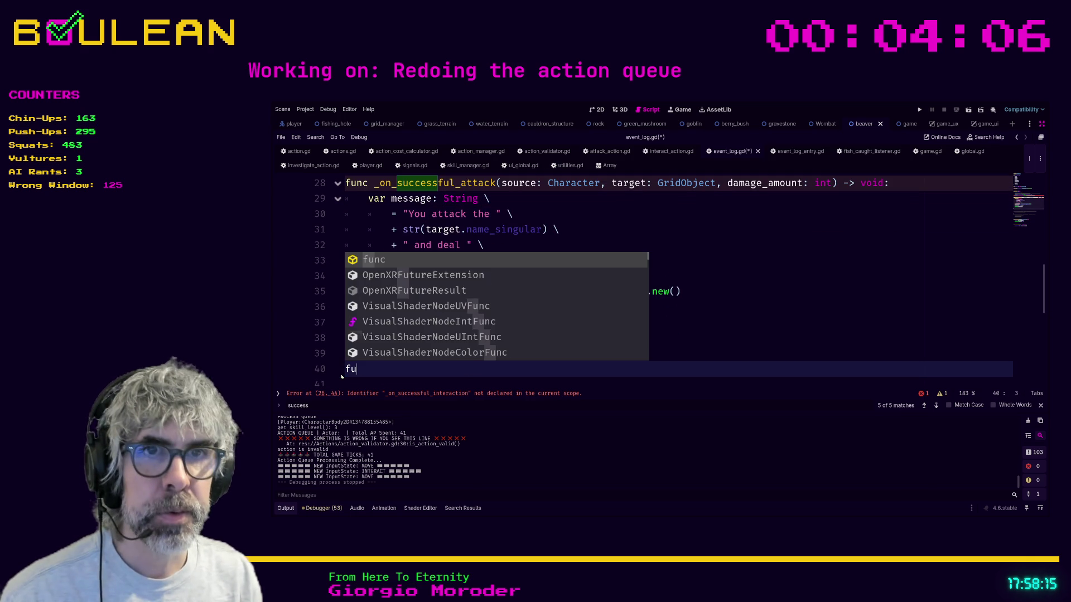
{"action": "type", "text": "nc _on_succ"}
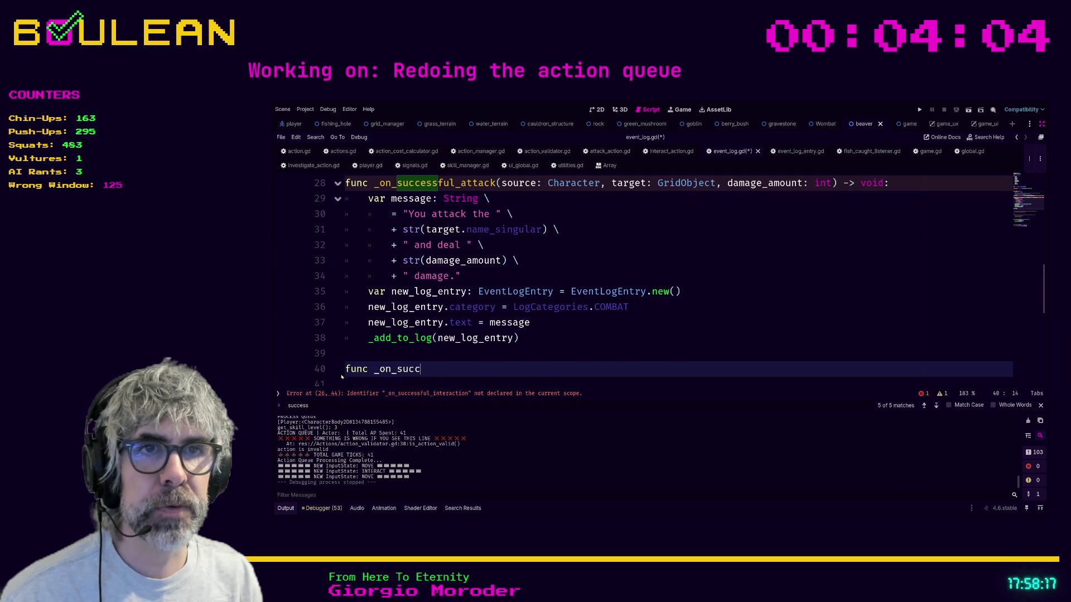
{"action": "type", "text": "essful_interaction("}
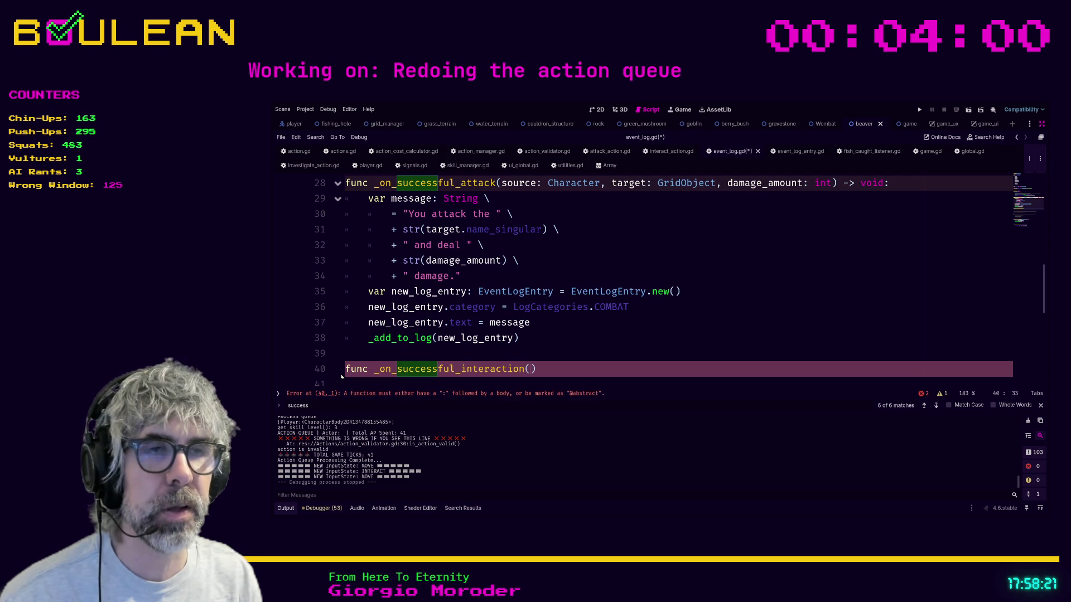
{"action": "type", "text": "target: GridObjec"}
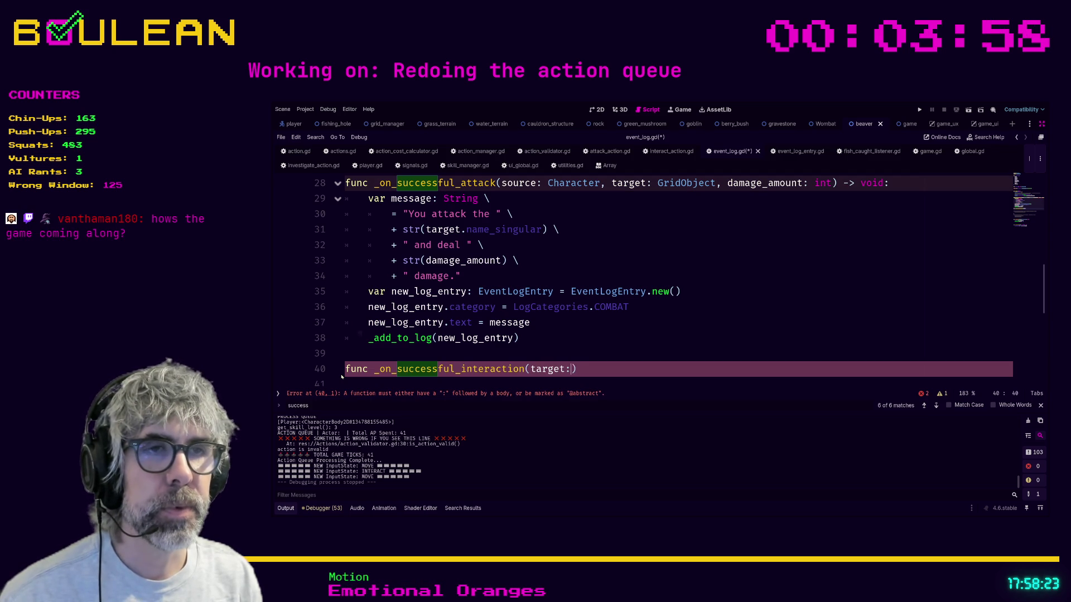
{"action": "type", "text": "t"}
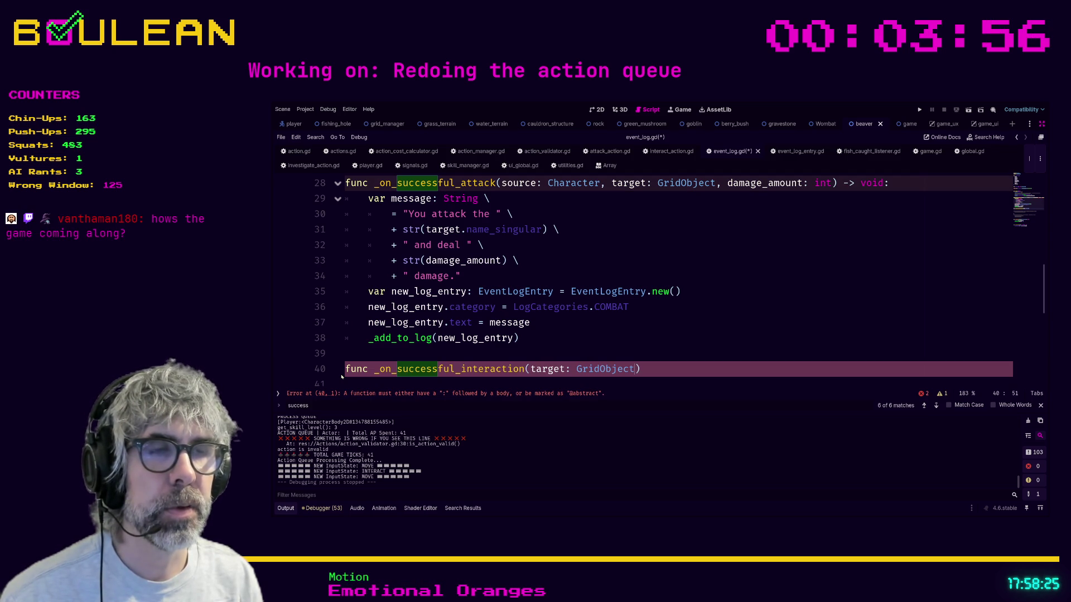
{"action": "key", "text": "Right"}
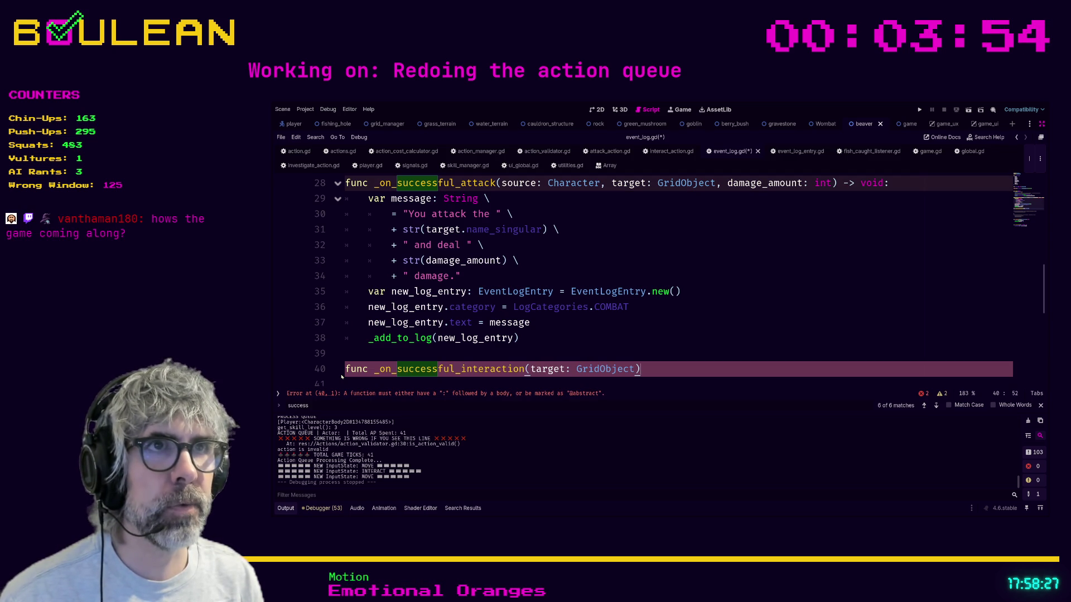
{"action": "type", "text": " -> void:"}
{"action": "key", "text": "Return"}
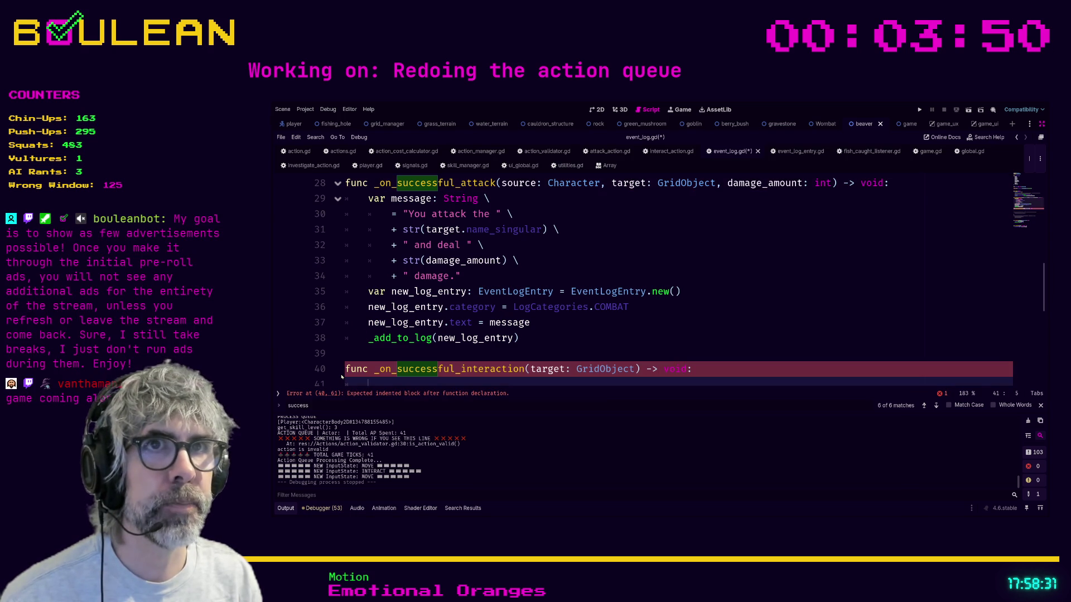
{"action": "type", "text": "var message"}
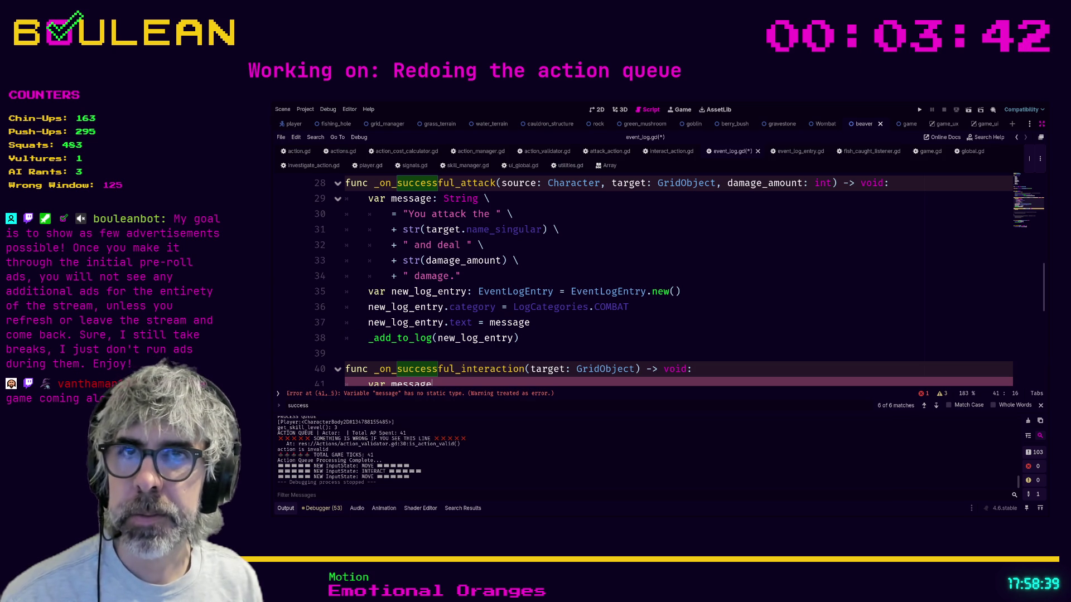
- Hide the output panel to give the code editor more room
{"action": "scroll", "coordinate": [483, 333], "scroll_direction": "down", "scroll_amount": 1}
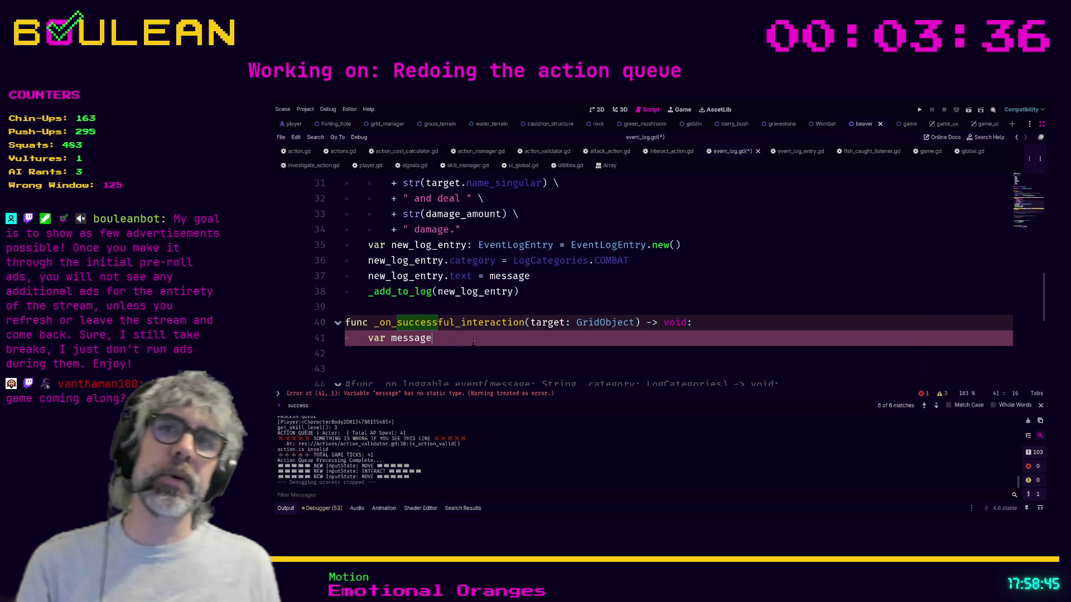
{"action": "scroll", "coordinate": [471, 341], "scroll_direction": "down", "scroll_amount": 1}
{"action": "scroll", "coordinate": [471, 342], "scroll_direction": "down", "scroll_amount": 1}
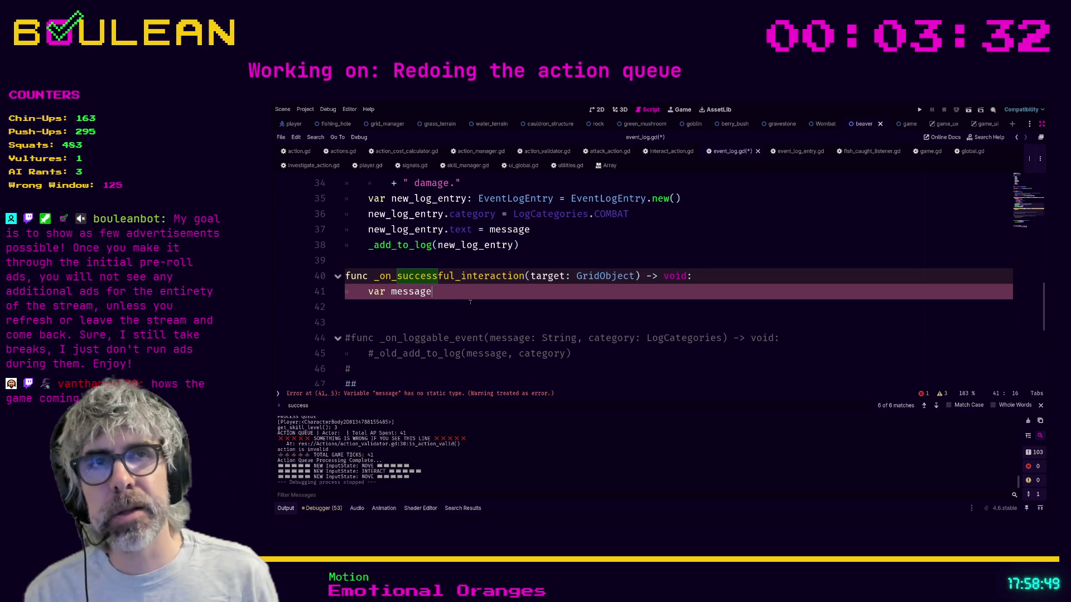
{"action": "scroll", "coordinate": [493, 321], "scroll_direction": "up", "scroll_amount": 3}
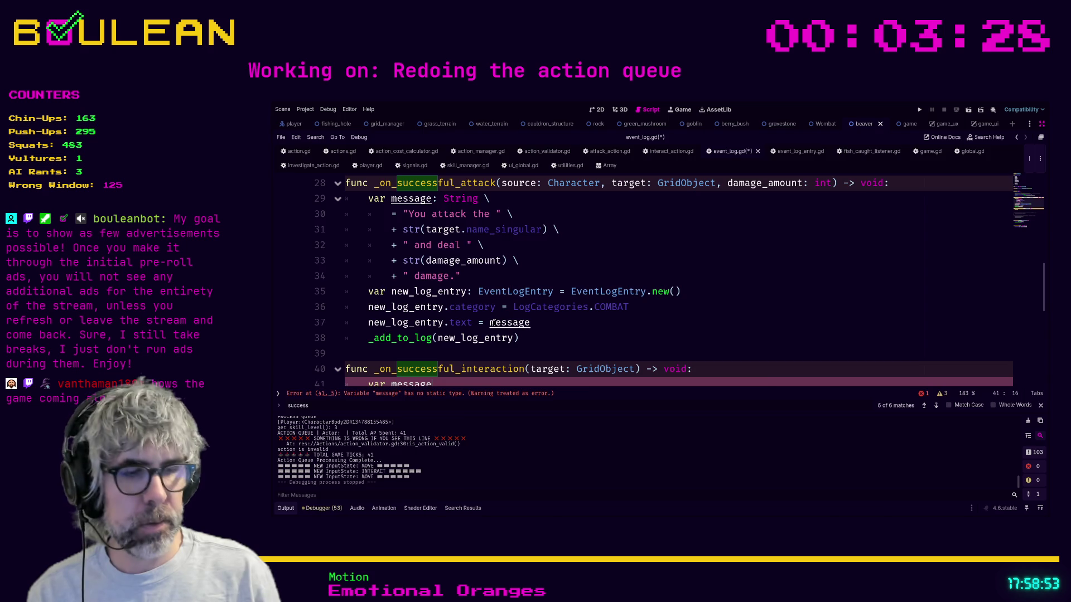
{"action": "key", "text": "ctrl+shift+F11"}
{"action": "key", "text": "ctrl+shift+F11"}
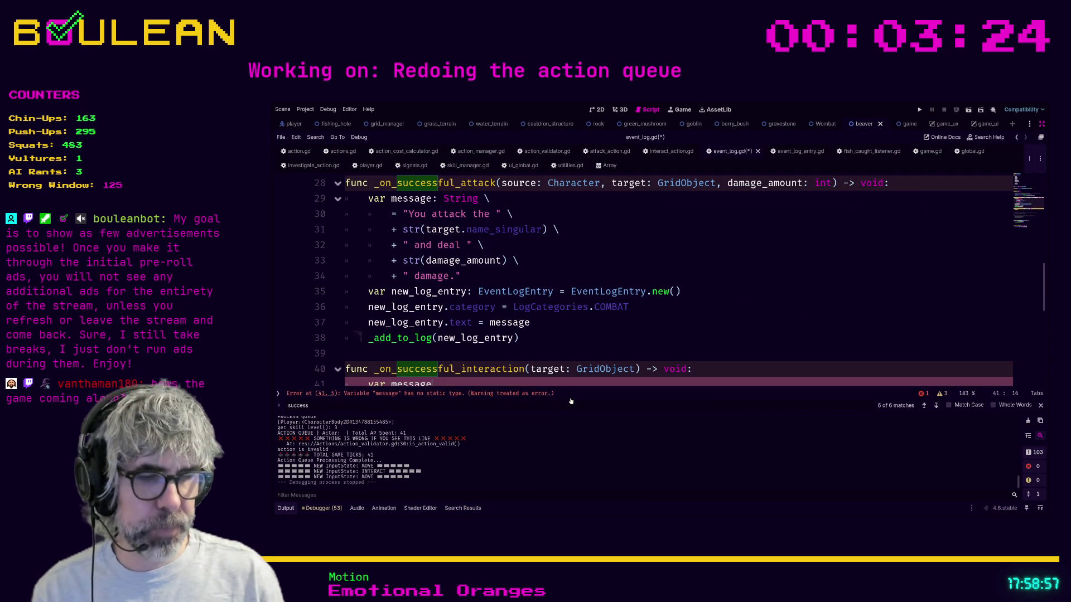
{"action": "key", "text": "ctrl+j"}
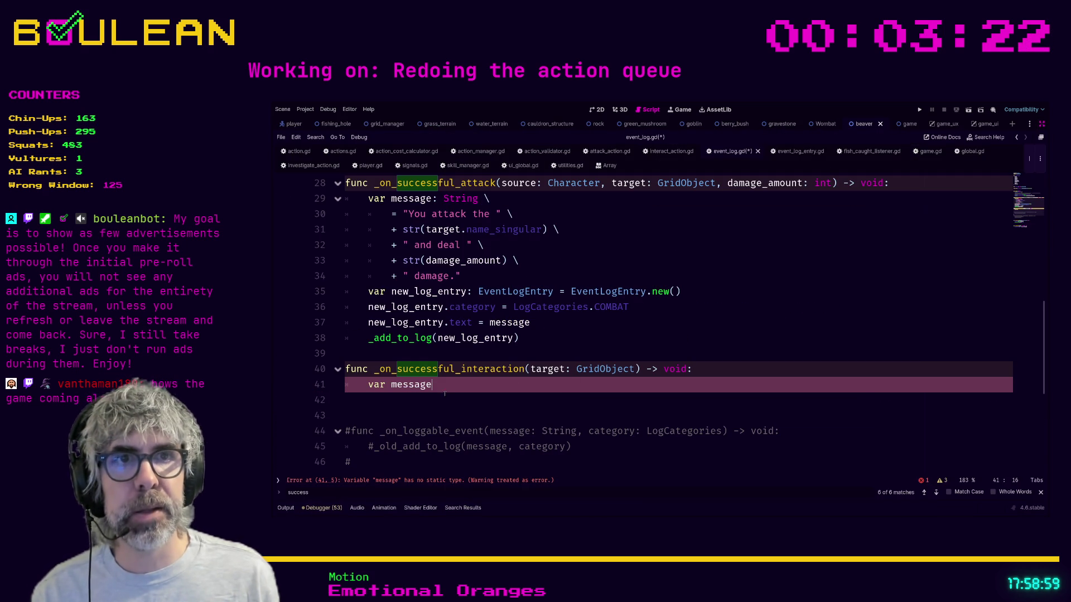
{"action": "scroll", "coordinate": [472, 397], "scroll_direction": "up", "scroll_amount": 1}
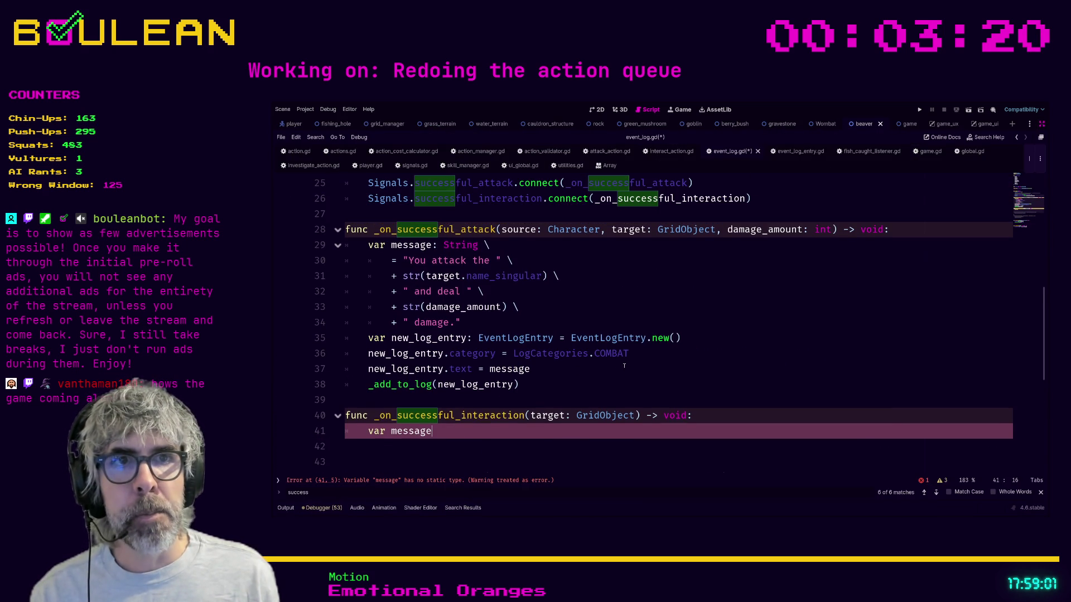
- Continue the declaration as : String \ = "You interact with the " \ + str(target
{"action": "type", "text": ": String "}
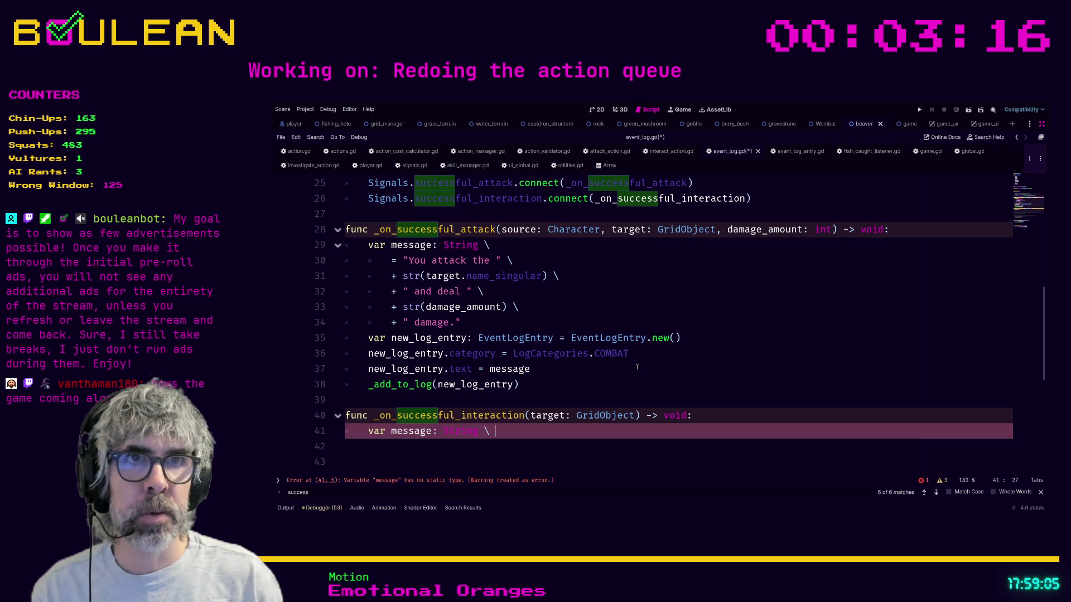
{"action": "type", "text": "\\"}
{"action": "key", "text": "Return"}
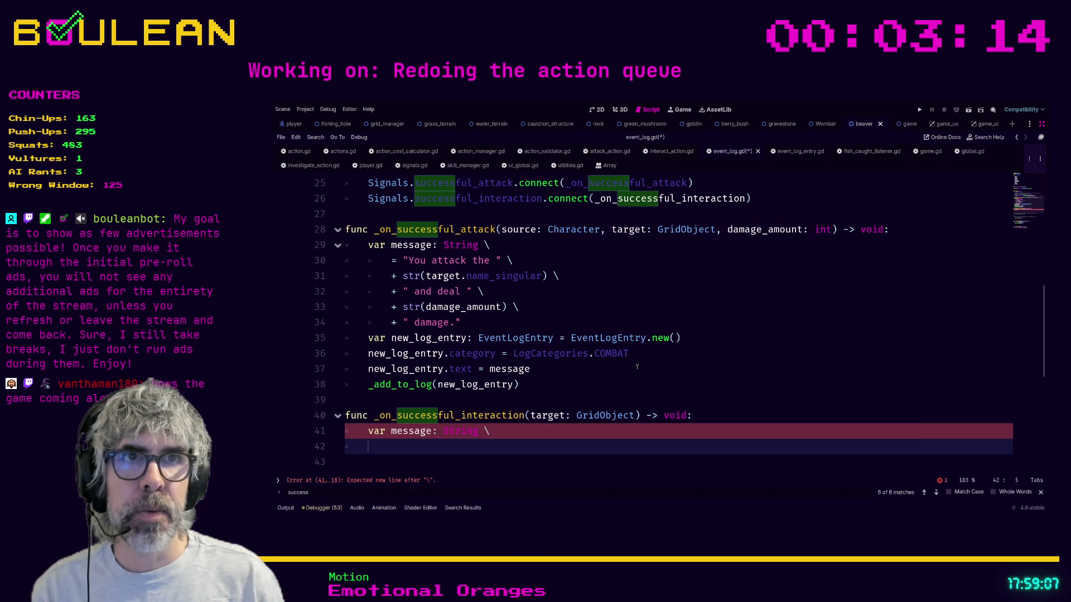
{"action": "key", "text": "Tab"}
{"action": "type", "text": "= \"You "}
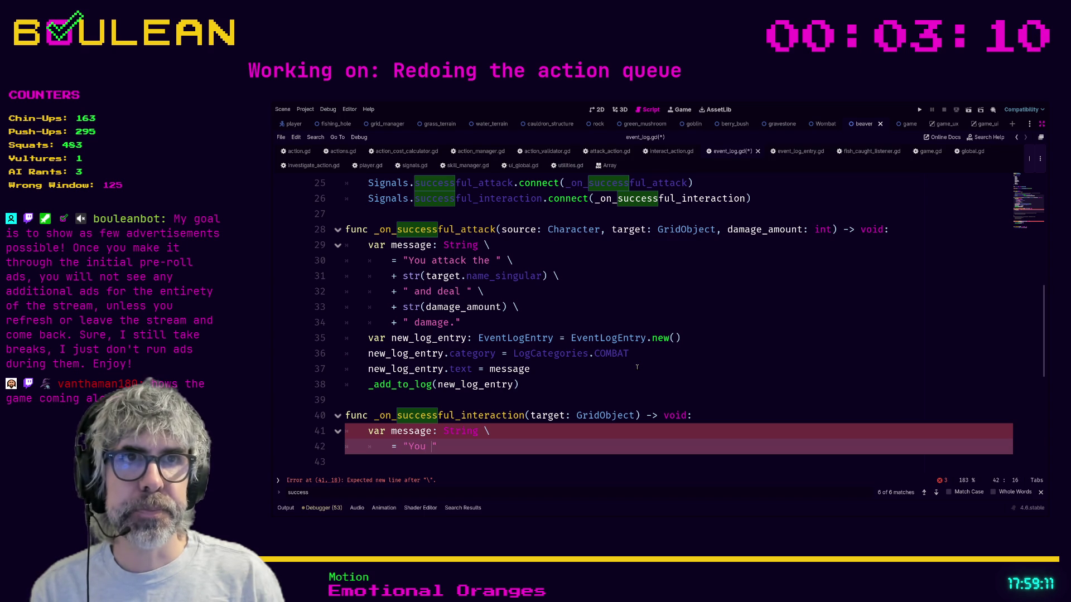
{"action": "type", "text": "interact with the"}
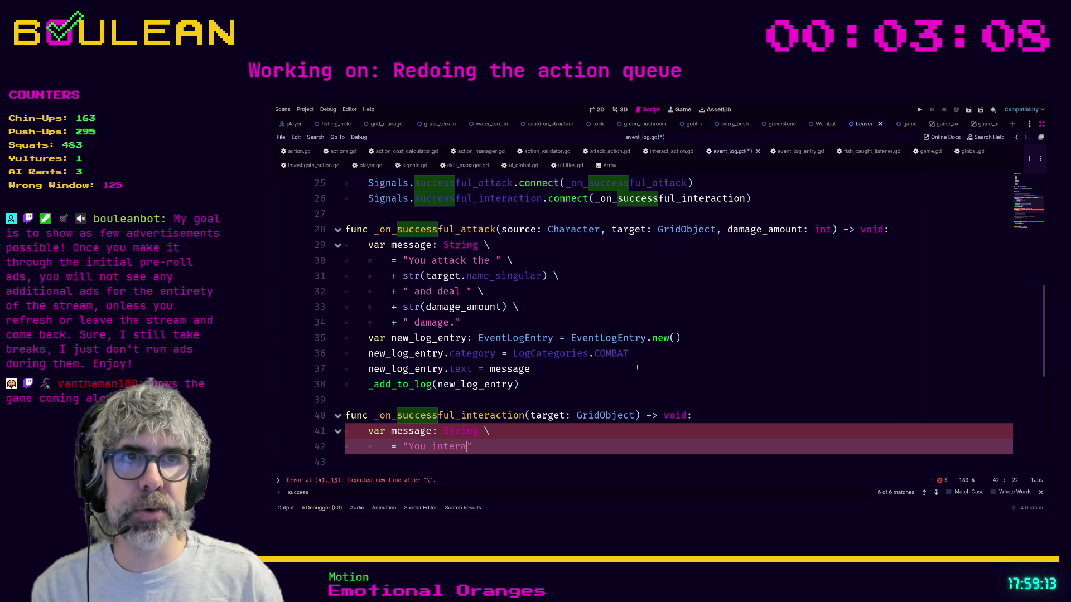
{"action": "type", "text": " \" \\"}
{"action": "key", "text": "Return"}
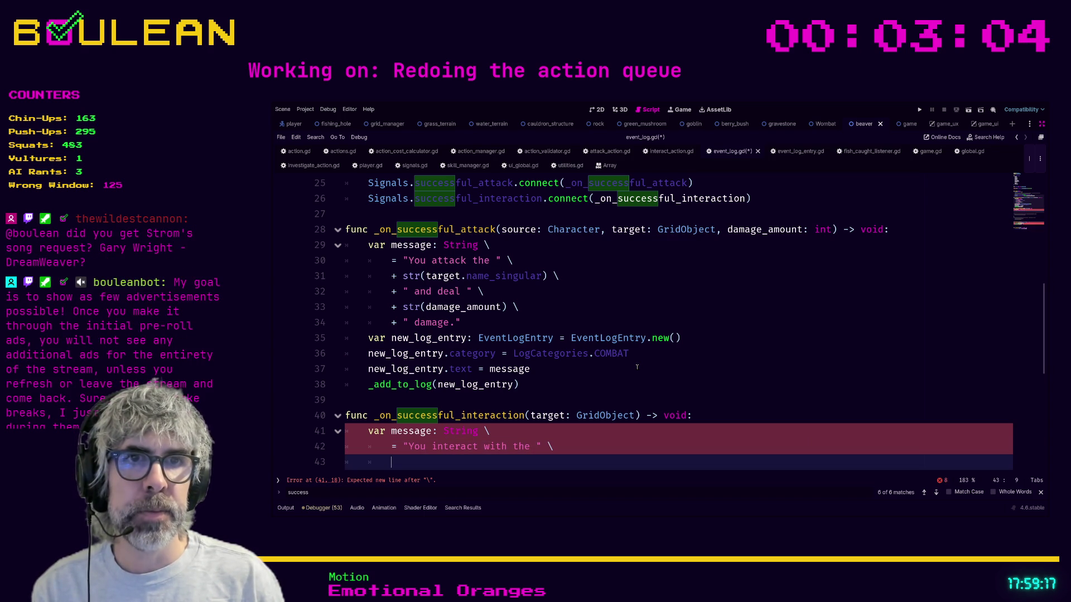
{"action": "type", "text": "+ st"}
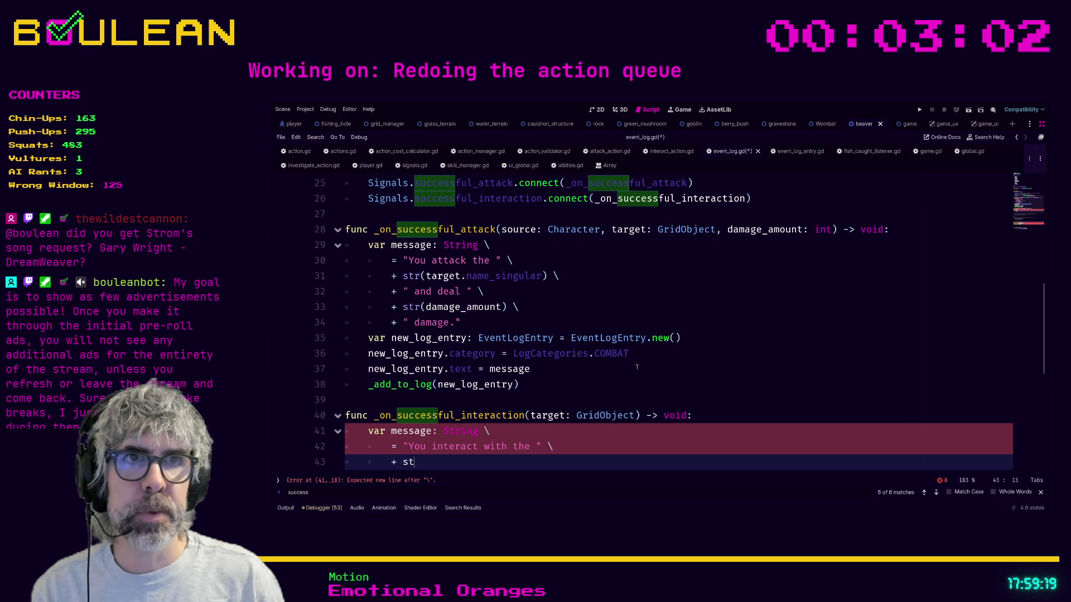
{"action": "type", "text": "r(target"}
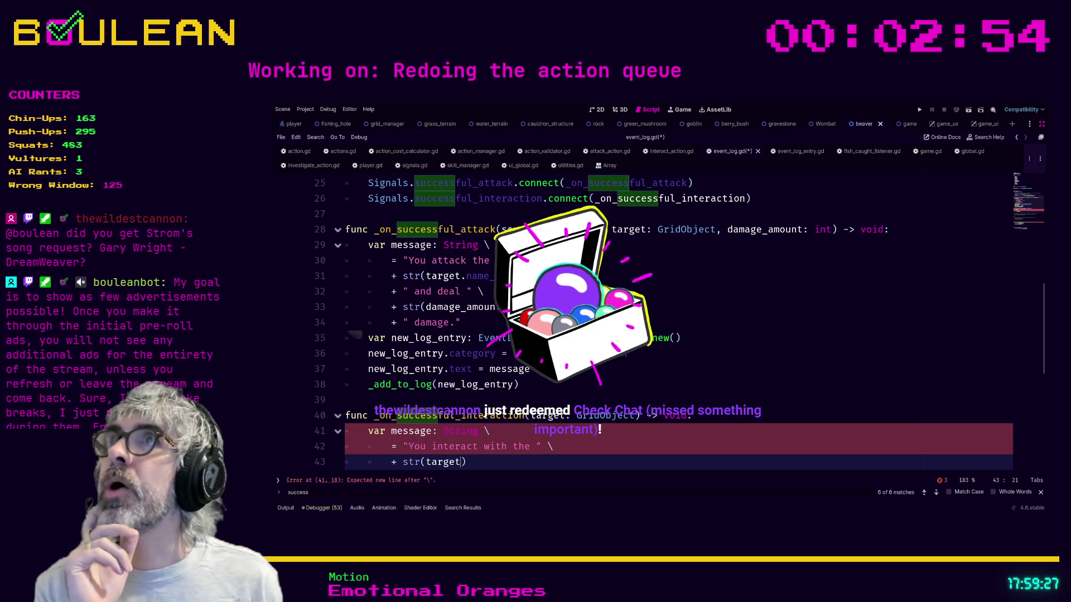
{"action": "scroll", "coordinate": [670, 323], "scroll_direction": "down", "scroll_amount": 1}
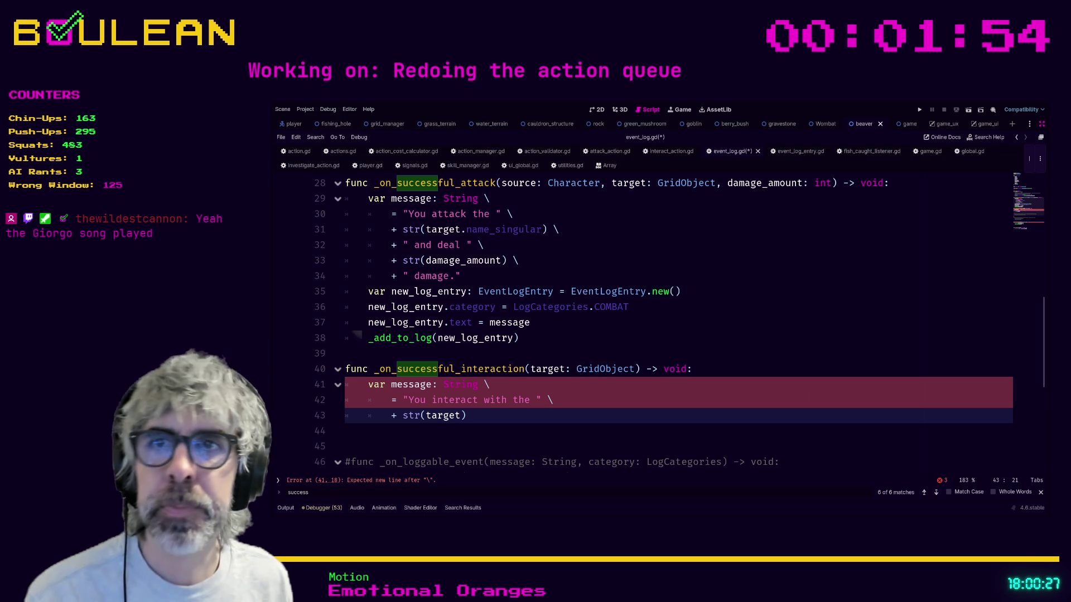
- Append .name_ to target inside str() on line 43, then inspect the line 41 error
{"action": "left_click", "coordinate": [582, 401]}
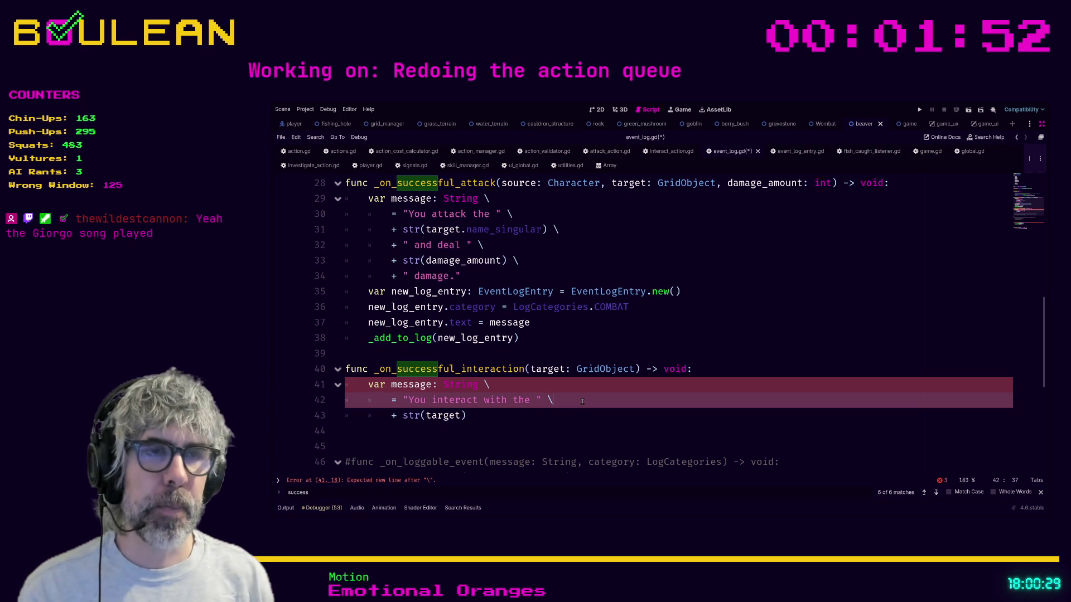
{"action": "key", "text": "Down"}
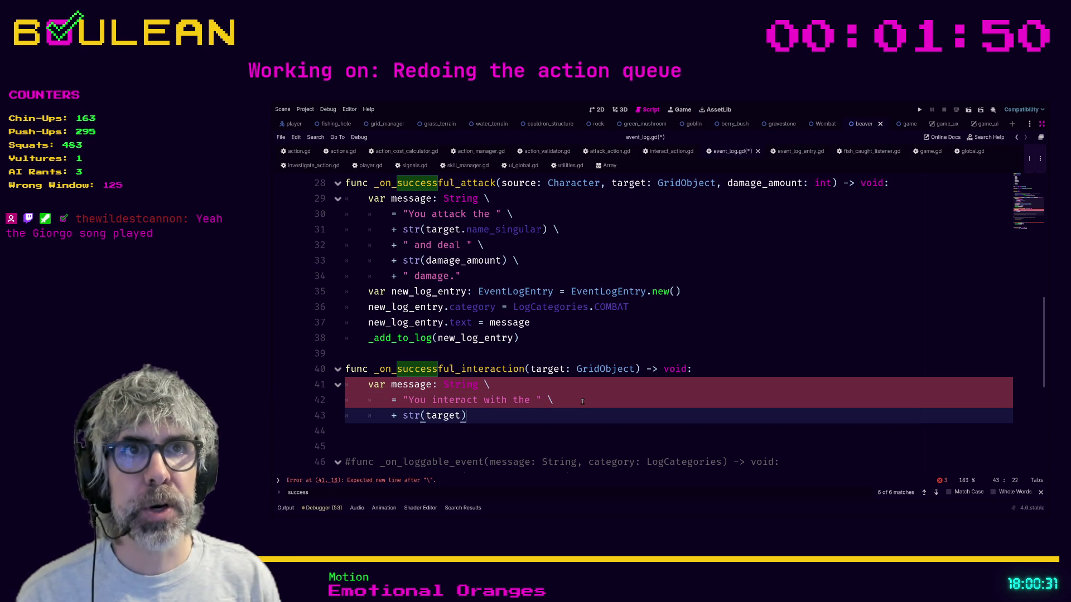
{"action": "type", "text": ".na"}
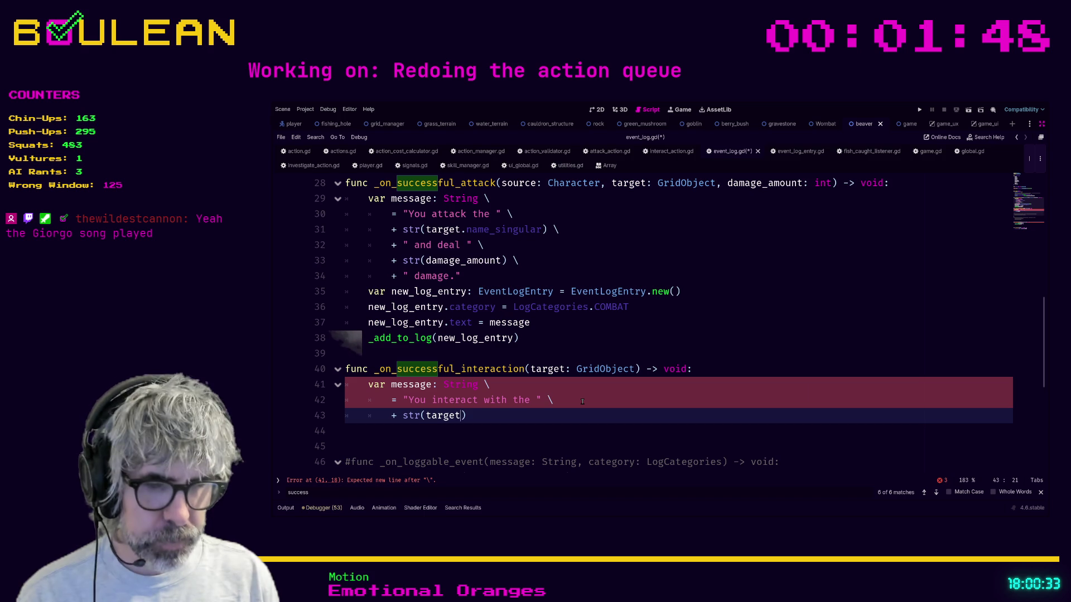
{"action": "type", "text": "me_"}
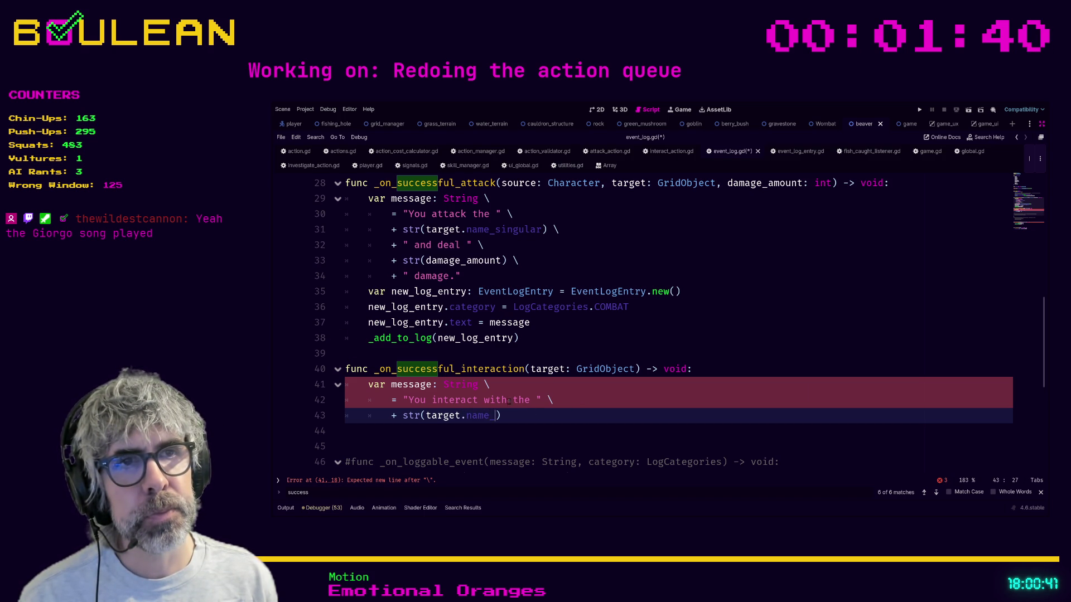
{"action": "double_click", "coordinate": [476, 418]}
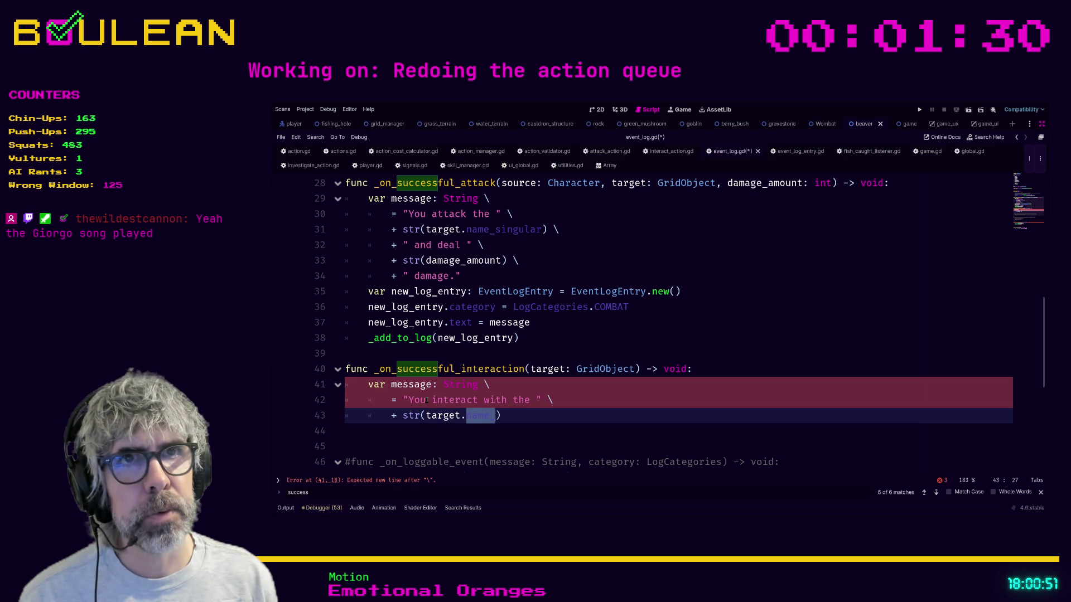
{"action": "left_click", "coordinate": [368, 388]}
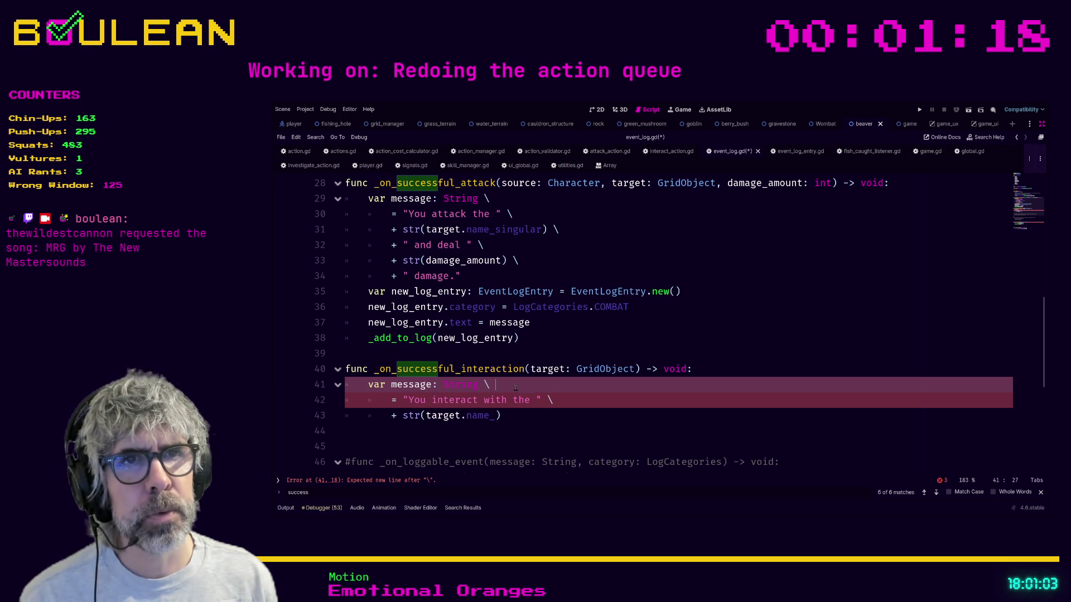
{"action": "left_click", "coordinate": [492, 394]}
{"action": "scroll", "coordinate": [520, 394], "scroll_direction": "down", "scroll_amount": 2}
{"action": "scroll", "coordinate": [502, 384], "scroll_direction": "up", "scroll_amount": 3}
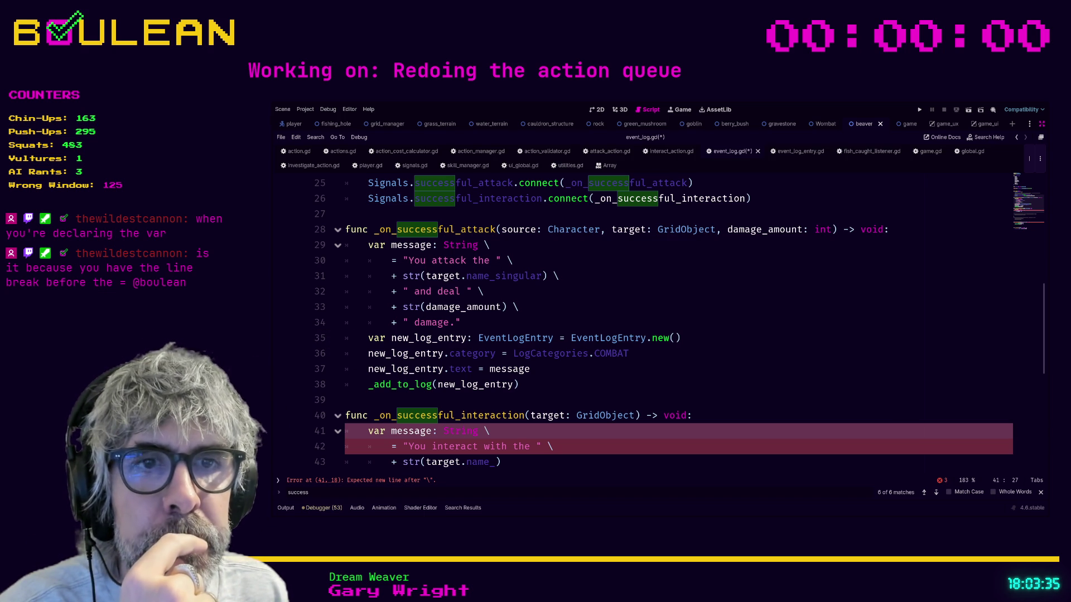
- Match line 29's layout by removing the stray space between line 41's backslash and the =
{"action": "scroll", "coordinate": [680, 321], "scroll_direction": "down", "scroll_amount": 1}
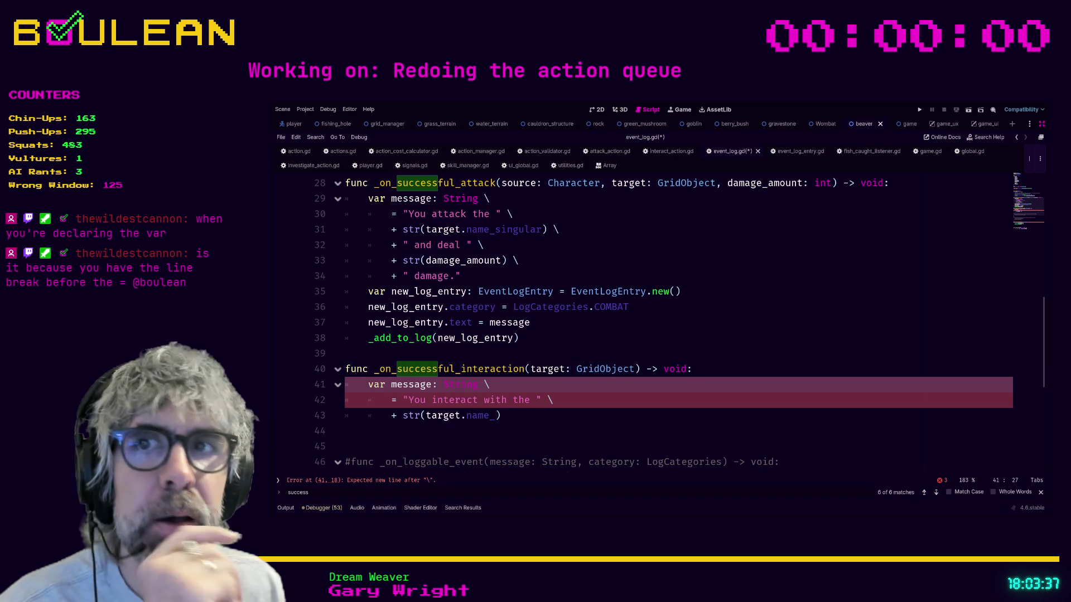
{"action": "scroll", "coordinate": [680, 322], "scroll_direction": "up", "scroll_amount": 1}
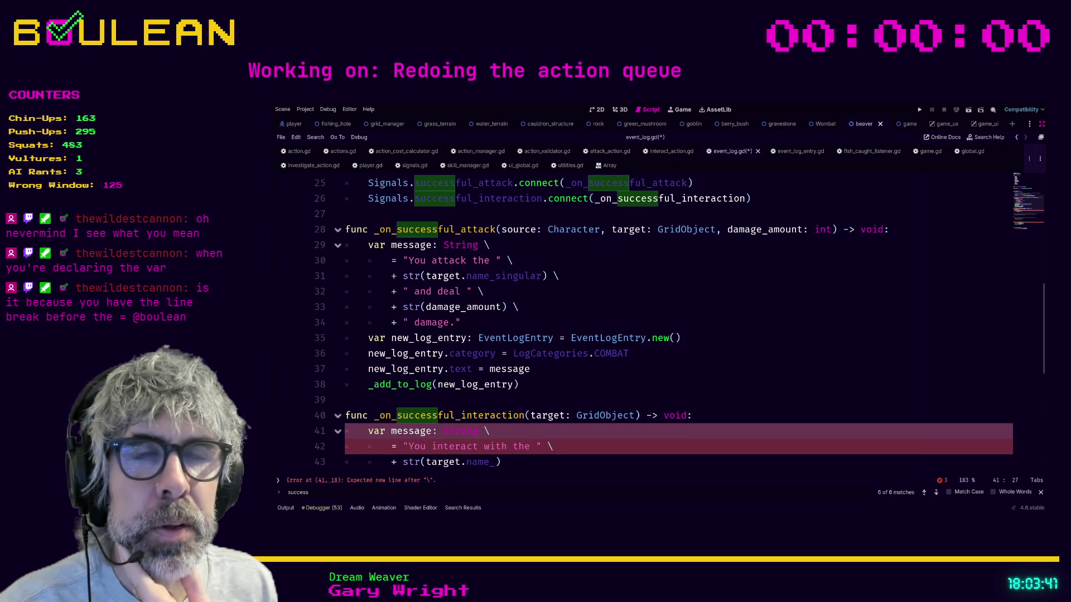
{"action": "left_click", "coordinate": [426, 245]}
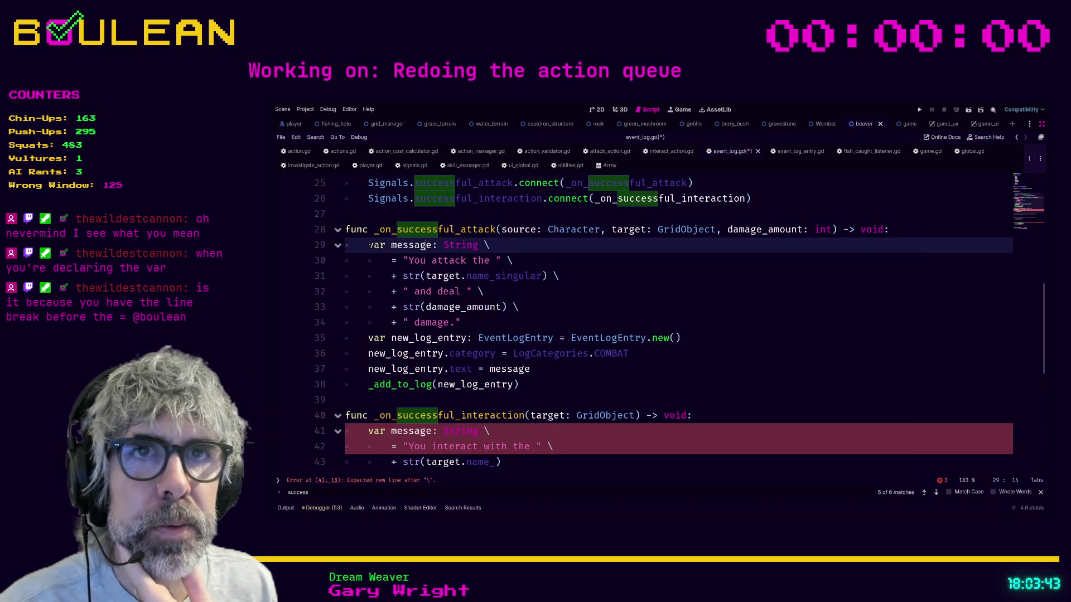
{"action": "left_click_drag", "start_coordinate": [366, 244], "coordinate": [490, 247]}
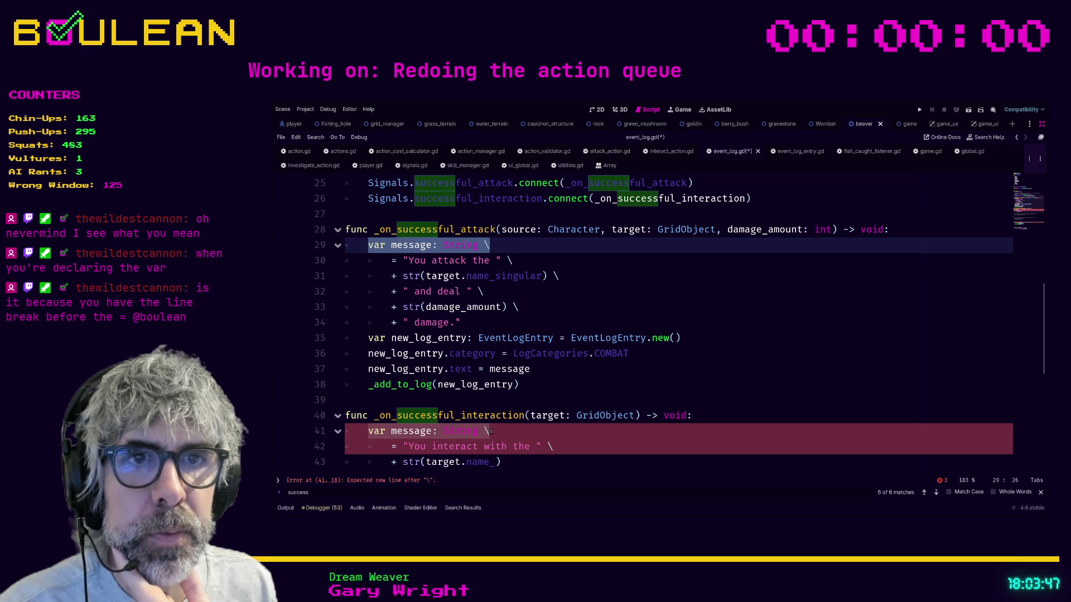
{"action": "left_click", "coordinate": [353, 434]}
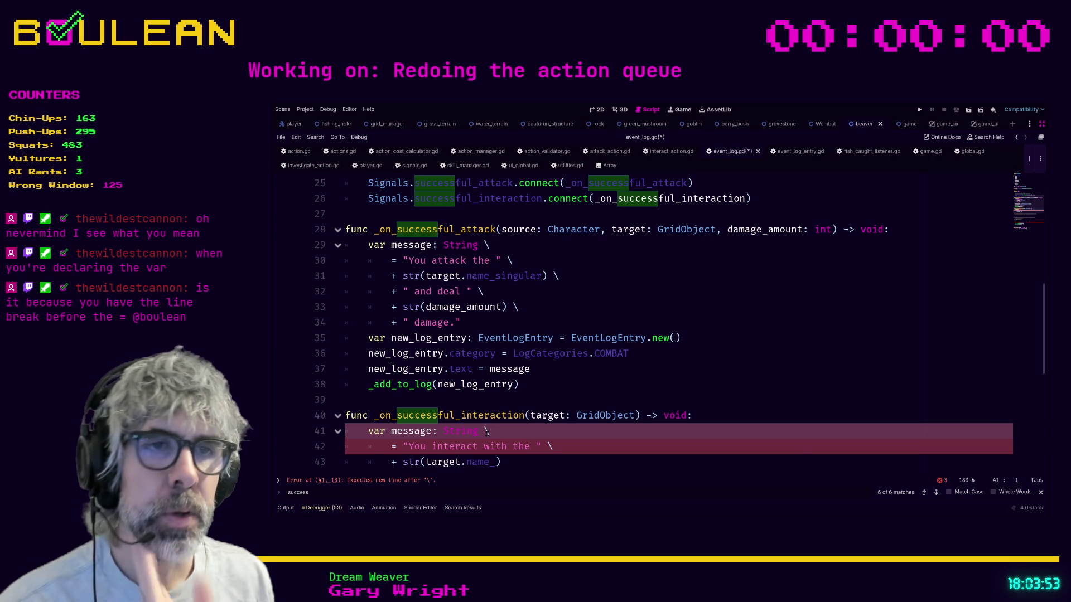
{"action": "left_click", "coordinate": [391, 447]}
{"action": "key", "text": "BackSpace"}
{"action": "key", "text": "BackSpace"}
{"action": "key", "text": "BackSpace"}
{"action": "key", "text": "BackSpace"}
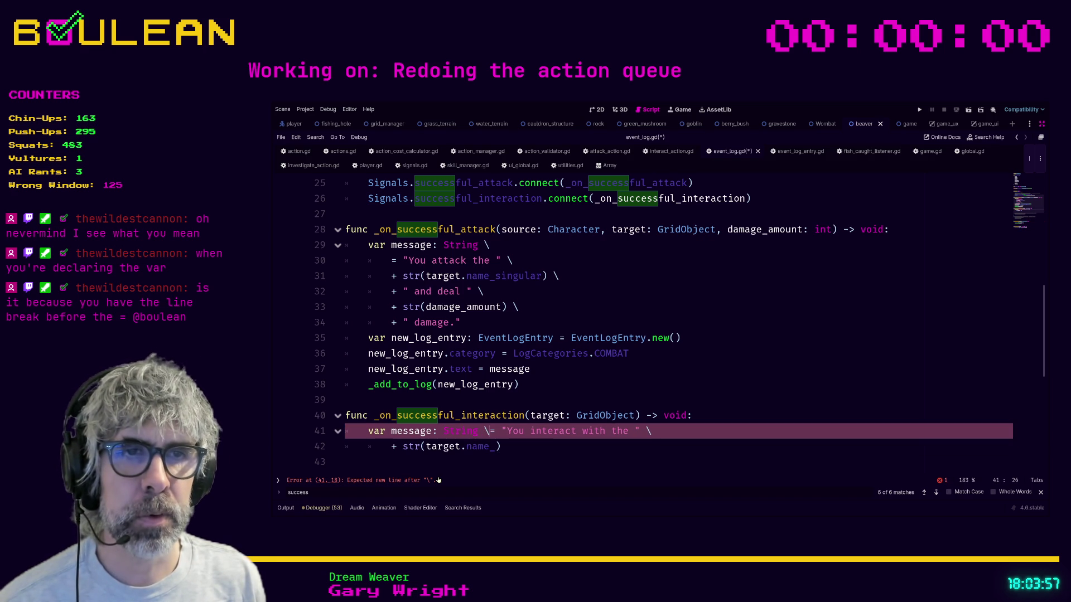
{"action": "key", "text": "BackSpace"}
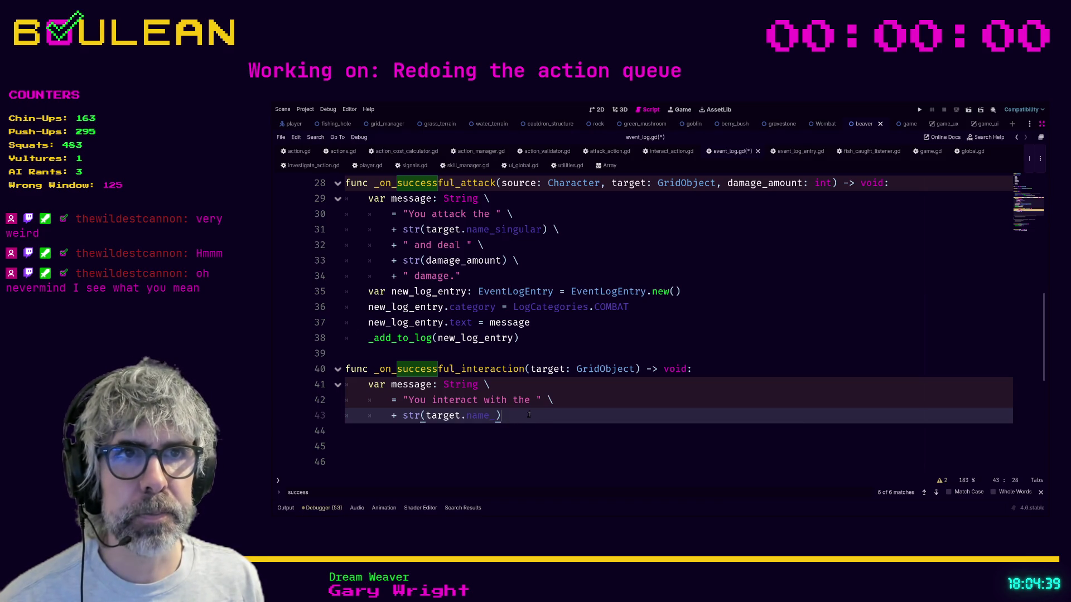
{"action": "left_click", "coordinate": [494, 417]}
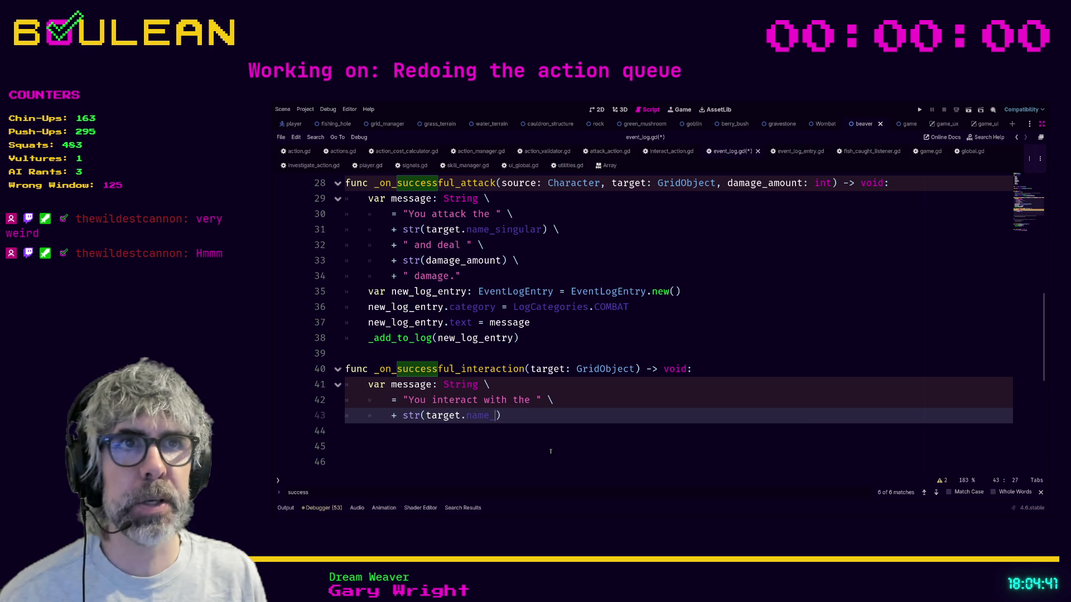
- Complete target.name_singular on line 43, add a trailing backslash, and begin line 44 with '+'
{"action": "type", "text": "sing"}
{"action": "key", "text": "Return"}
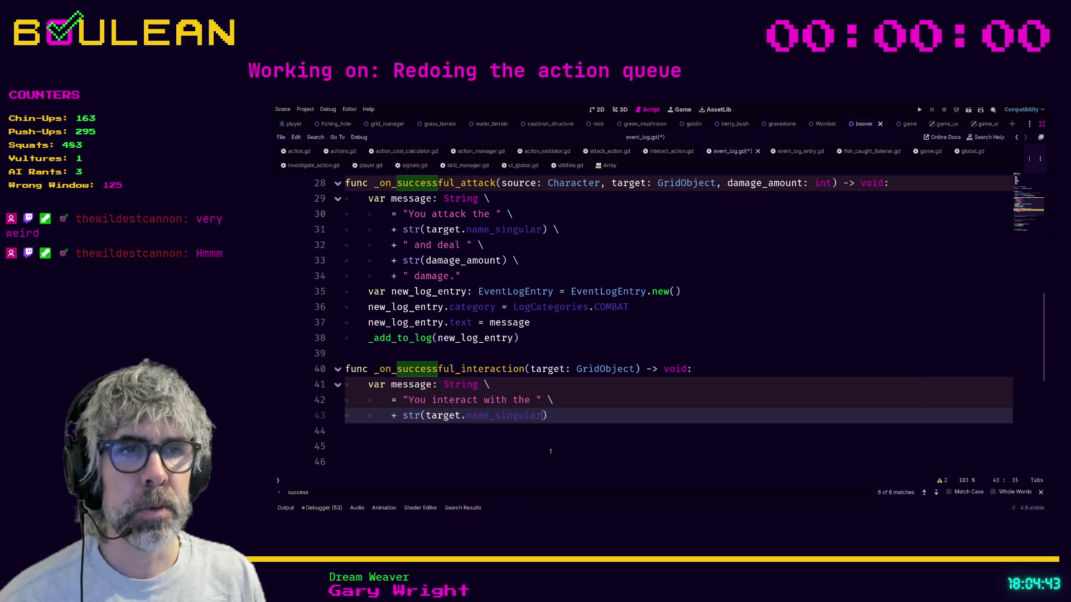
{"action": "key", "text": "End"}
{"action": "key", "text": "Return"}
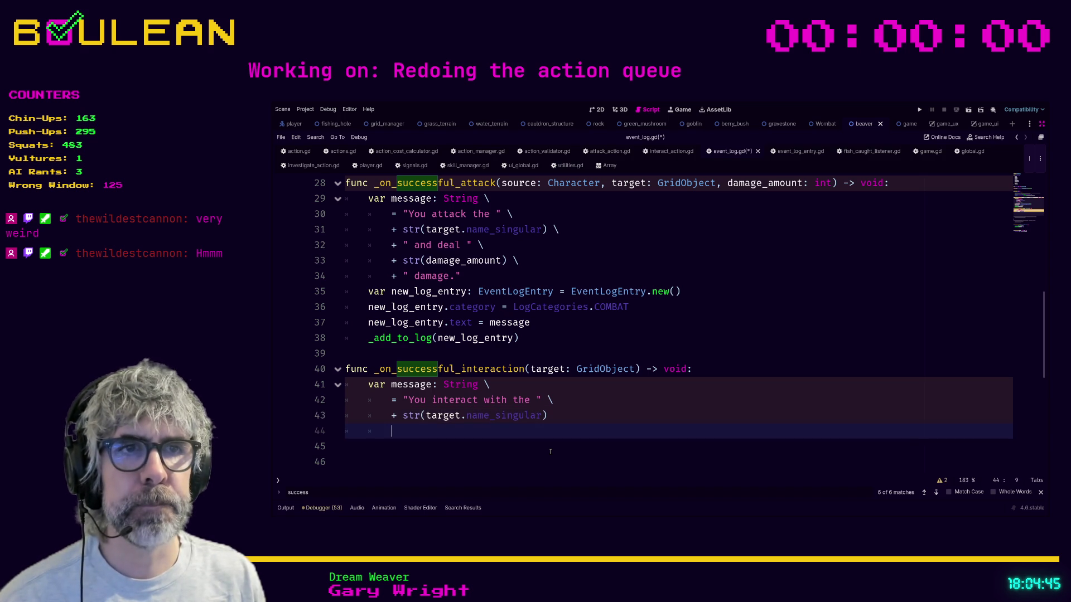
{"action": "key", "text": "BackSpace"}
{"action": "type", "text": "\\"}
{"action": "key", "text": "Return"}
{"action": "type", "text": "+"}
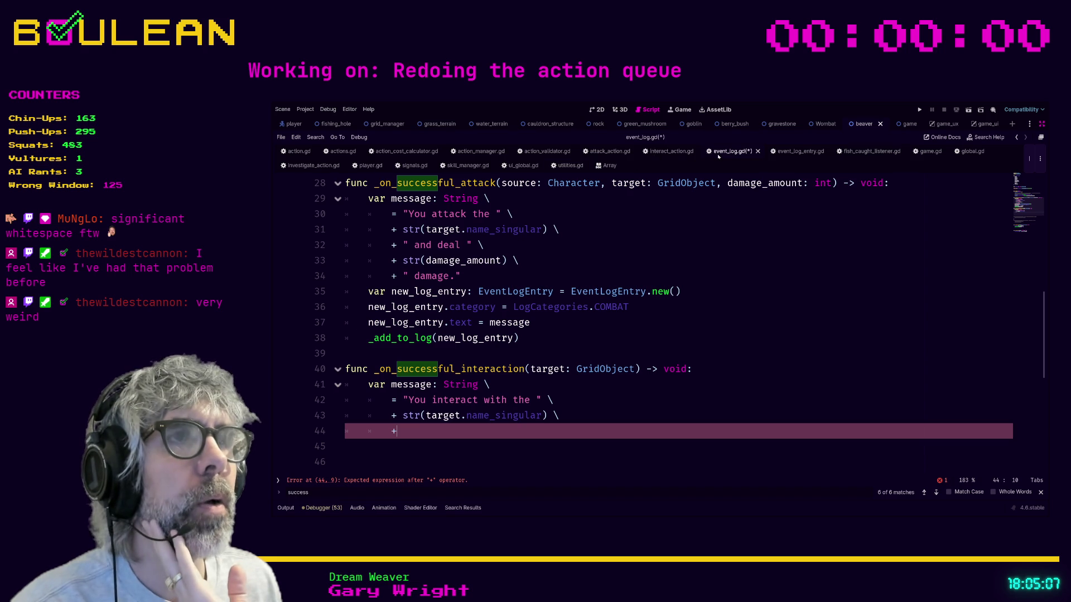
{"action": "left_click", "coordinate": [672, 152]}
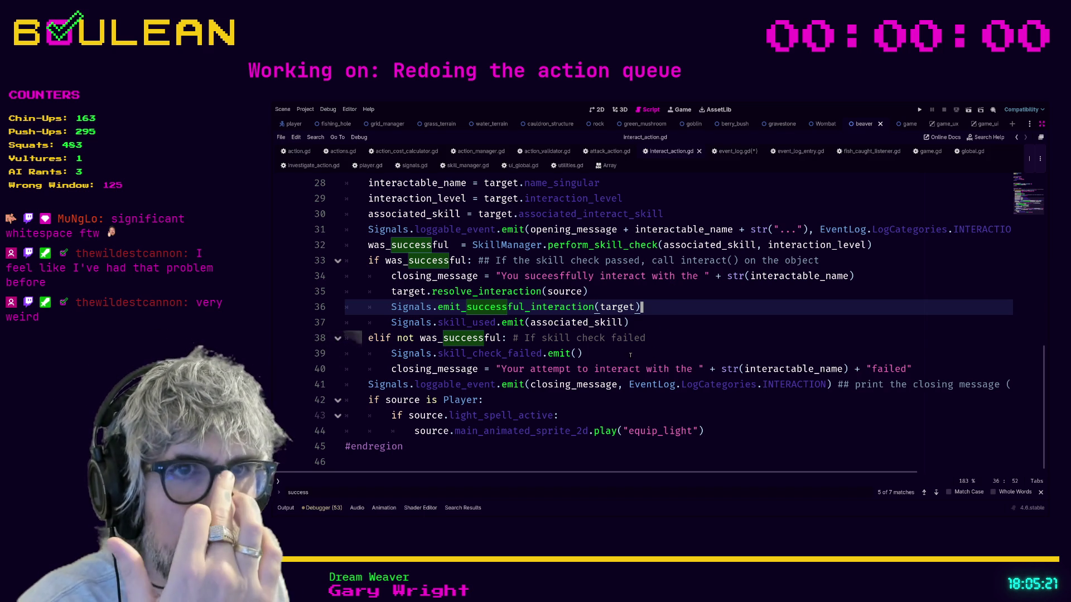
- Delete the failed and success closing_message assignments in interact_action.gd
{"action": "left_click", "coordinate": [589, 370]}
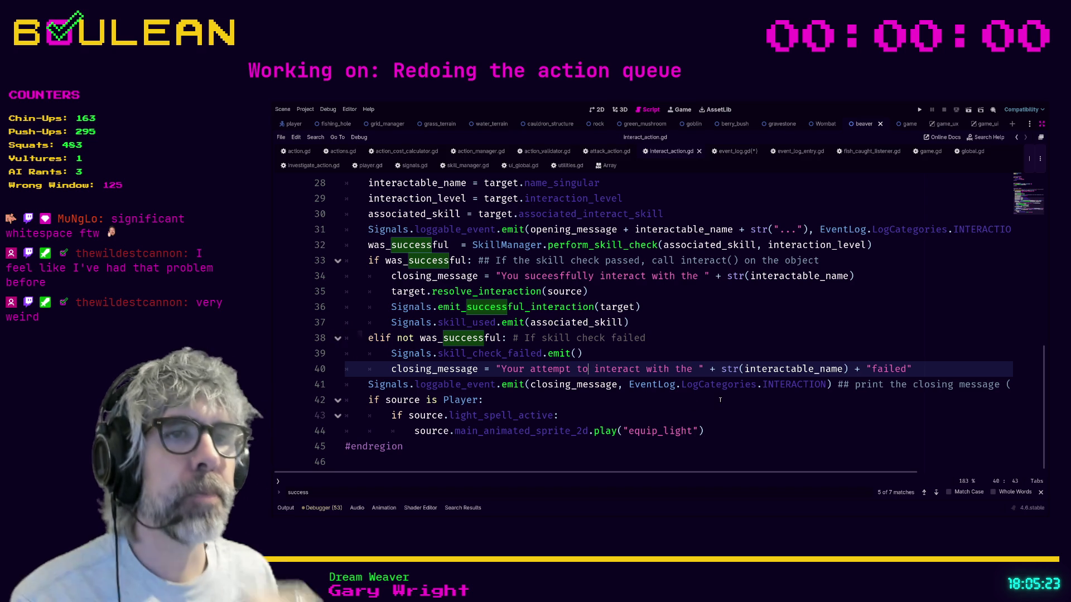
{"action": "key", "text": "End"}
{"action": "key", "text": "shift+Home"}
{"action": "key", "text": "shift+Home"}
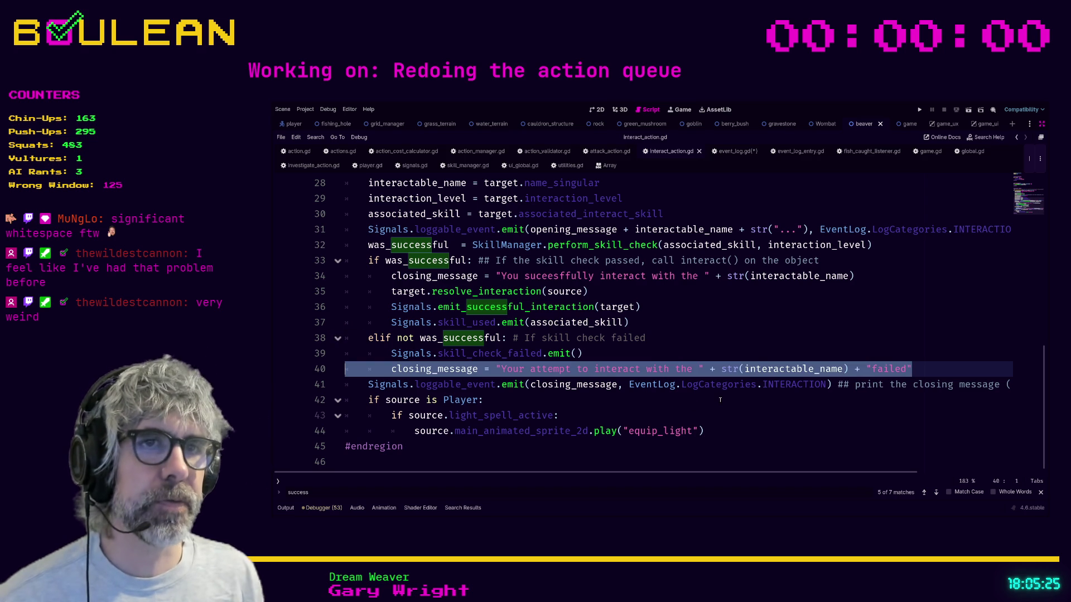
{"action": "key", "text": "BackSpace"}
{"action": "key", "text": "BackSpace"}
{"action": "key", "text": "Down"}
{"action": "key", "text": "Down"}
{"action": "key", "text": "Down"}
{"action": "key", "text": "Up"}
{"action": "key", "text": "Up"}
{"action": "key", "text": "Up"}
{"action": "key", "text": "Up"}
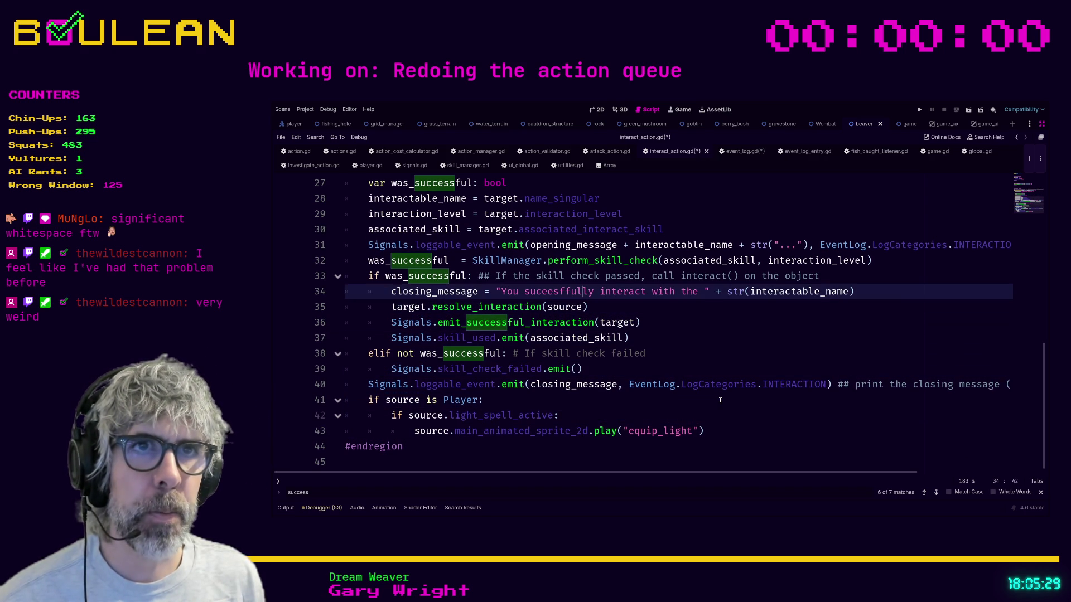
{"action": "key", "text": "shift+Home"}
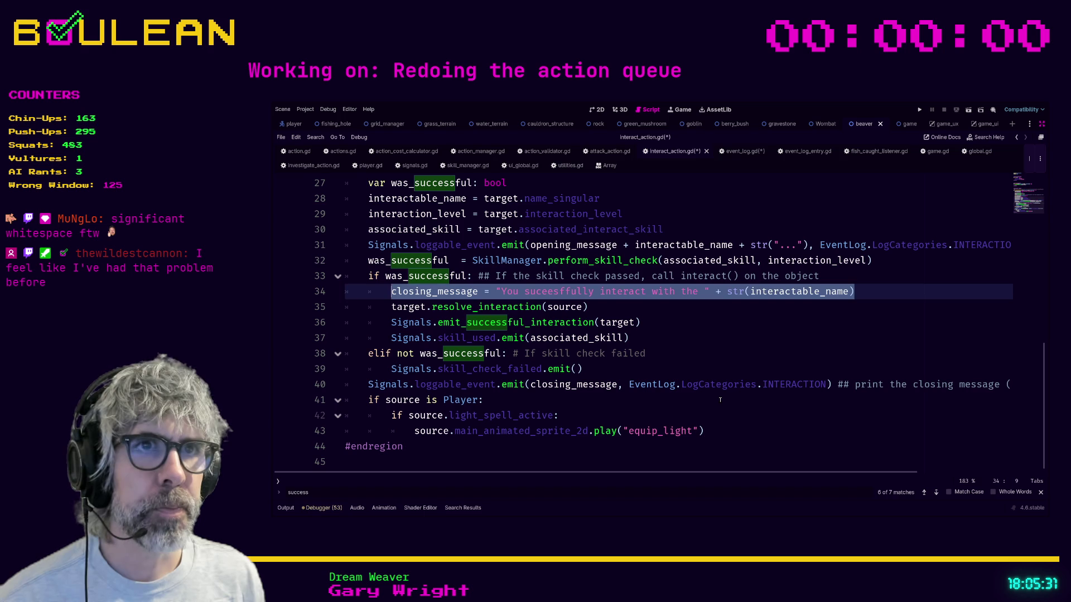
{"action": "key", "text": "shift+Home"}
{"action": "key", "text": "BackSpace"}
{"action": "key", "text": "BackSpace"}
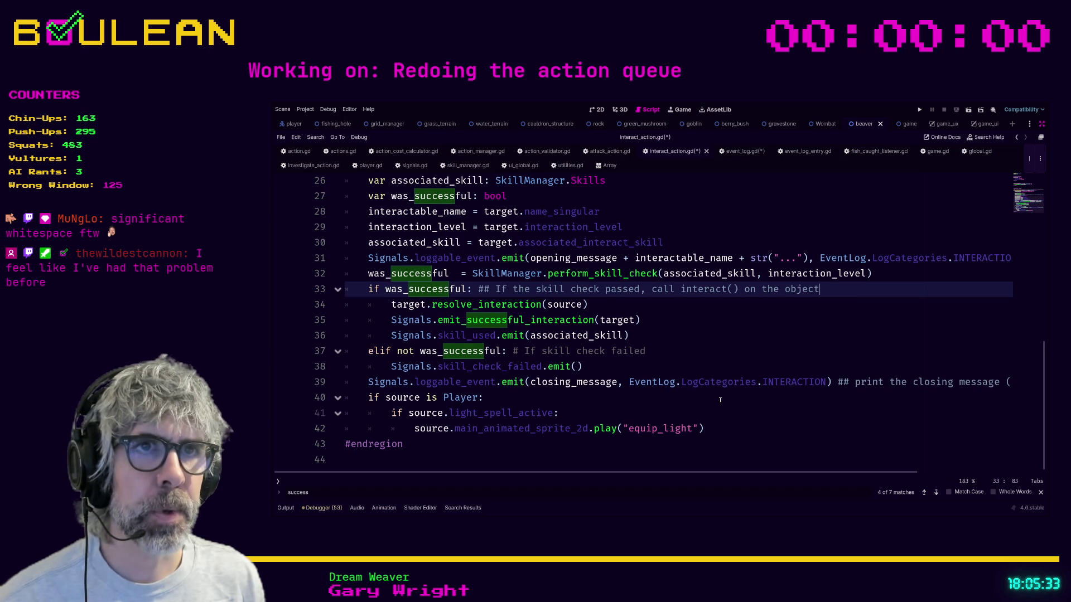
{"action": "key", "text": "Down"}
{"action": "key", "text": "Down"}
{"action": "key", "text": "Down"}
{"action": "key", "text": "Up"}
{"action": "key", "text": "Up"}
{"action": "key", "text": "Up"}
{"action": "key", "text": "Up"}
{"action": "key", "text": "Up"}
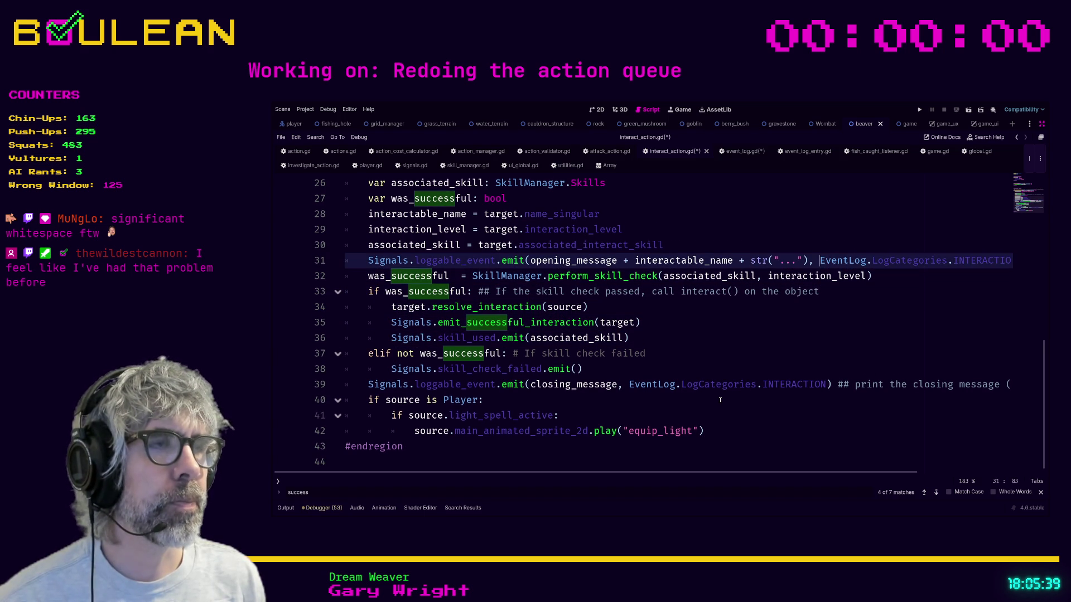
- Delete the opening Signals.loggable_event.emit line from the interaction function
{"action": "key", "text": "End"}
{"action": "key", "text": "shift+Home"}
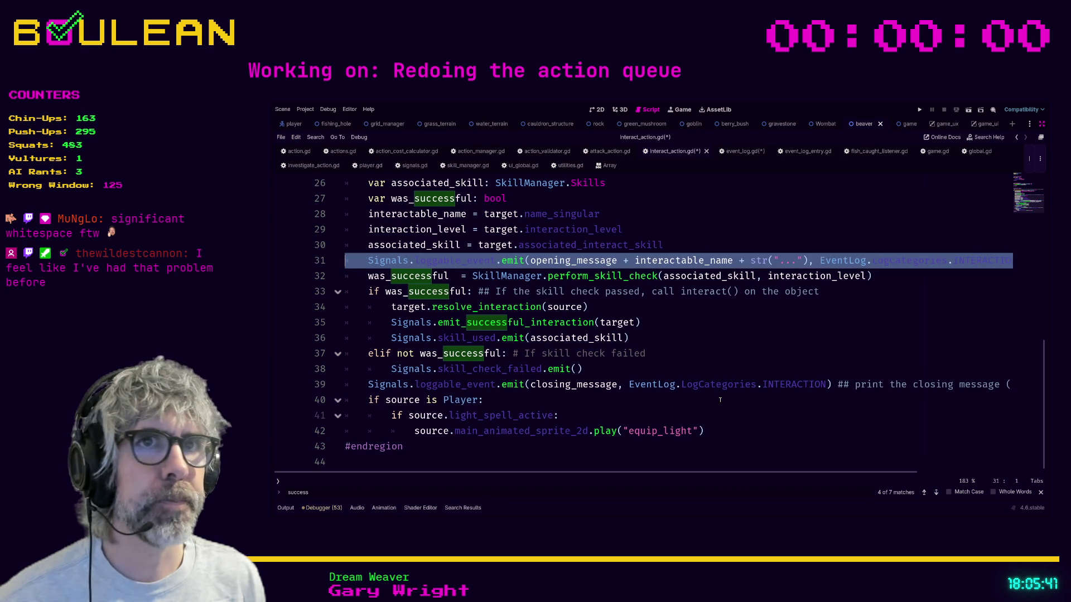
{"action": "key", "text": "BackSpace"}
{"action": "key", "text": "BackSpace"}
{"action": "key", "text": "Up"}
{"action": "key", "text": "Up"}
{"action": "key", "text": "Up"}
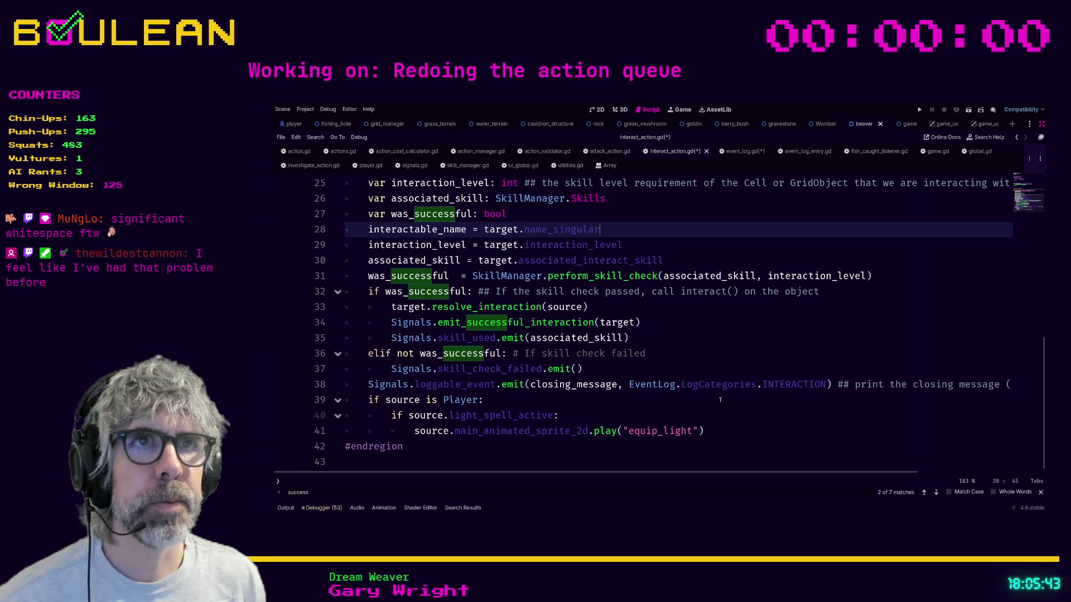
{"action": "key", "text": "Up"}
{"action": "key", "text": "Up"}
{"action": "key", "text": "Up"}
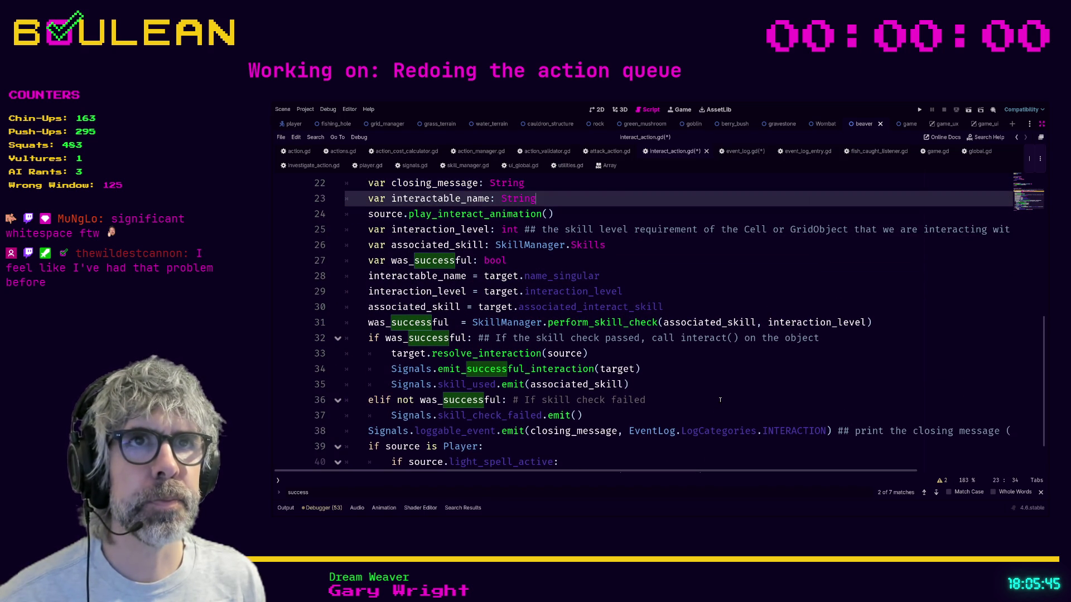
- Comment out the message declarations, interactable_name assignment and closing log emit with Ctrl+K
{"action": "key", "text": "shift+Up"}
{"action": "key", "text": "ctrl+k"}
{"action": "key", "text": "Up"}
{"action": "key", "text": "Up"}
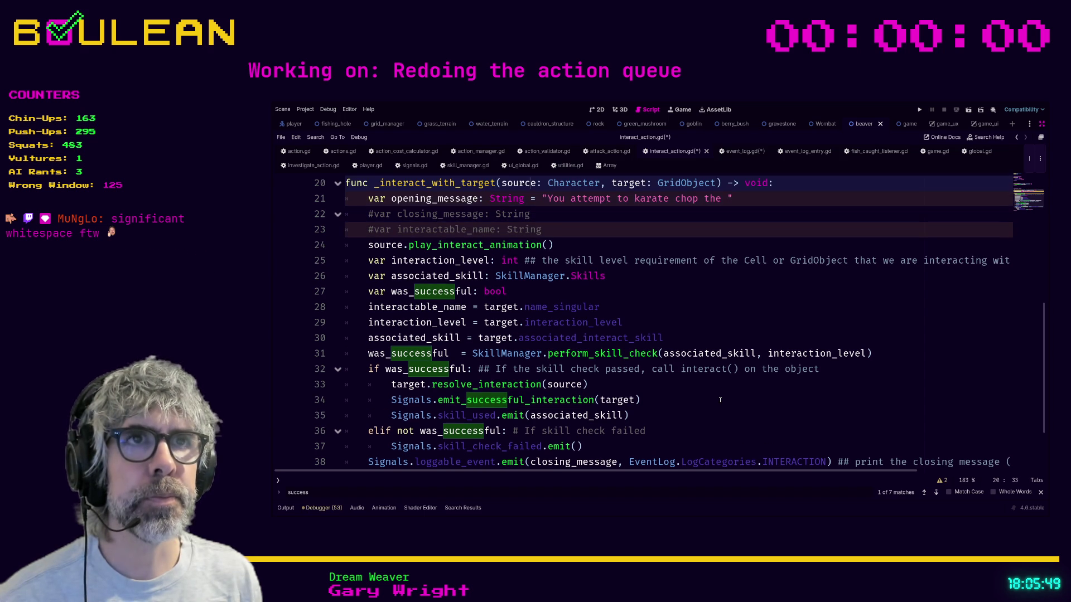
{"action": "key", "text": "Down"}
{"action": "key", "text": "ctrl+k"}
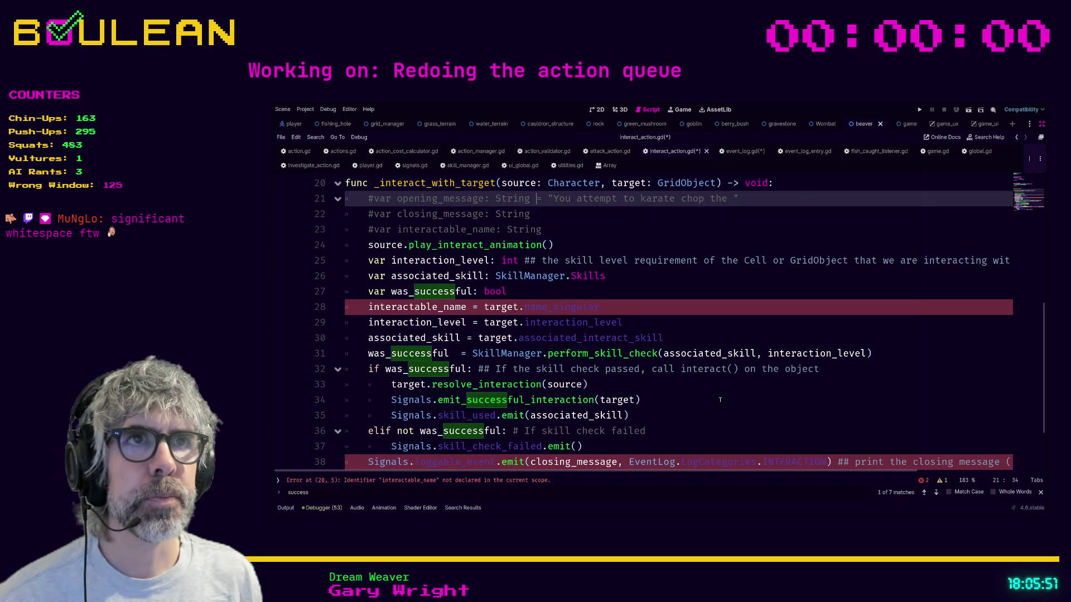
{"action": "key", "text": "Down"}
{"action": "key", "text": "Down"}
{"action": "key", "text": "Down"}
{"action": "key", "text": "Down"}
{"action": "key", "text": "Down"}
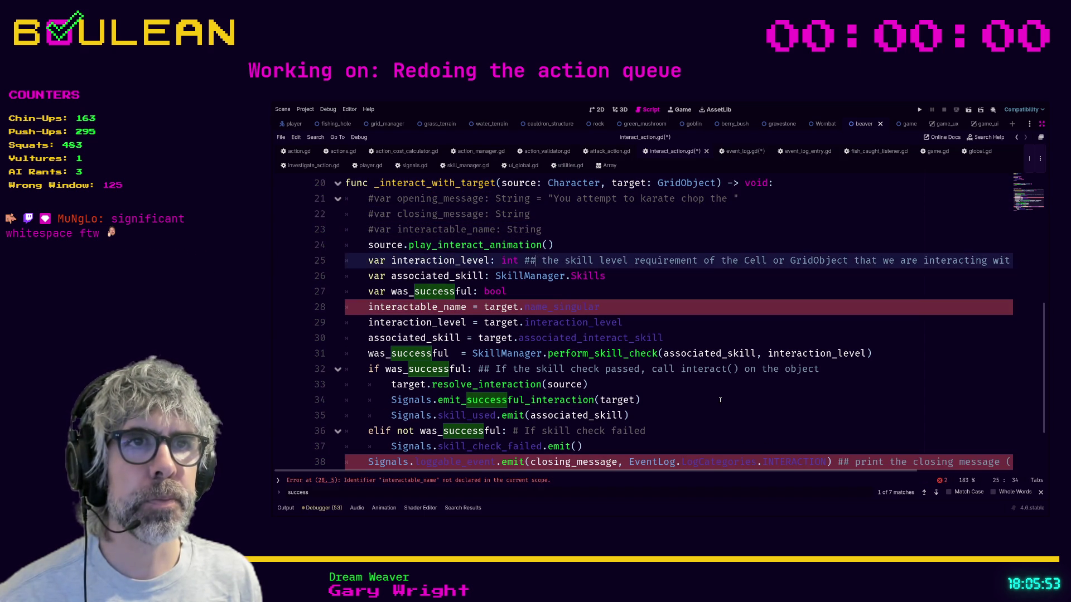
{"action": "key", "text": "ctrl+k"}
{"action": "key", "text": "Down"}
{"action": "key", "text": "Down"}
{"action": "key", "text": "Down"}
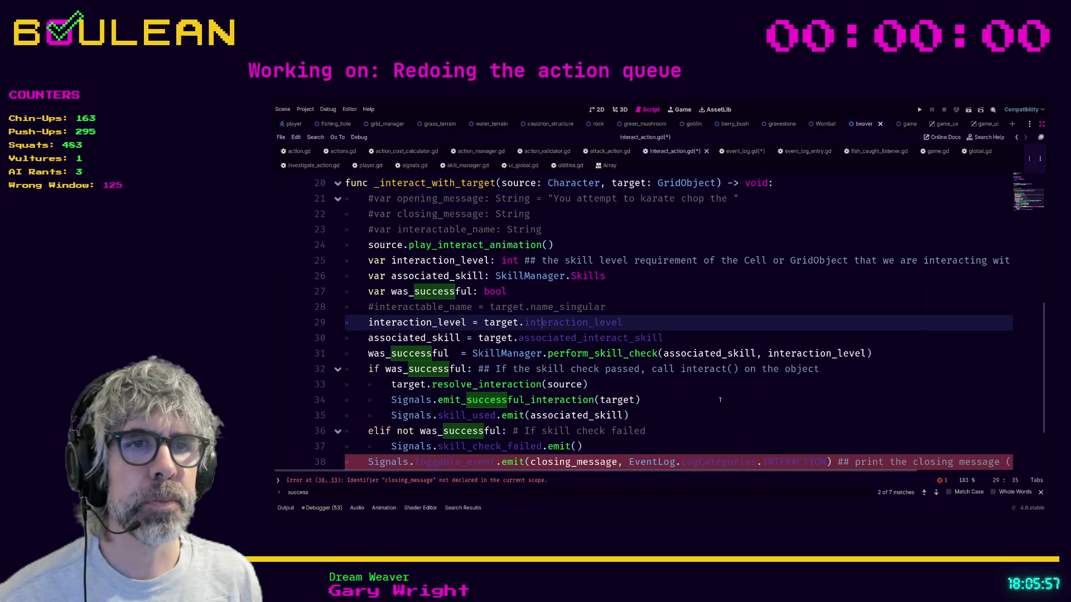
{"action": "key", "text": "ctrl+k"}
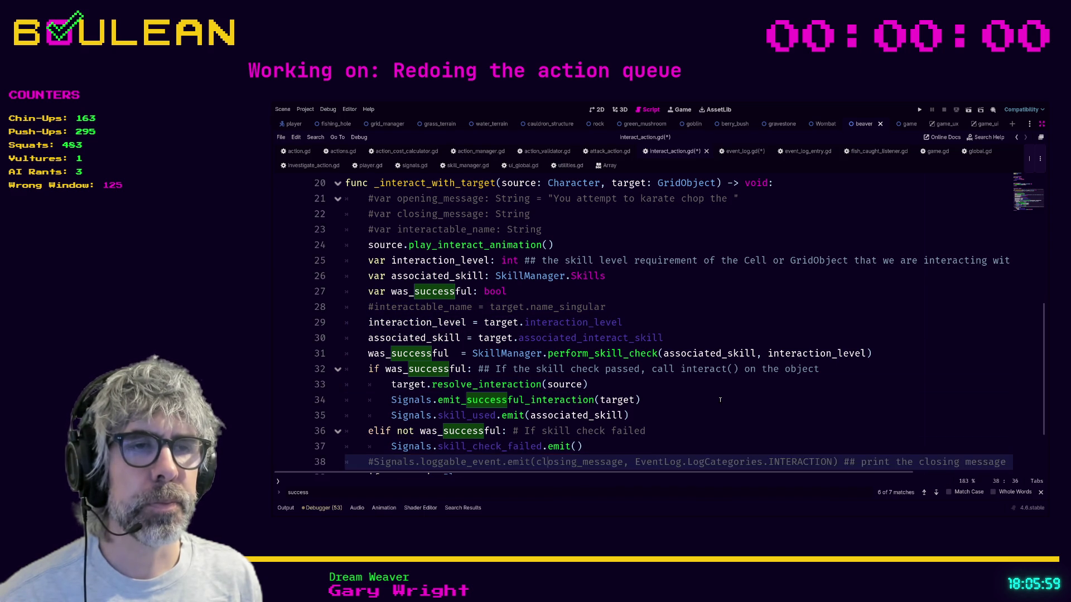
{"action": "key", "text": "Down"}
{"action": "key", "text": "Down"}
{"action": "key", "text": "Down"}
- Delete the commented closing emit, interactable_name assignment and three commented declarations
{"action": "key", "text": "Up"}
{"action": "key", "text": "Up"}
{"action": "key", "text": "Up"}
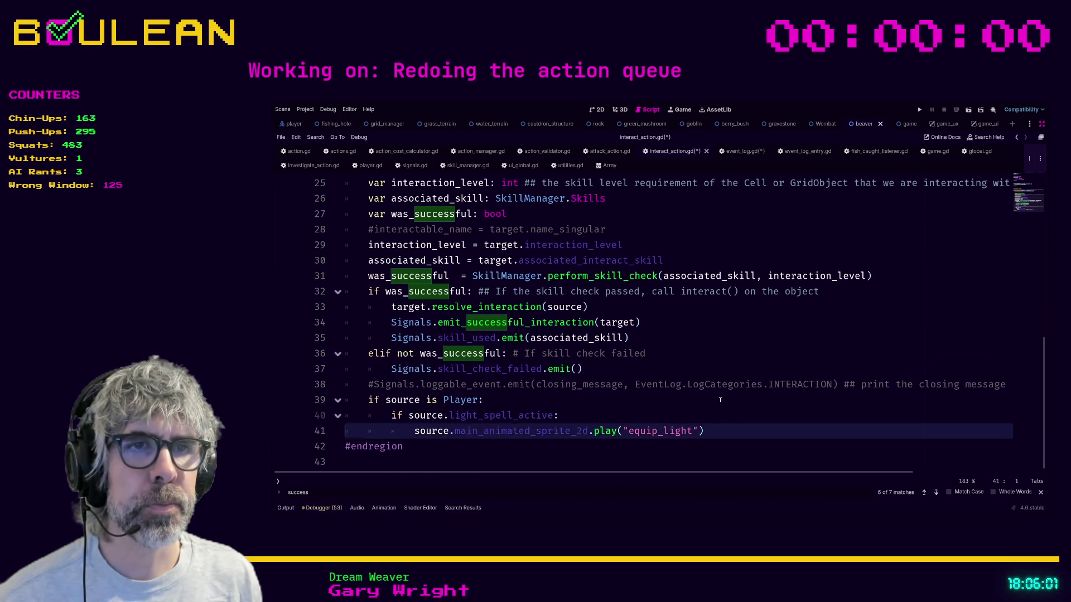
{"action": "key", "text": "End"}
{"action": "key", "text": "shift+Home"}
{"action": "key", "text": "BackSpace"}
{"action": "key", "text": "BackSpace"}
{"action": "key", "text": "Up"}
{"action": "key", "text": "Up"}
{"action": "key", "text": "Up"}
{"action": "key", "text": "Up"}
{"action": "key", "text": "Up"}
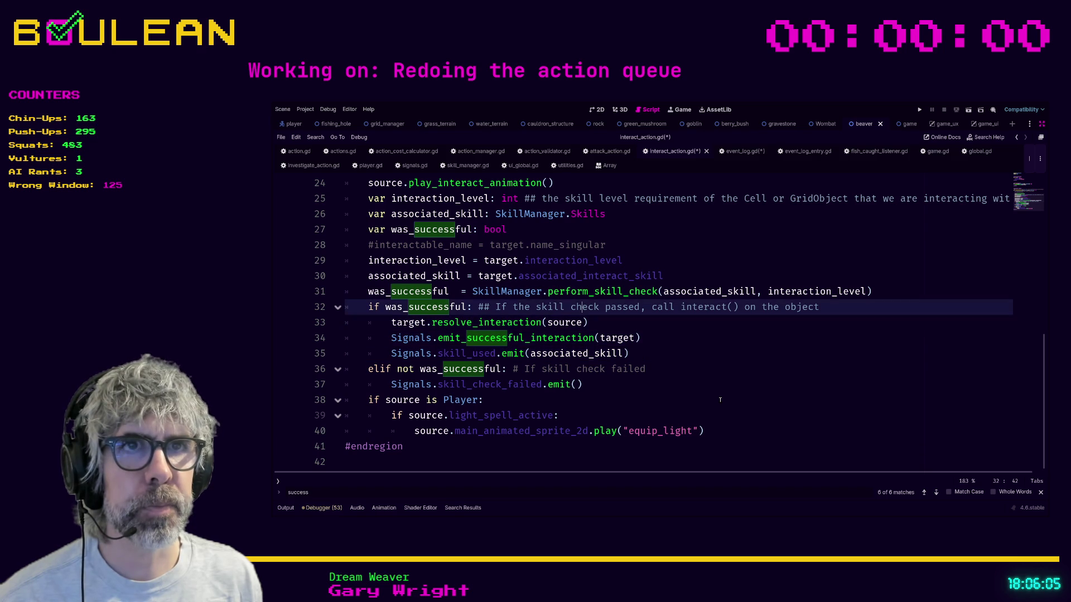
{"action": "key", "text": "shift+Home"}
{"action": "key", "text": "shift+Home"}
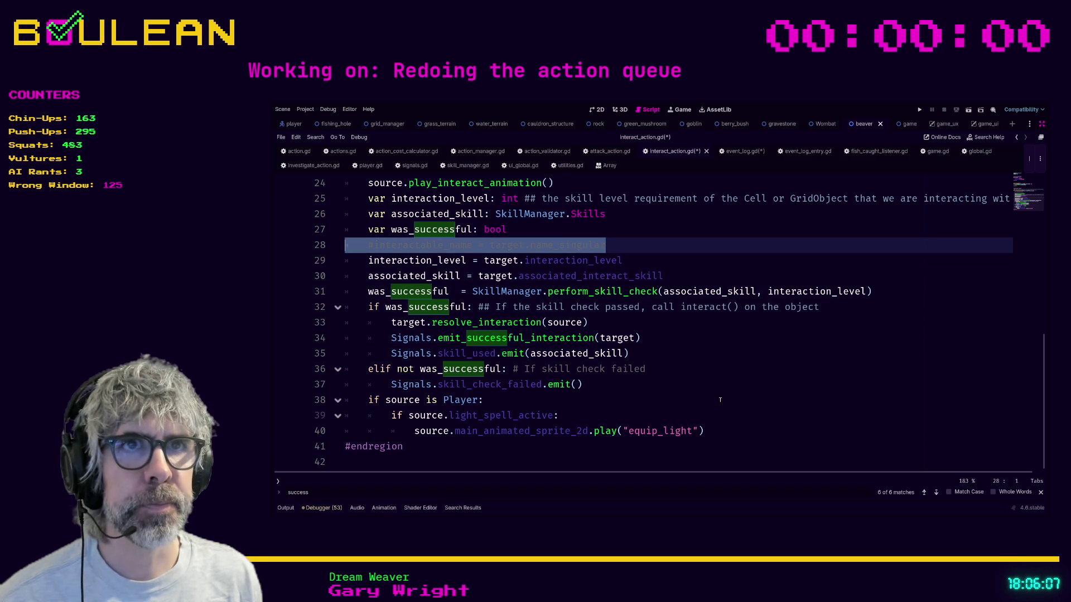
{"action": "key", "text": "BackSpace"}
{"action": "key", "text": "BackSpace"}
{"action": "key", "text": "Up"}
{"action": "key", "text": "Up"}
{"action": "key", "text": "Up"}
{"action": "key", "text": "Home"}
{"action": "key", "text": "Home"}
{"action": "key", "text": "Up"}
{"action": "key", "text": "Down"}
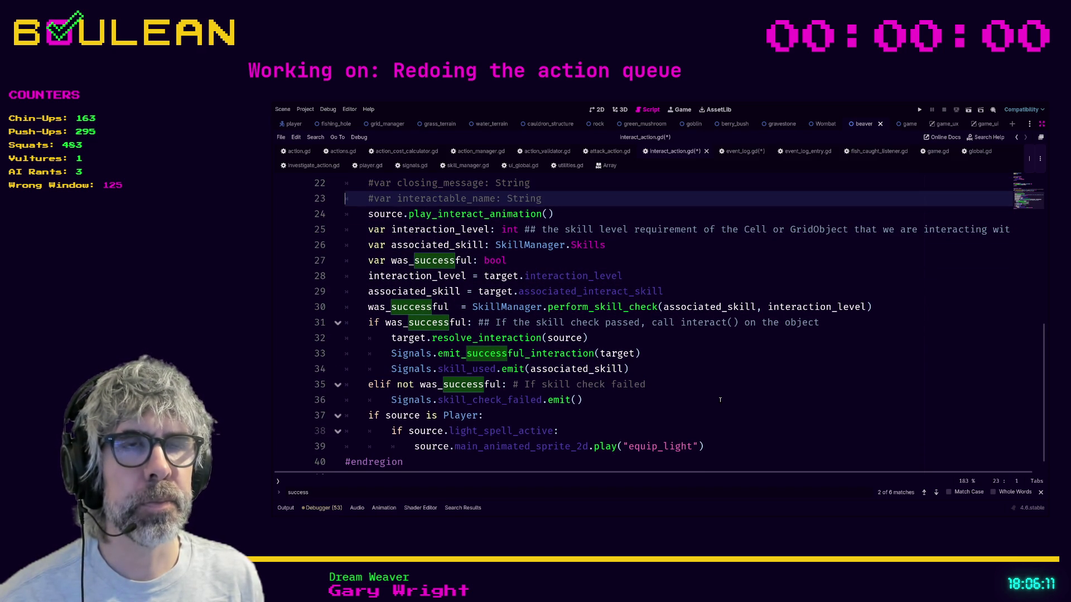
{"action": "key", "text": "shift+Home"}
{"action": "key", "text": "shift+Home"}
{"action": "key", "text": "shift+Up"}
{"action": "key", "text": "shift+Up"}
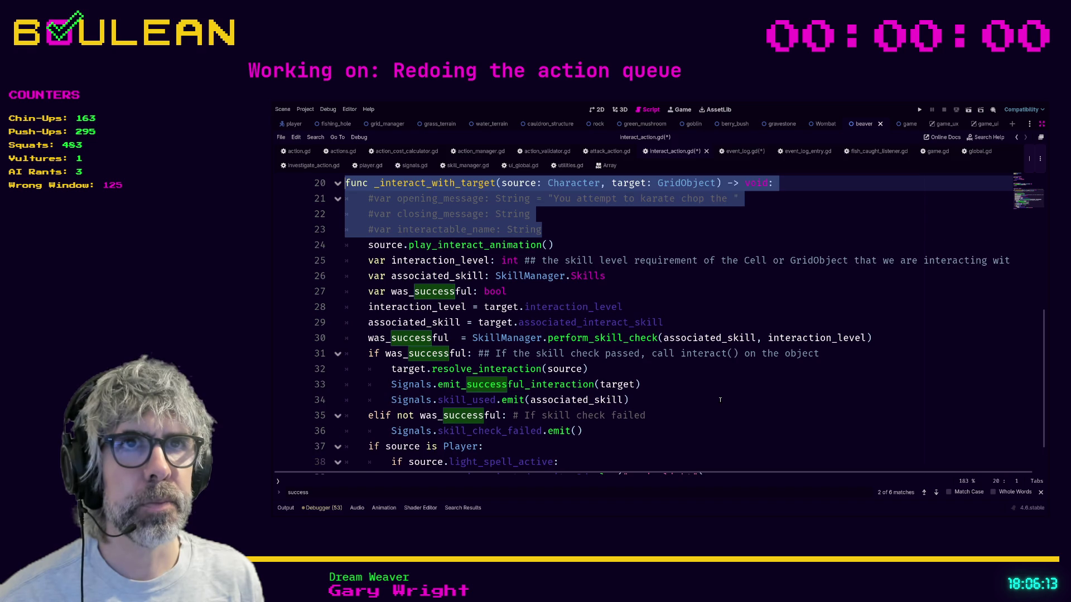
{"action": "key", "text": "BackSpace"}
{"action": "key", "text": "BackSpace"}
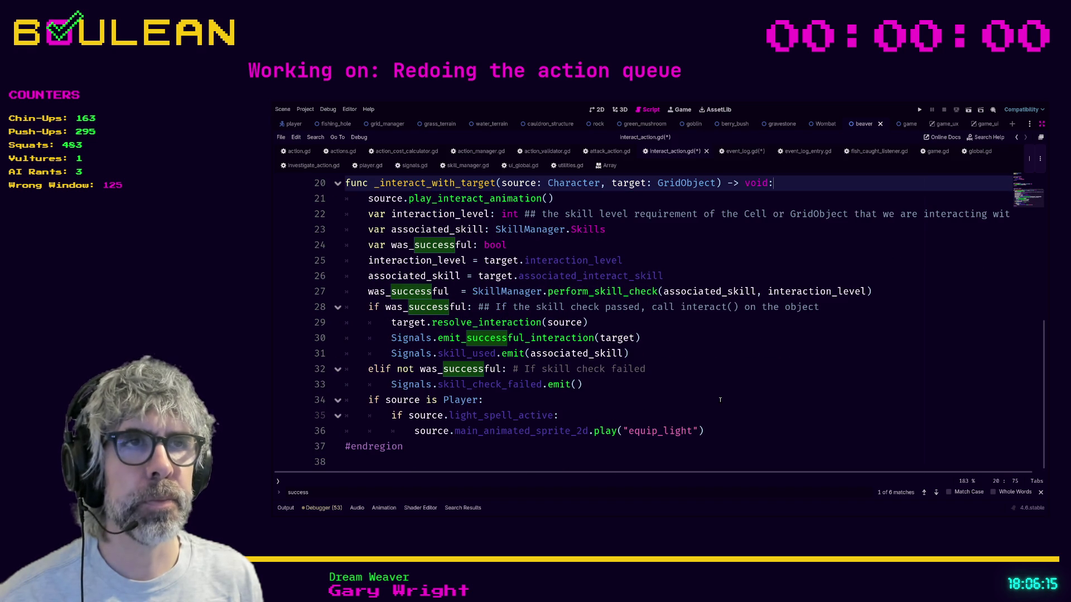
- Save the scripts and run the game with F5
{"action": "left_click", "coordinate": [781, 401]}
{"action": "key", "text": "ctrl+s"}
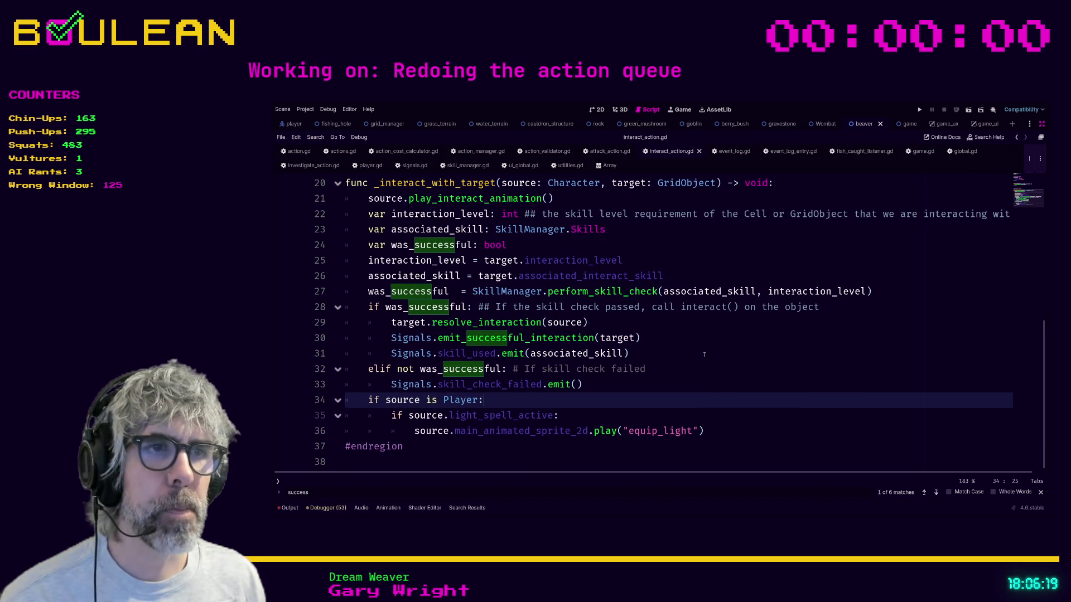
{"action": "left_click", "coordinate": [704, 354]}
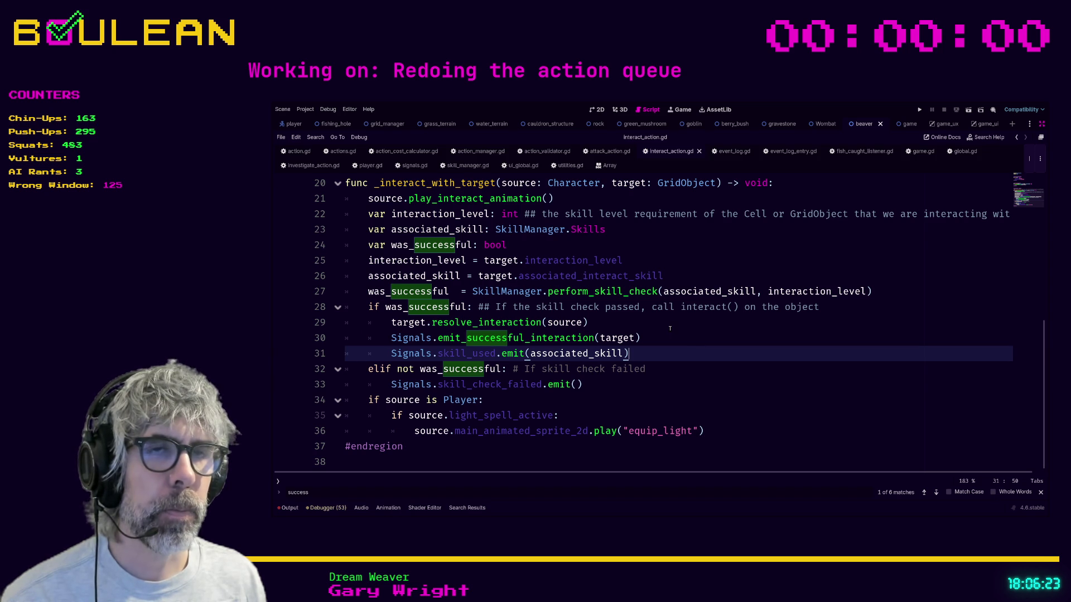
{"action": "key", "text": "F5"}
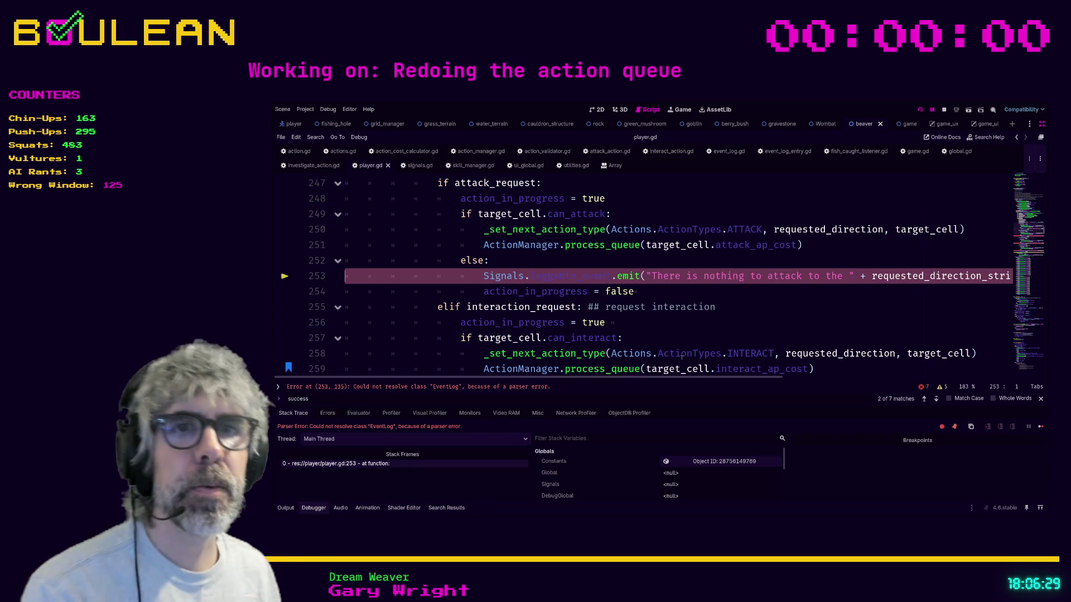
- Inspect the EventLog parser error at player.gd line 253, open event_log.gd, and stop debugging
{"action": "scroll", "coordinate": [462, 294], "scroll_direction": "up", "scroll_amount": 8}
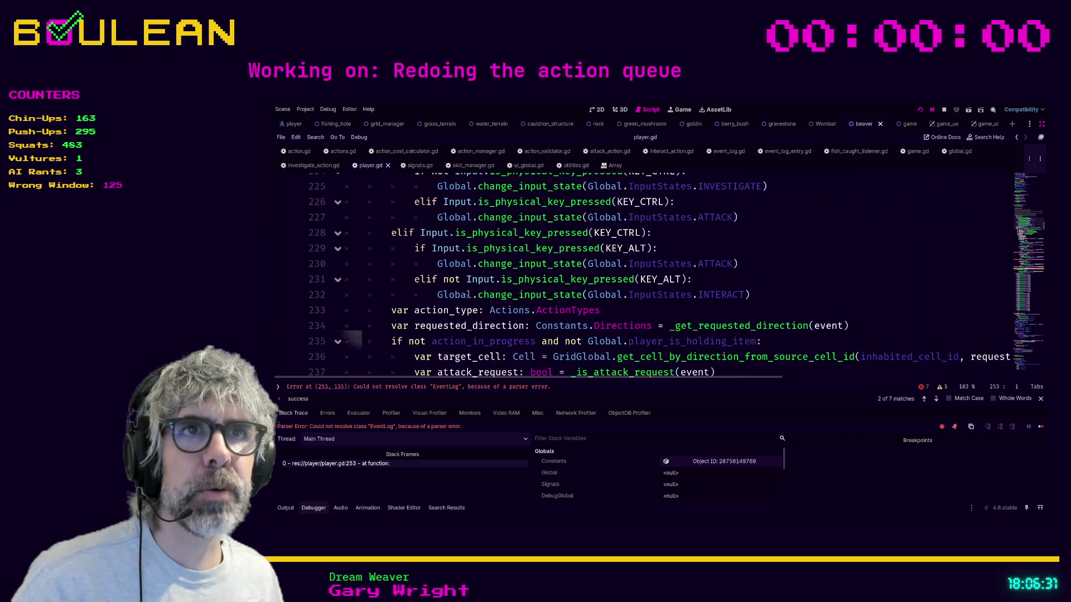
{"action": "scroll", "coordinate": [466, 294], "scroll_direction": "up", "scroll_amount": 3}
{"action": "scroll", "coordinate": [465, 295], "scroll_direction": "up", "scroll_amount": 2}
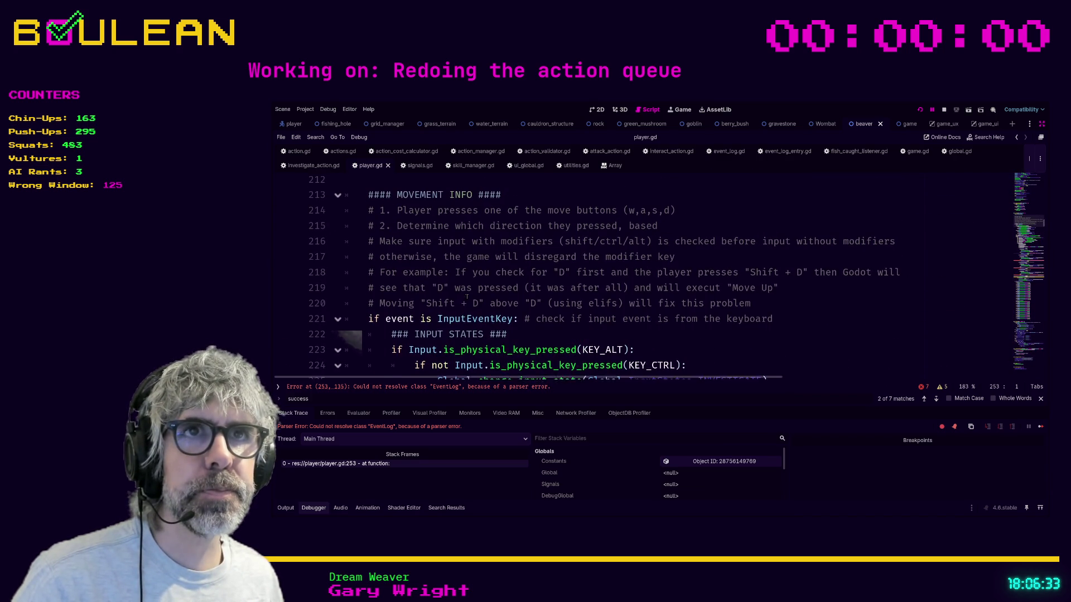
{"action": "scroll", "coordinate": [474, 279], "scroll_direction": "down", "scroll_amount": 7}
{"action": "scroll", "coordinate": [483, 263], "scroll_direction": "down", "scroll_amount": 2}
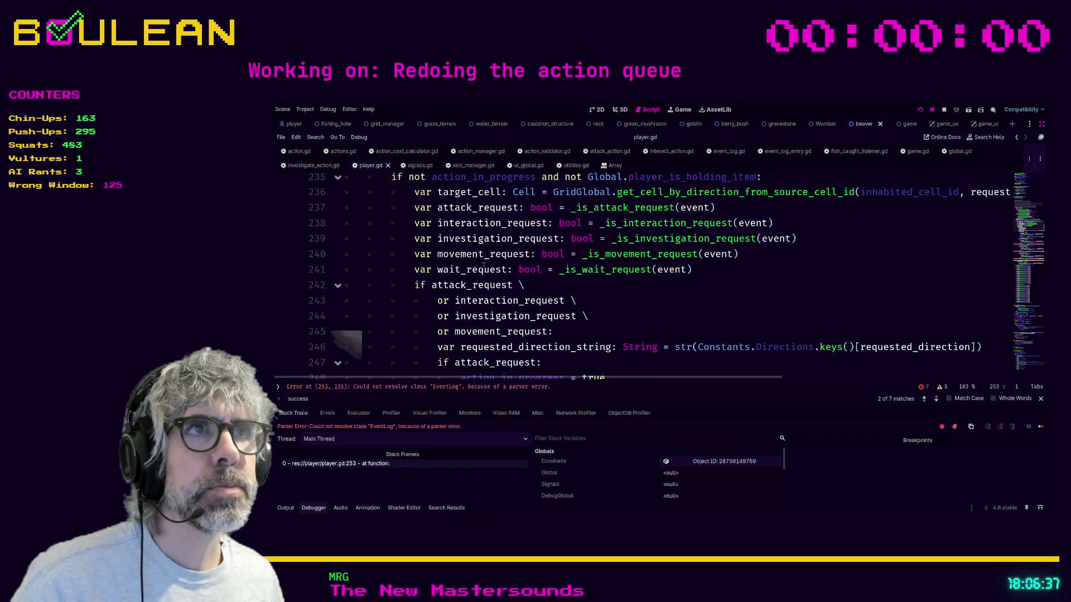
{"action": "scroll", "coordinate": [580, 339], "scroll_direction": "down", "scroll_amount": 2}
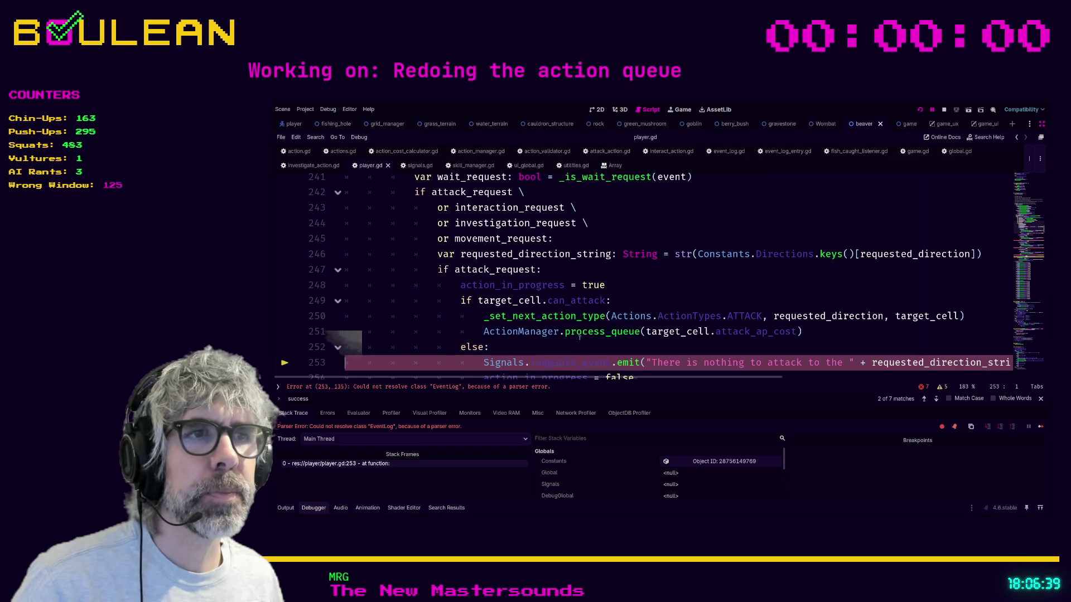
{"action": "scroll", "coordinate": [578, 335], "scroll_direction": "down", "scroll_amount": 1}
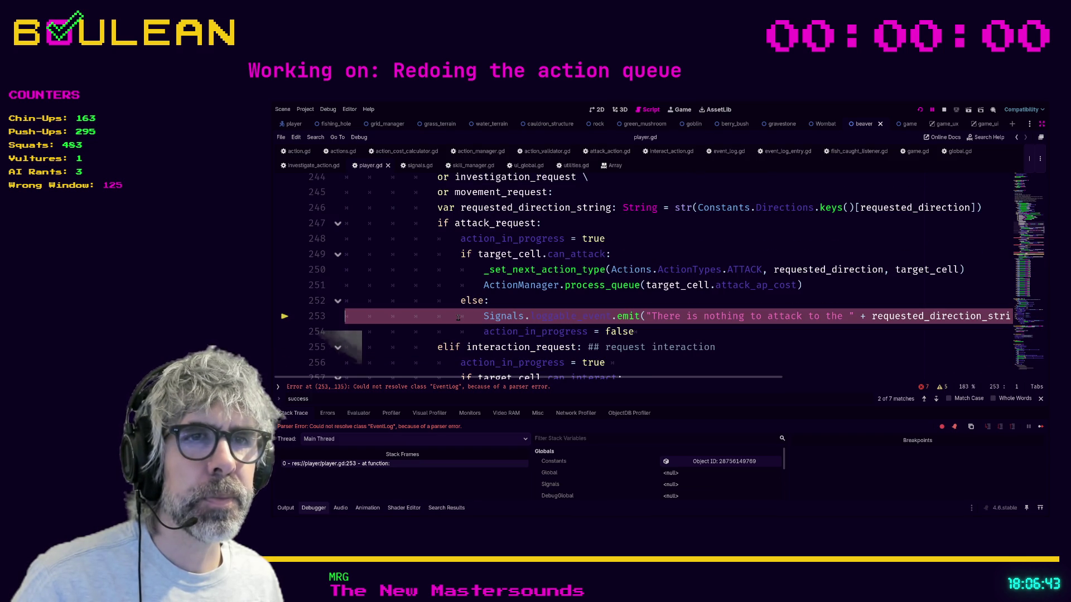
{"action": "left_click", "coordinate": [457, 317]}
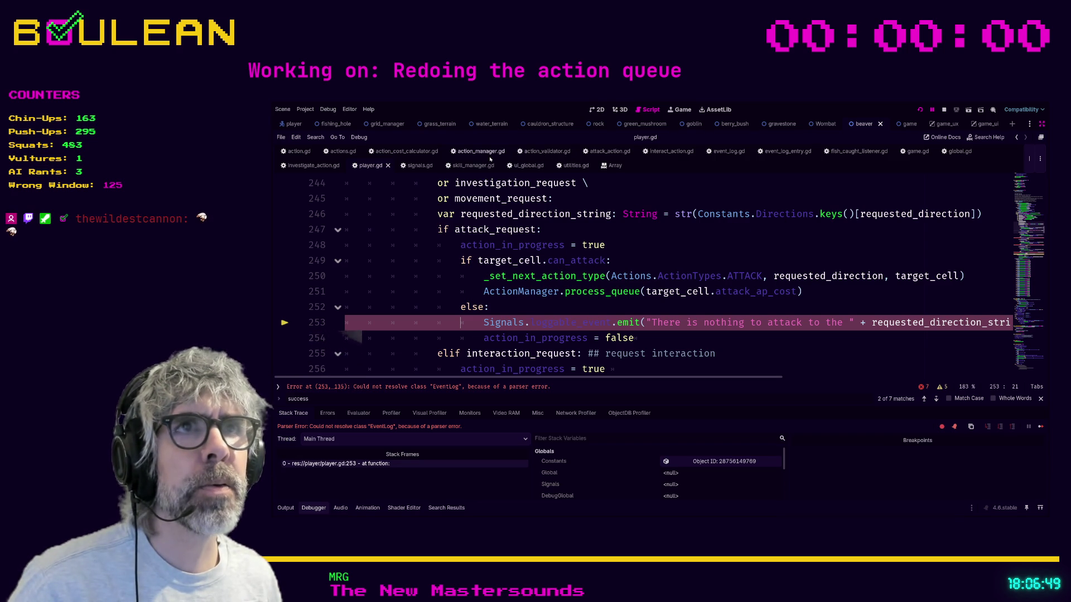
{"action": "left_click", "coordinate": [727, 151]}
{"action": "left_click", "coordinate": [944, 110]}
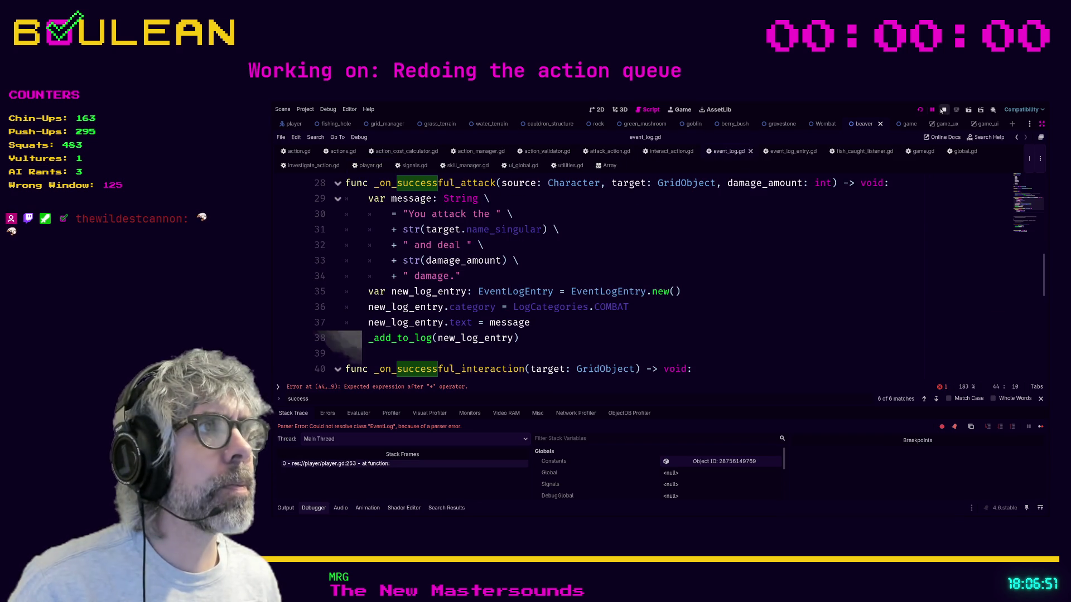
- Remove the dangling '+' and extra blank lines at line 44 of event_log.gd
{"action": "left_click", "coordinate": [434, 387]}
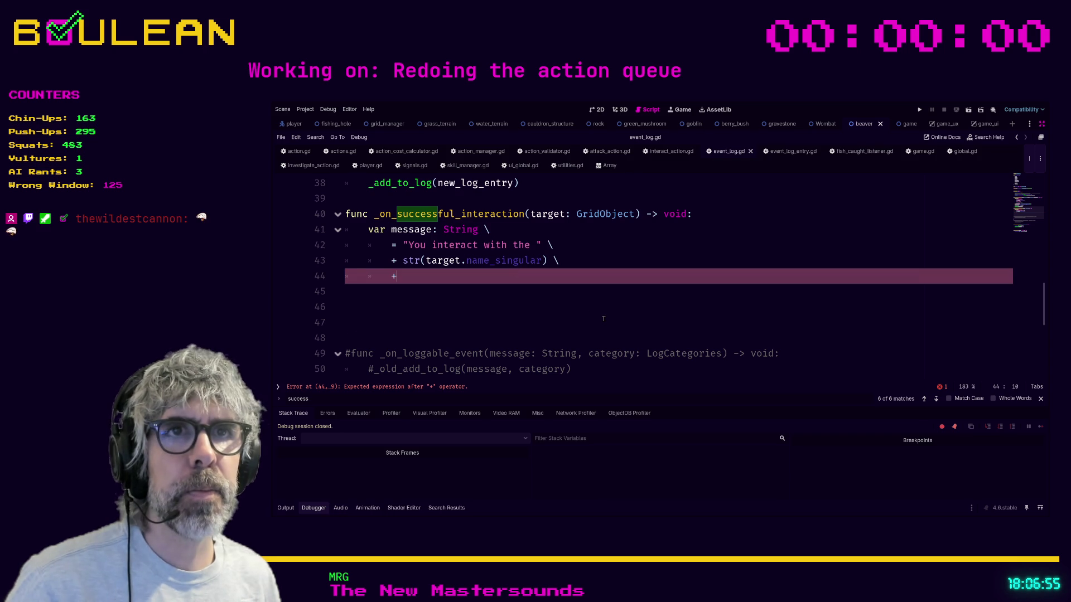
{"action": "key", "text": "BackSpace"}
{"action": "key", "text": "BackSpace"}
{"action": "key", "text": "BackSpace"}
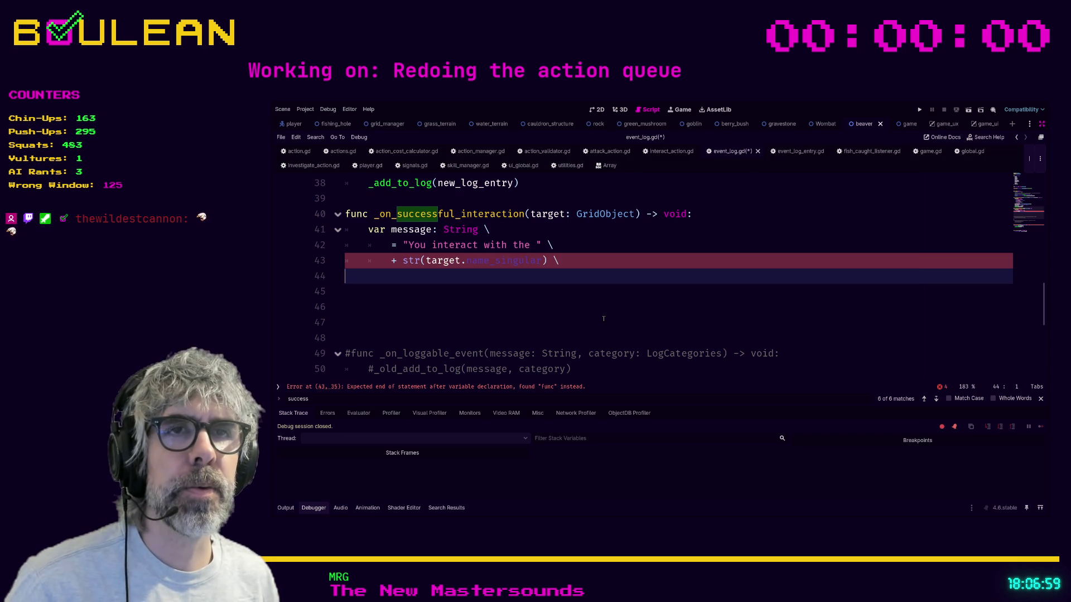
{"action": "key", "text": "Delete"}
{"action": "key", "text": "Delete"}
{"action": "key", "text": "Delete"}
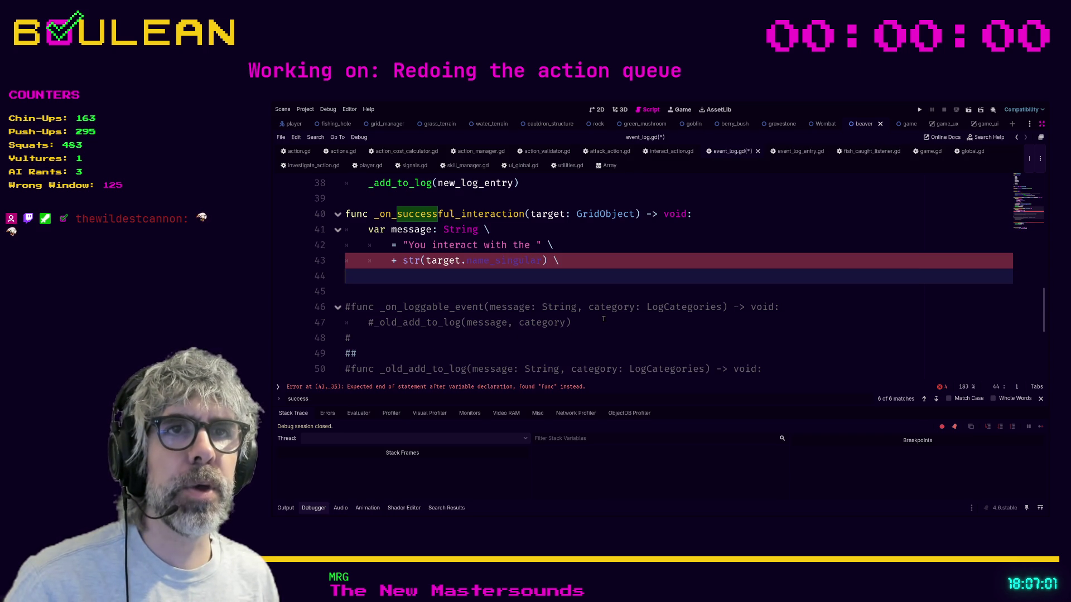
{"action": "key", "text": "Up"}
{"action": "key", "text": "BackSpace"}
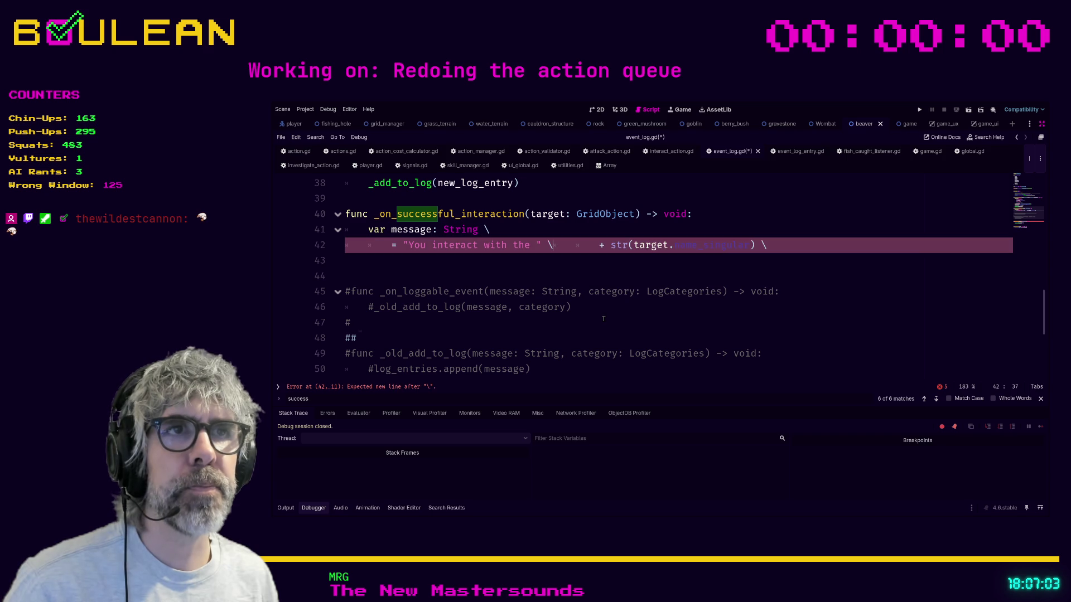
{"action": "key", "text": "Delete"}
{"action": "key", "text": "Delete"}
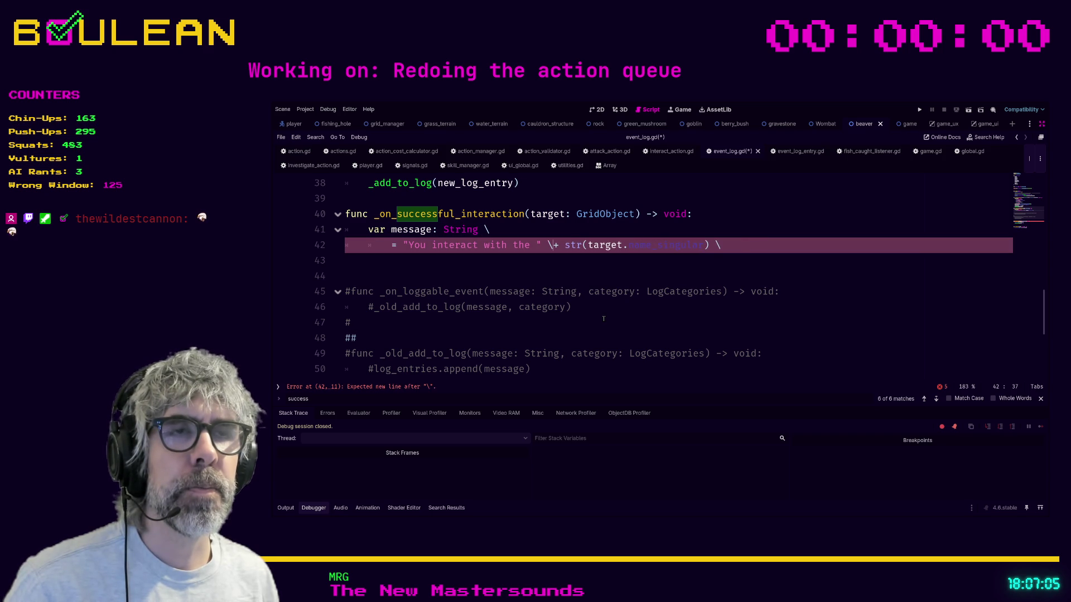
{"action": "key", "text": "Return"}
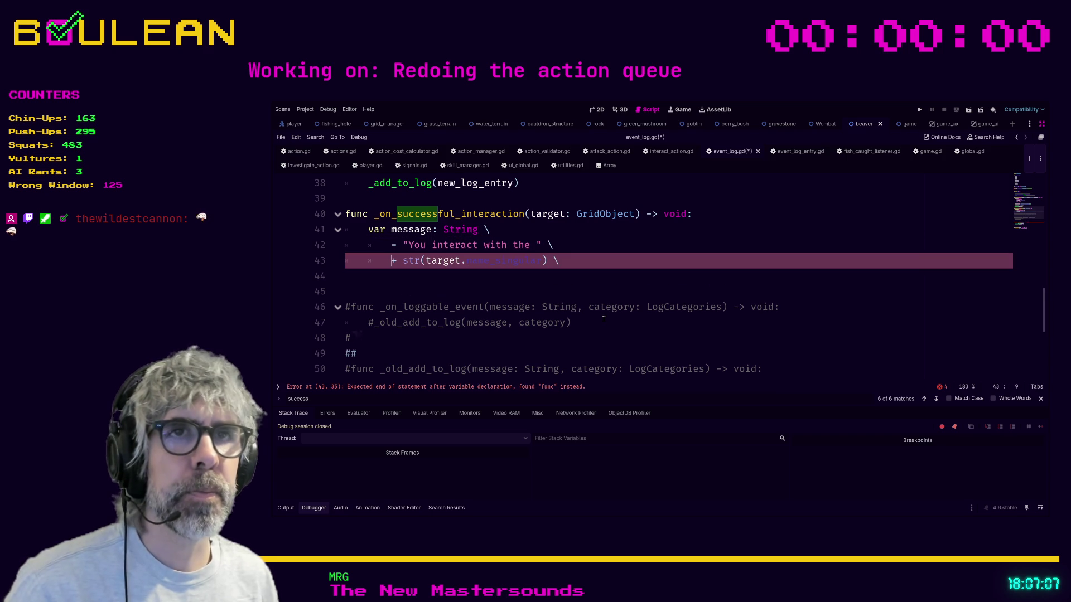
- Join the greeting and str(target.name_singular) lines onto the var message line
{"action": "key", "text": "Up"}
{"action": "key", "text": "shift+Home"}
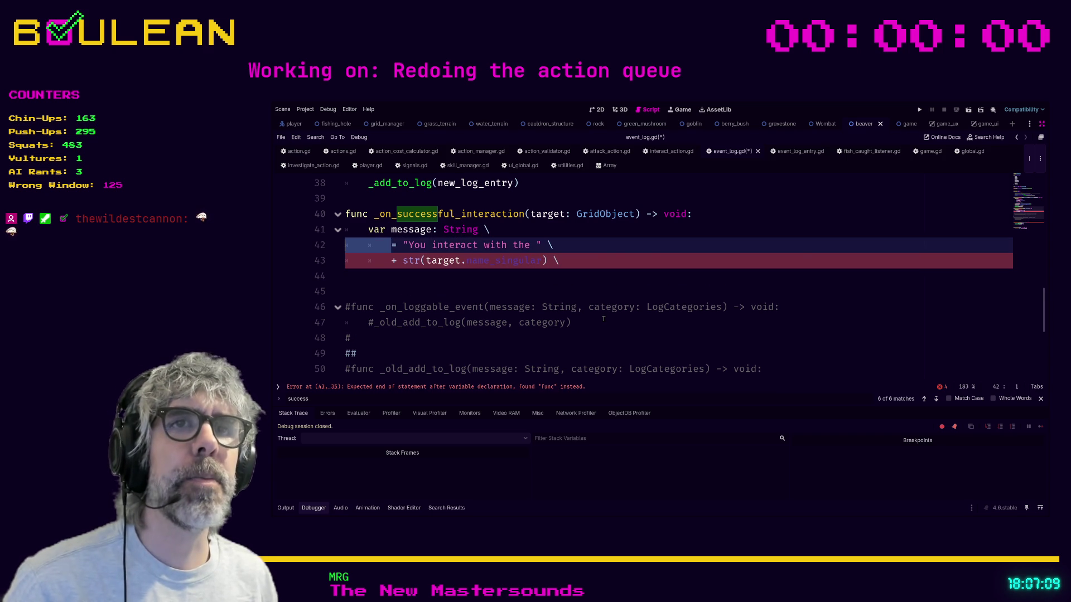
{"action": "key", "text": "BackSpace"}
{"action": "key", "text": "BackSpace"}
{"action": "key", "text": "BackSpace"}
{"action": "key", "text": "Down"}
{"action": "key", "text": "Home"}
{"action": "key", "text": "shift+Home"}
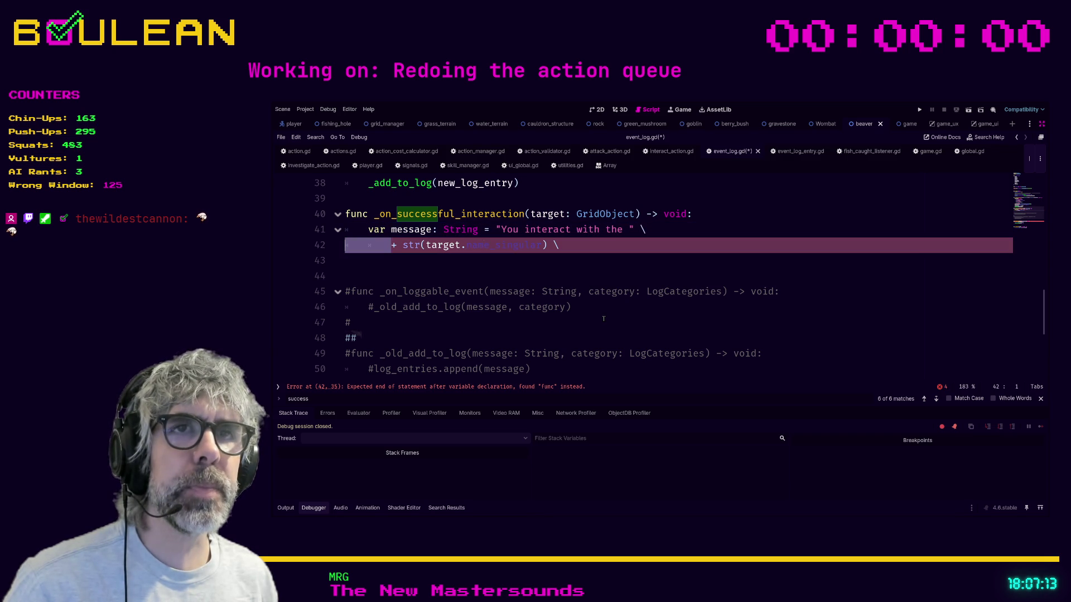
{"action": "key", "text": "BackSpace"}
{"action": "key", "text": "BackSpace"}
{"action": "key", "text": "BackSpace"}
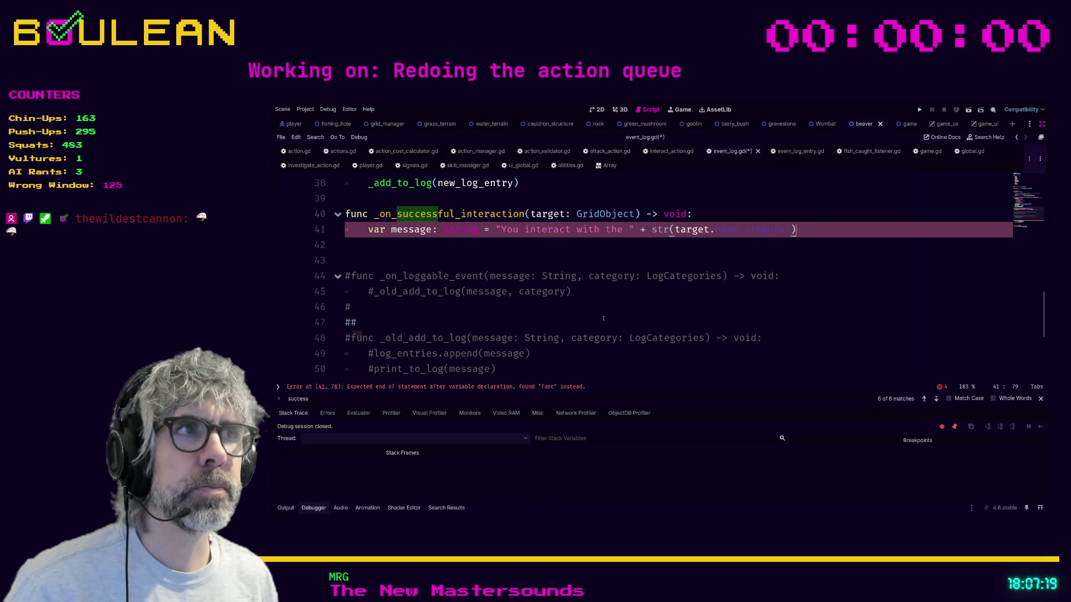
{"action": "key", "text": "Down"}
{"action": "scroll", "coordinate": [633, 287], "scroll_direction": "up", "scroll_amount": 2}
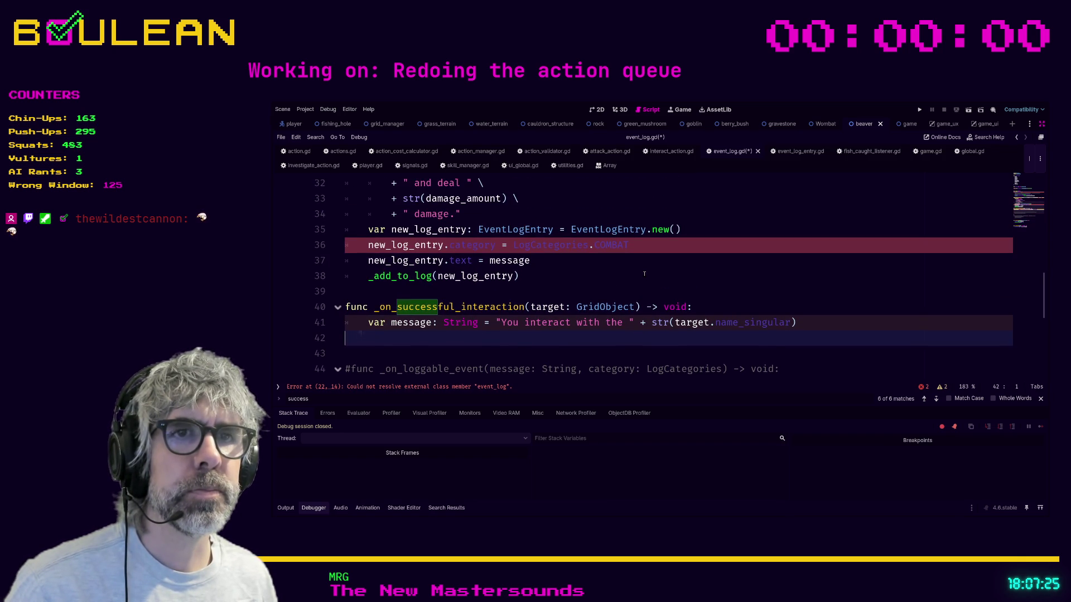
- Clear the error on the COMBAT category line with Ctrl+K and save event_log.gd
{"action": "left_click", "coordinate": [638, 270]}
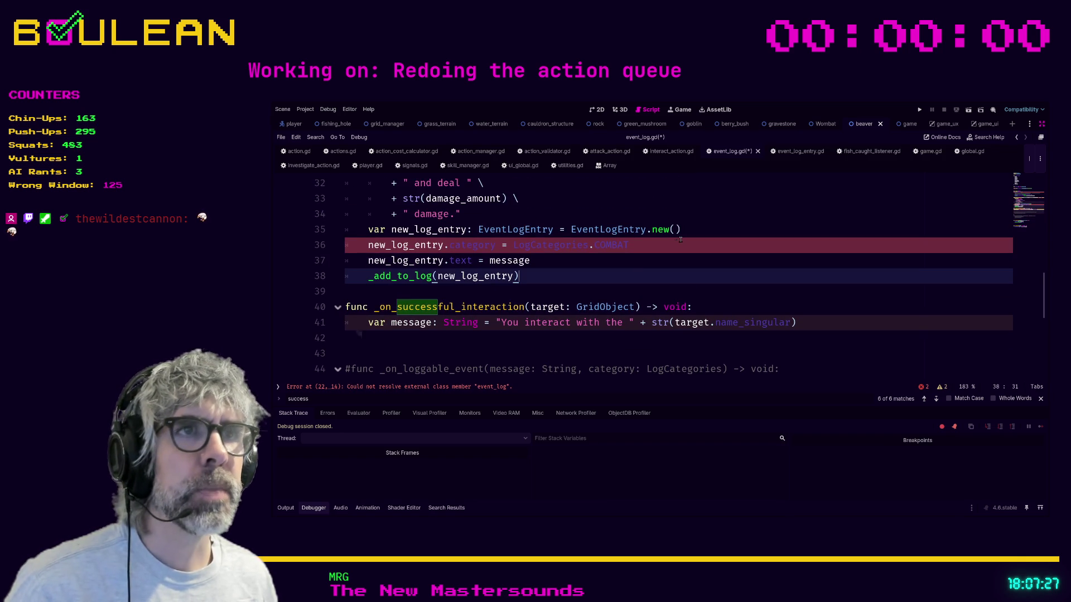
{"action": "key", "text": "ctrl+s"}
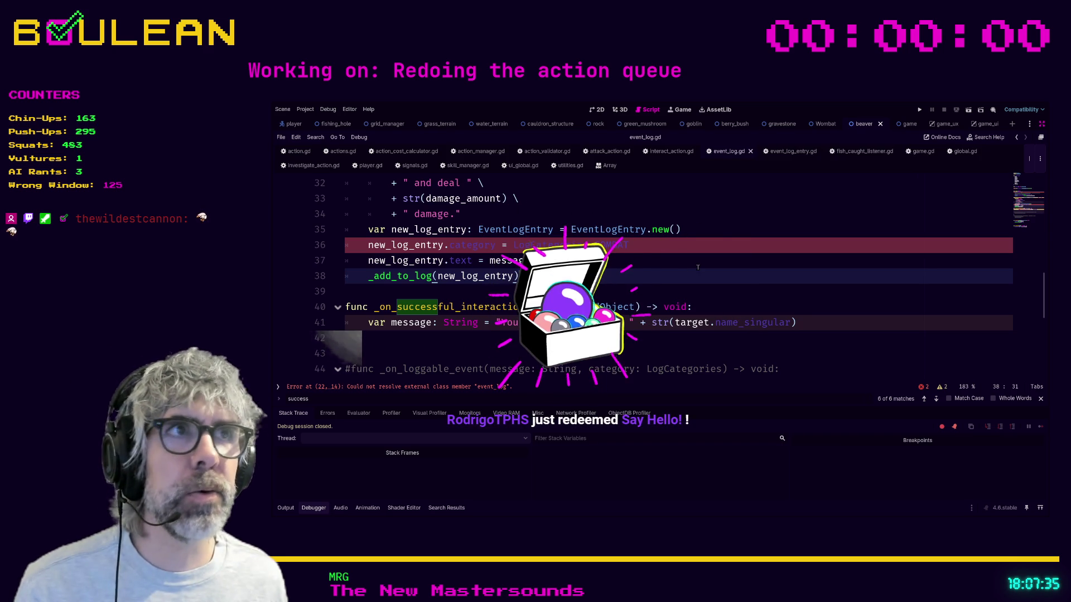
{"action": "left_click", "coordinate": [720, 240]}
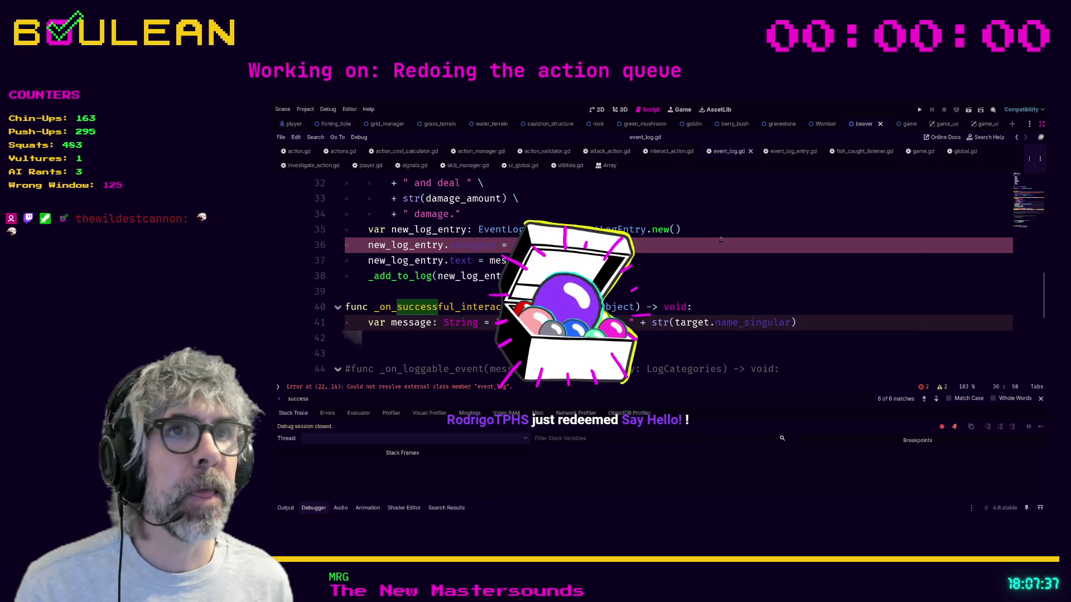
{"action": "key", "text": "ctrl+k"}
{"action": "key", "text": "ctrl+k"}
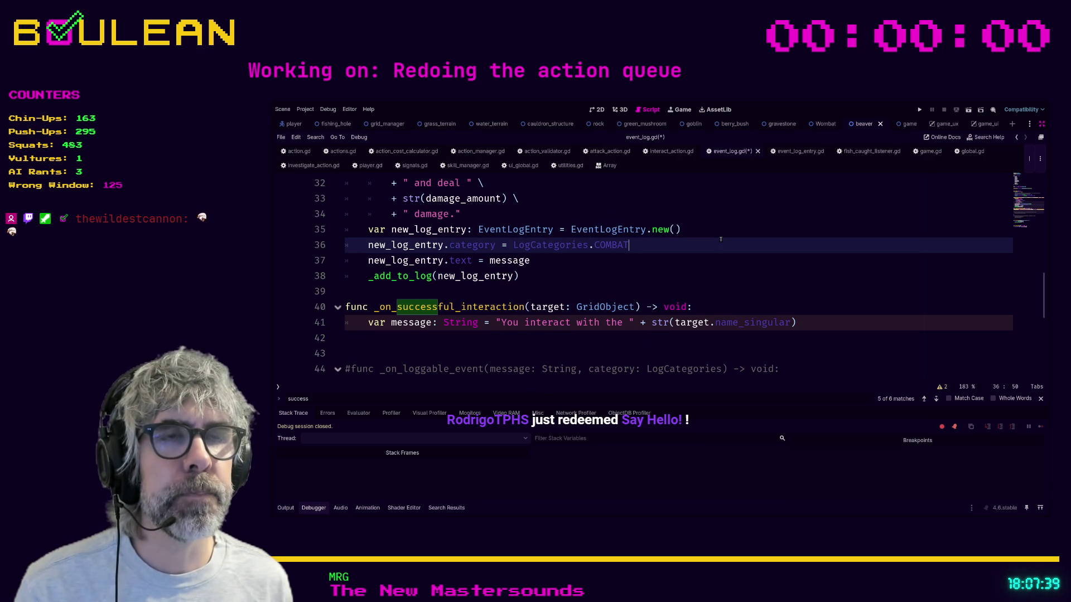
{"action": "left_click", "coordinate": [799, 260]}
{"action": "key", "text": "ctrl+s"}
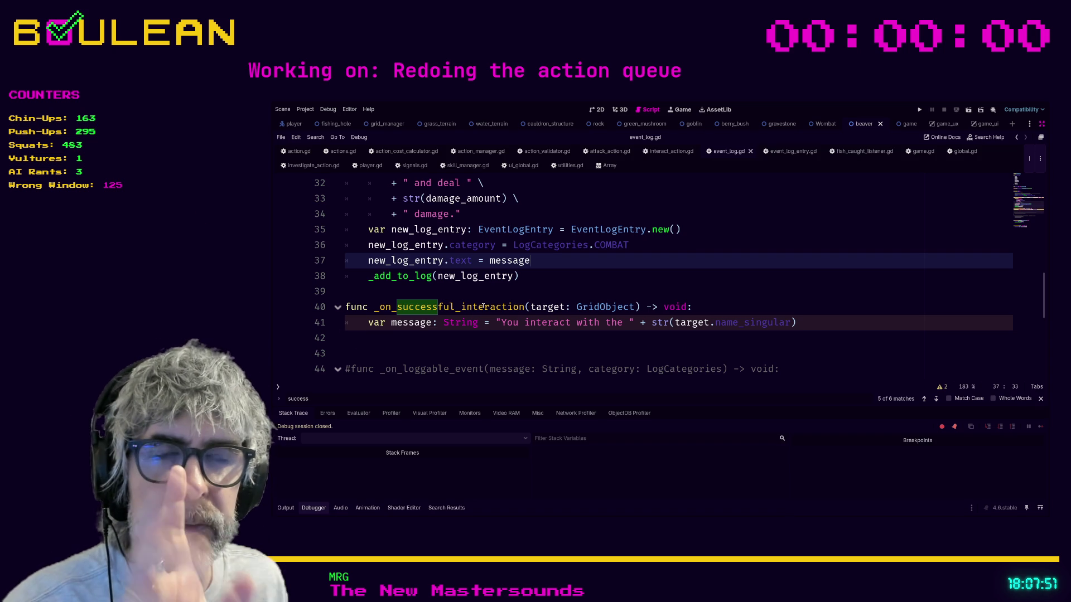
- Split the var message: String declaration with a backslash continuation before the equals sign
{"action": "scroll", "coordinate": [424, 314], "scroll_direction": "down", "scroll_amount": 1}
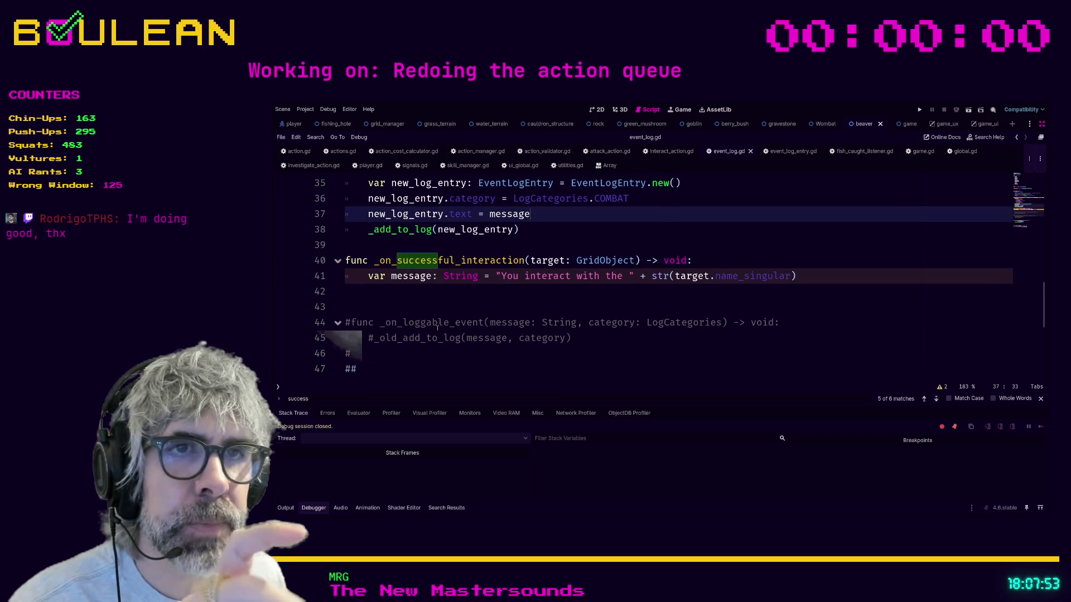
{"action": "left_click", "coordinate": [420, 312]}
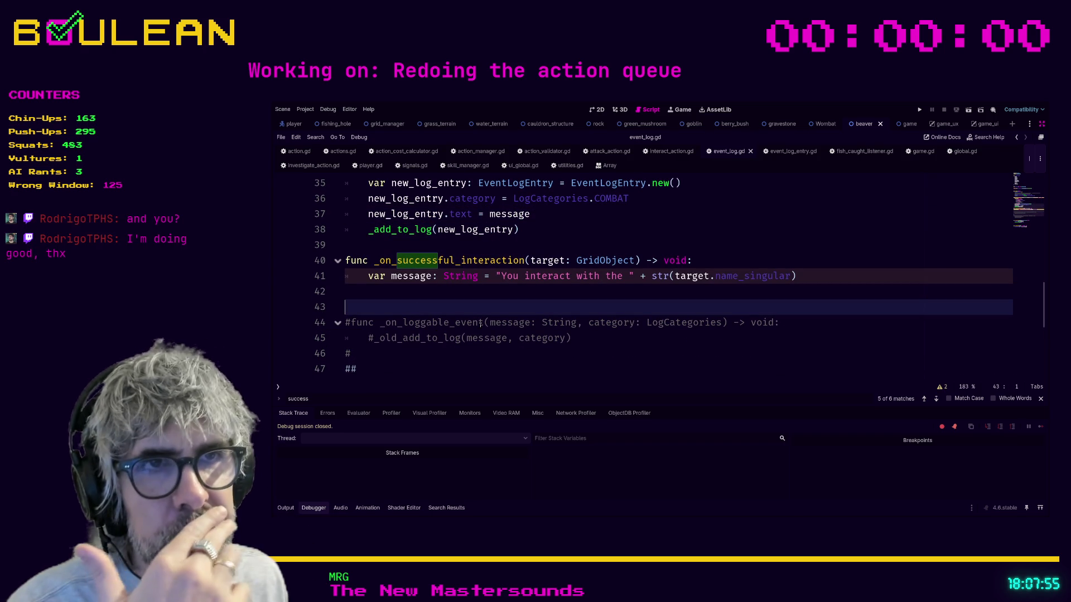
{"action": "scroll", "coordinate": [498, 312], "scroll_direction": "up", "scroll_amount": 1}
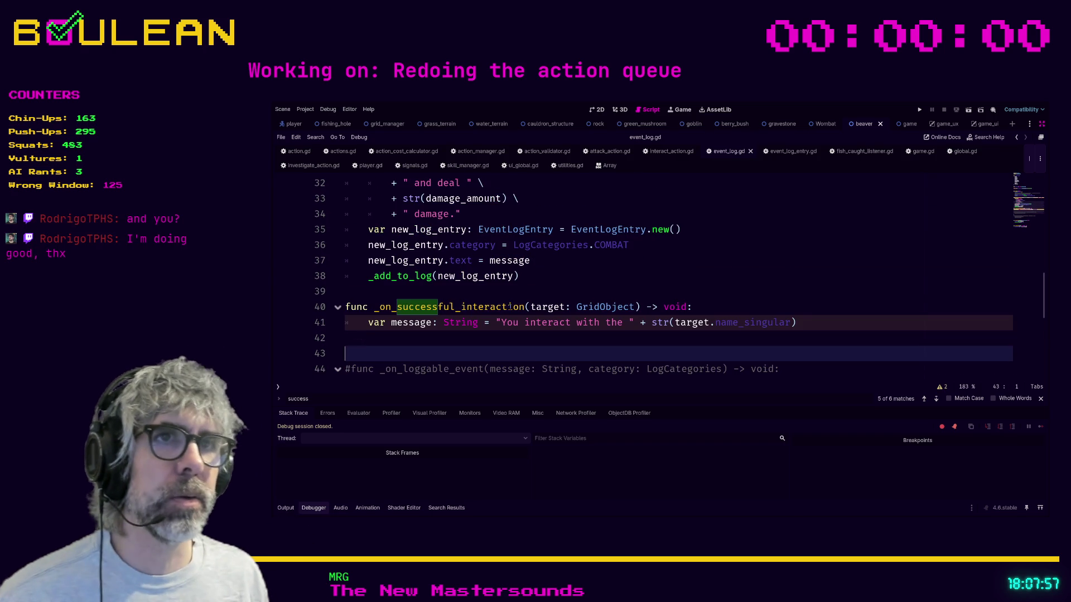
{"action": "scroll", "coordinate": [517, 267], "scroll_direction": "up", "scroll_amount": 2}
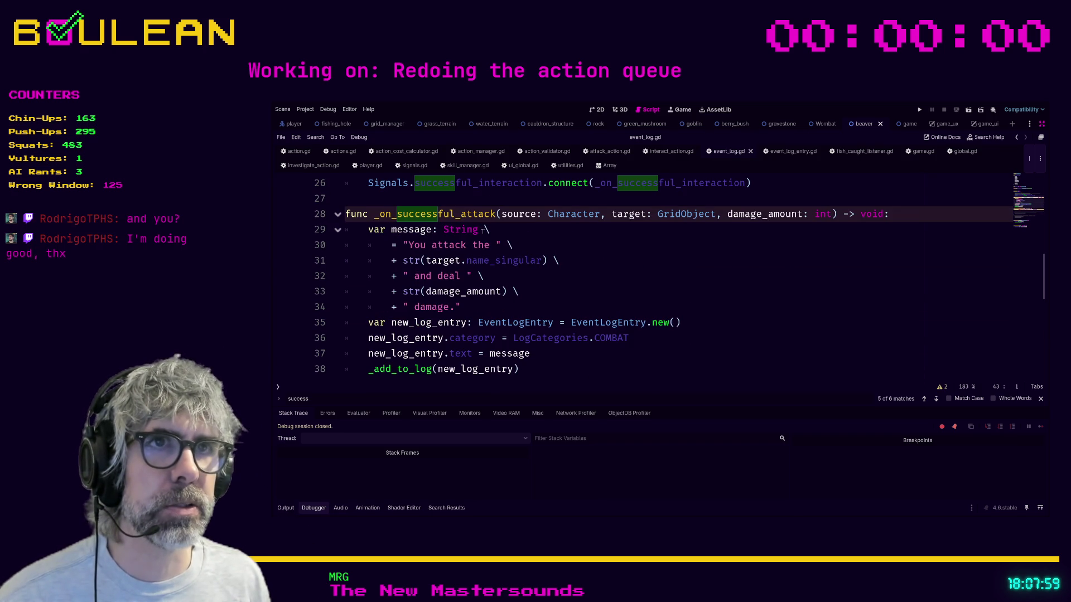
{"action": "scroll", "coordinate": [514, 267], "scroll_direction": "down", "scroll_amount": 2}
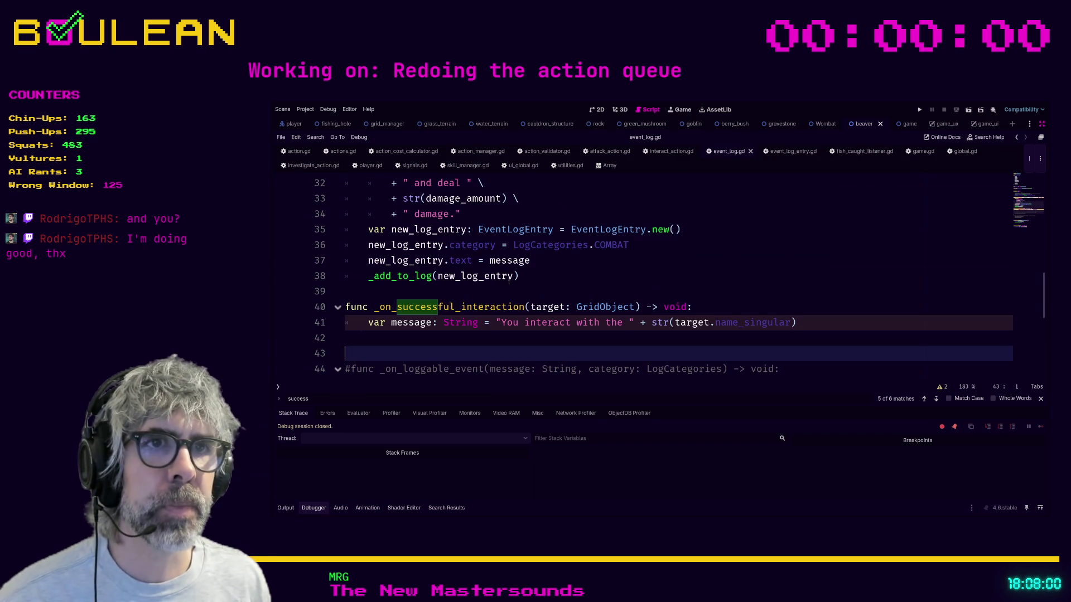
{"action": "left_click", "coordinate": [485, 323]}
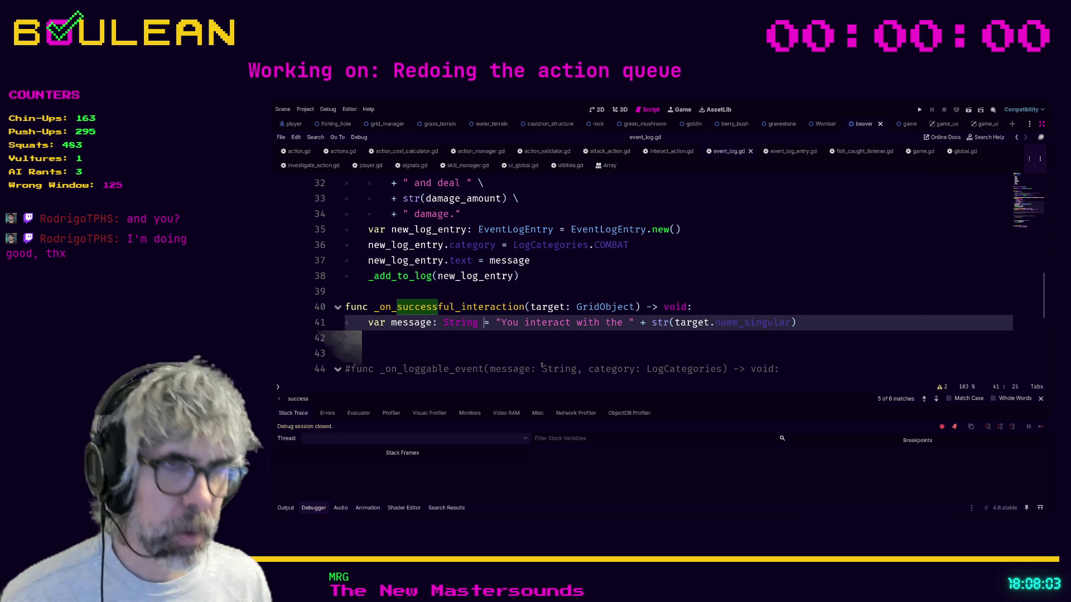
{"action": "type", "text": "\\"}
{"action": "key", "text": "Return"}
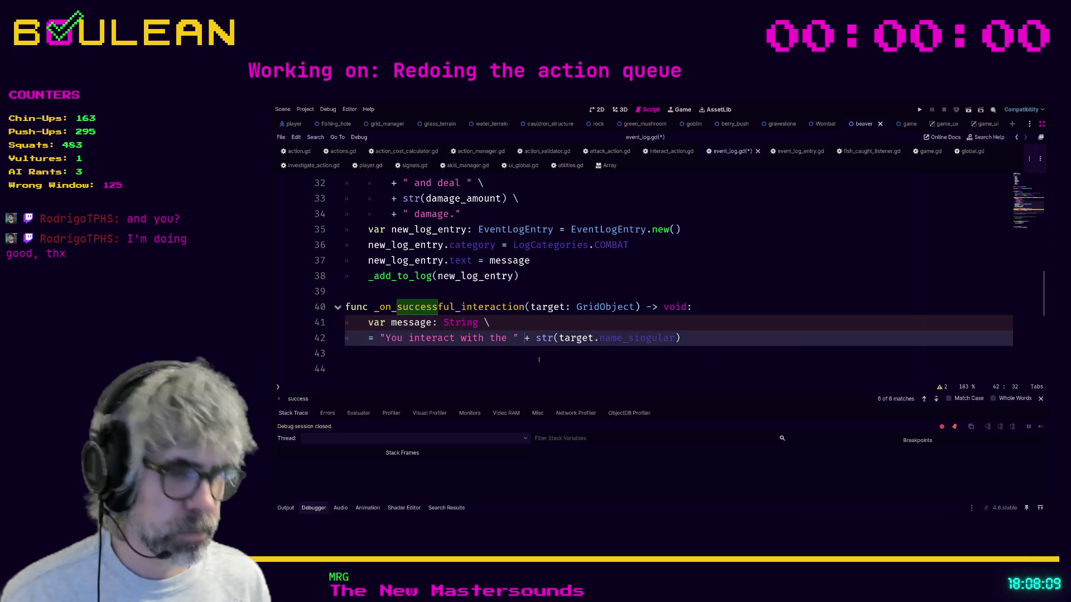
- Move the greeting's str(...) part onto its own continuation line, add a blank line, and save
{"action": "key", "text": "BackSpace"}
{"action": "type", "text": "\\"}
{"action": "key", "text": "Return"}
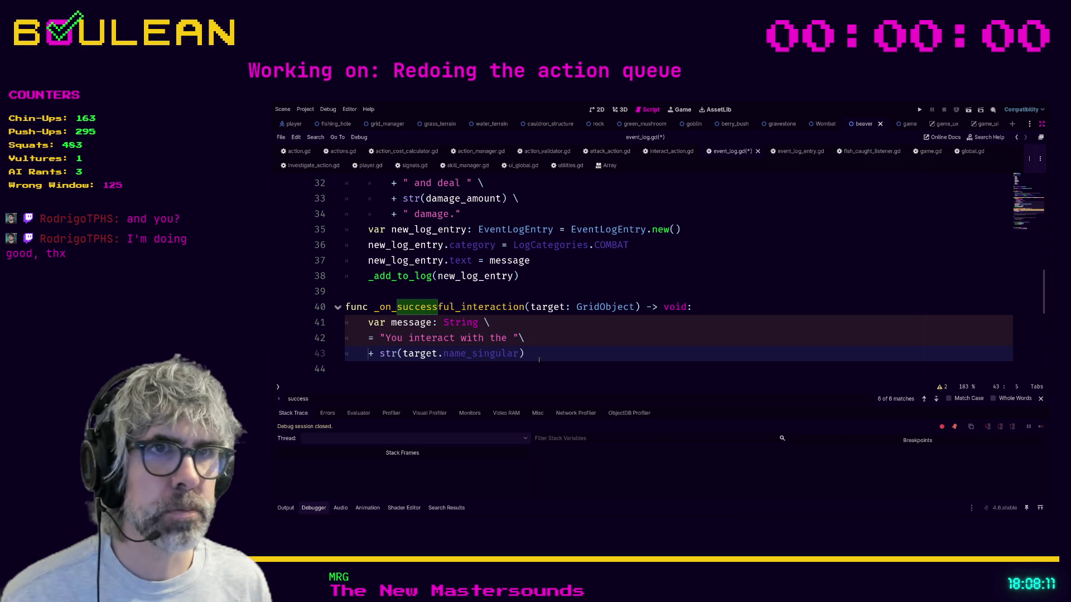
{"action": "key", "text": "Down"}
{"action": "key", "text": "Return"}
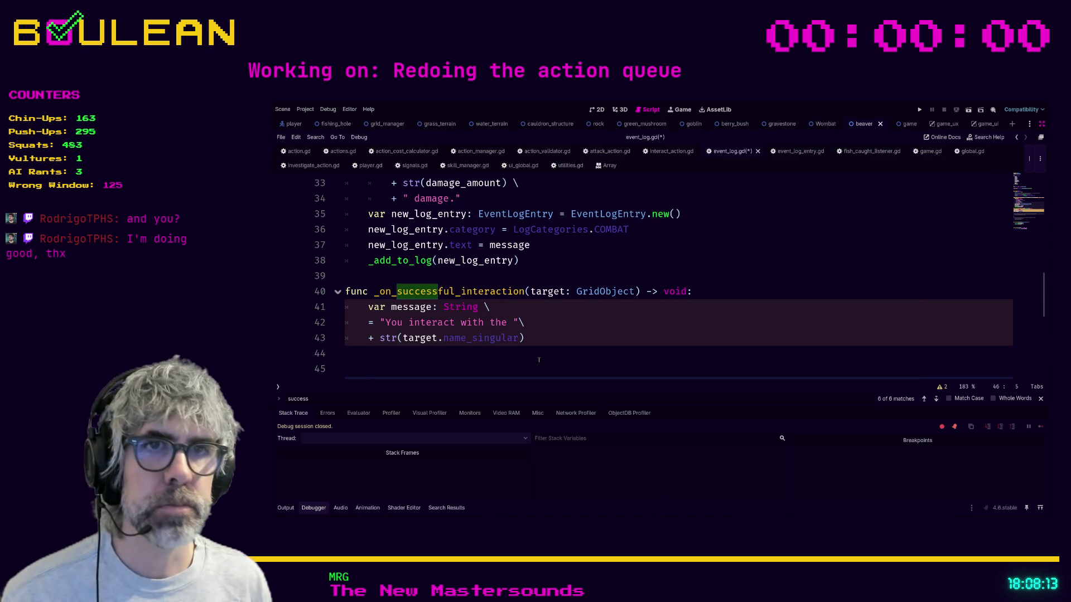
{"action": "key", "text": "ctrl+s"}
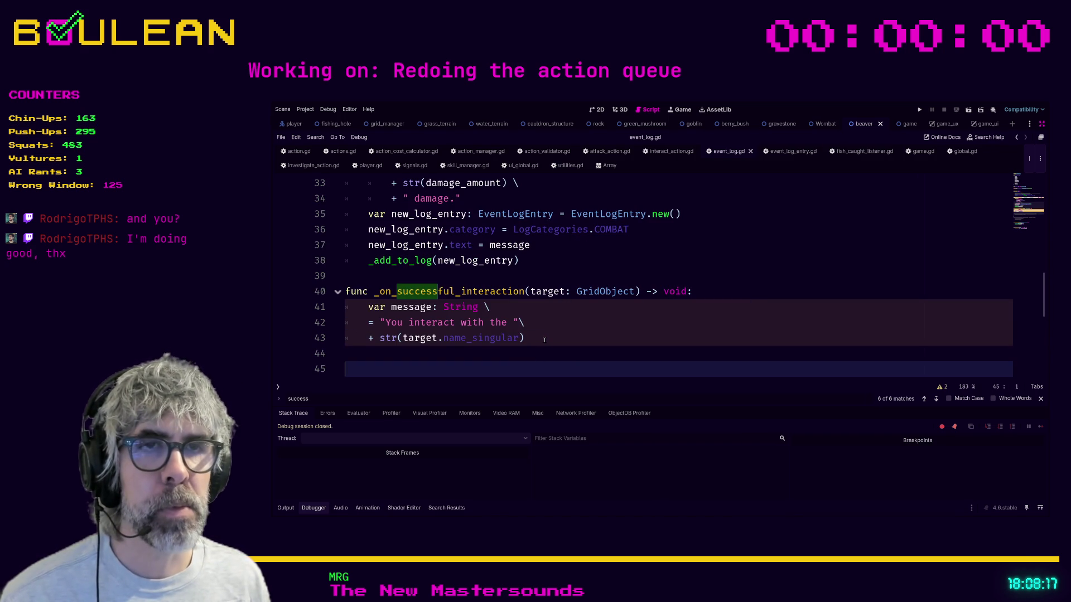
- Check the next 'success' match, then run the game with F5
{"action": "key", "text": "shift+F3"}
{"action": "scroll", "coordinate": [545, 339], "scroll_direction": "down", "scroll_amount": 2}
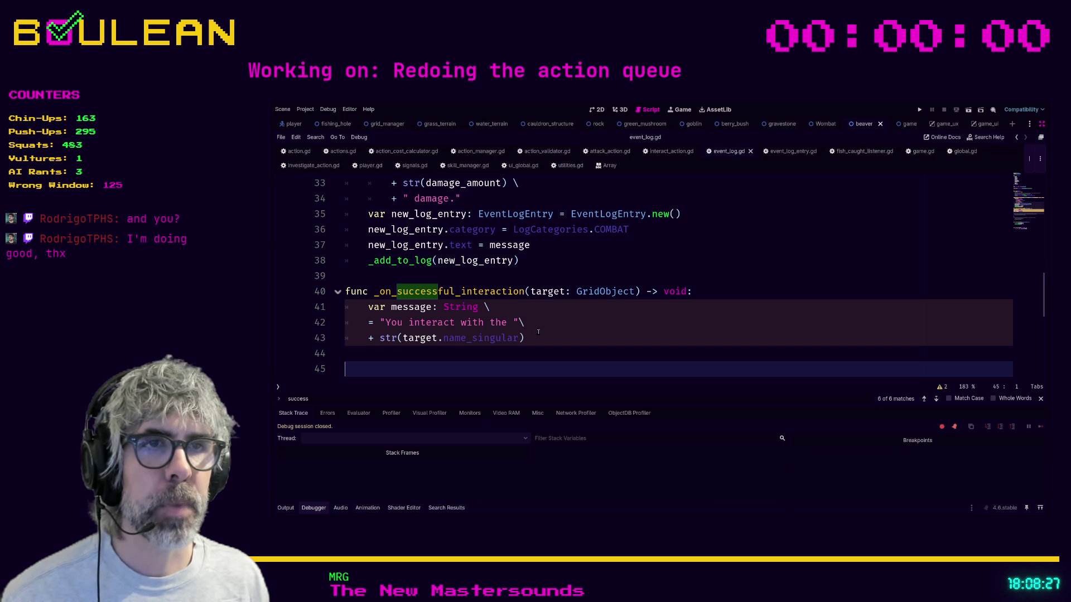
{"action": "left_click", "coordinate": [538, 340]}
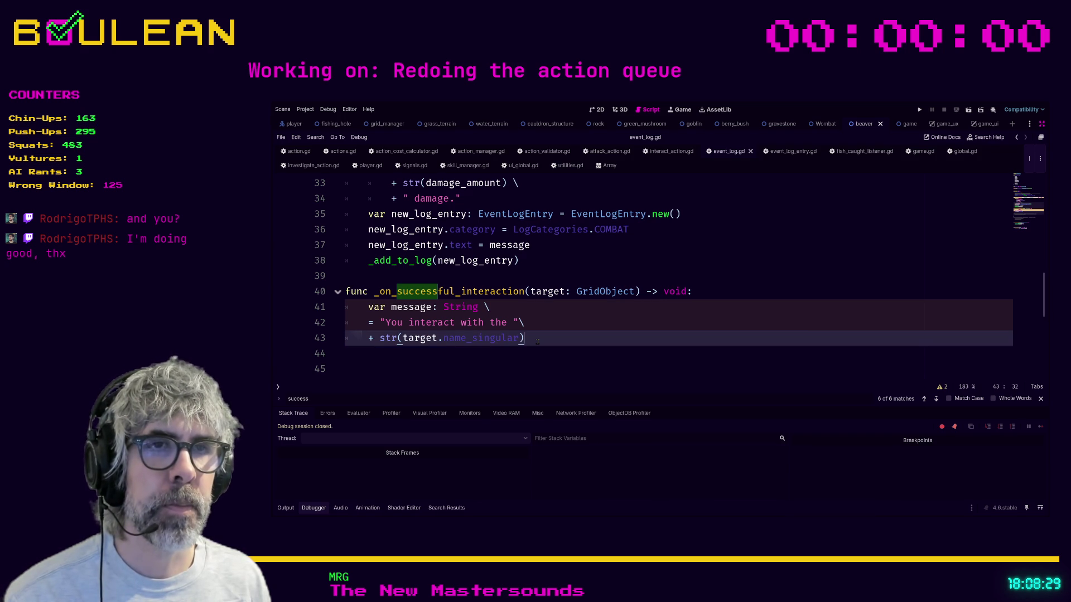
{"action": "key", "text": "F5"}
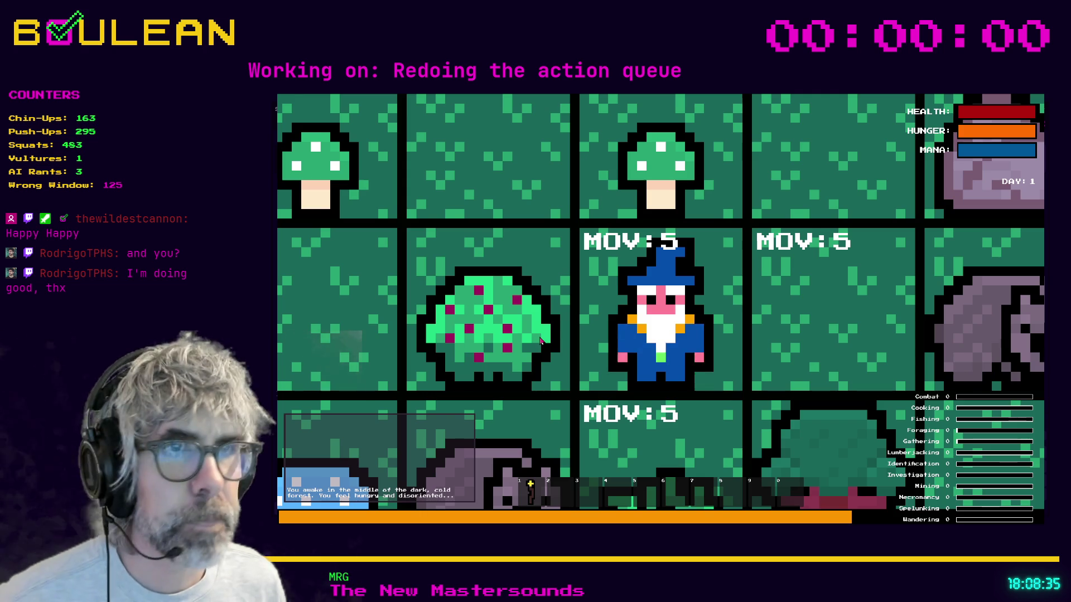
- Zoom out in the running game, then stop it with F8
{"action": "scroll", "coordinate": [540, 341], "scroll_direction": "down", "scroll_amount": 5}
{"action": "scroll", "coordinate": [540, 341], "scroll_direction": "down", "scroll_amount": 3}
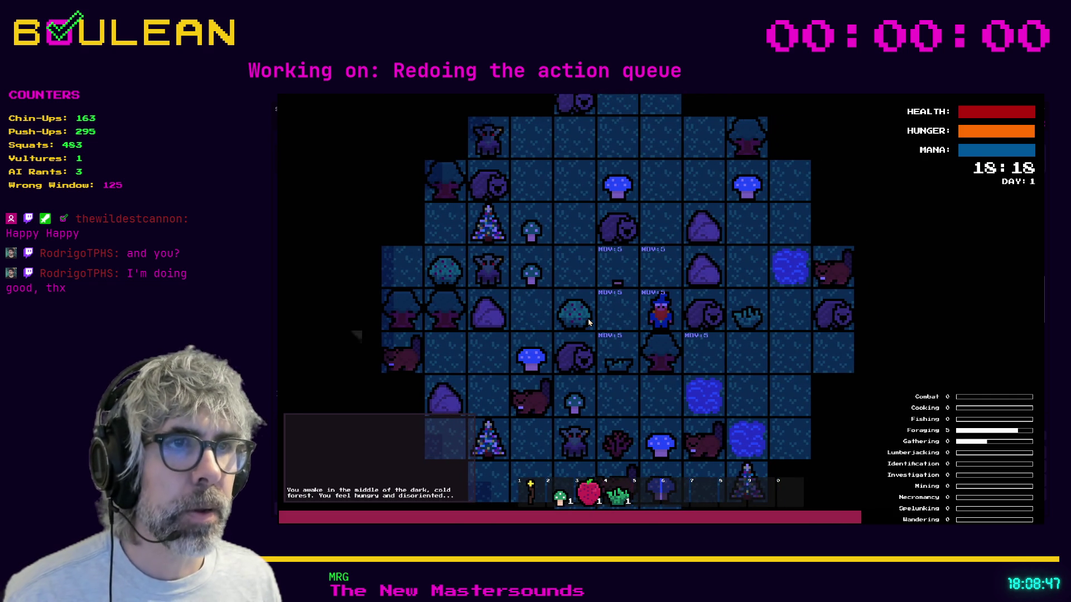
{"action": "key", "text": "F8"}
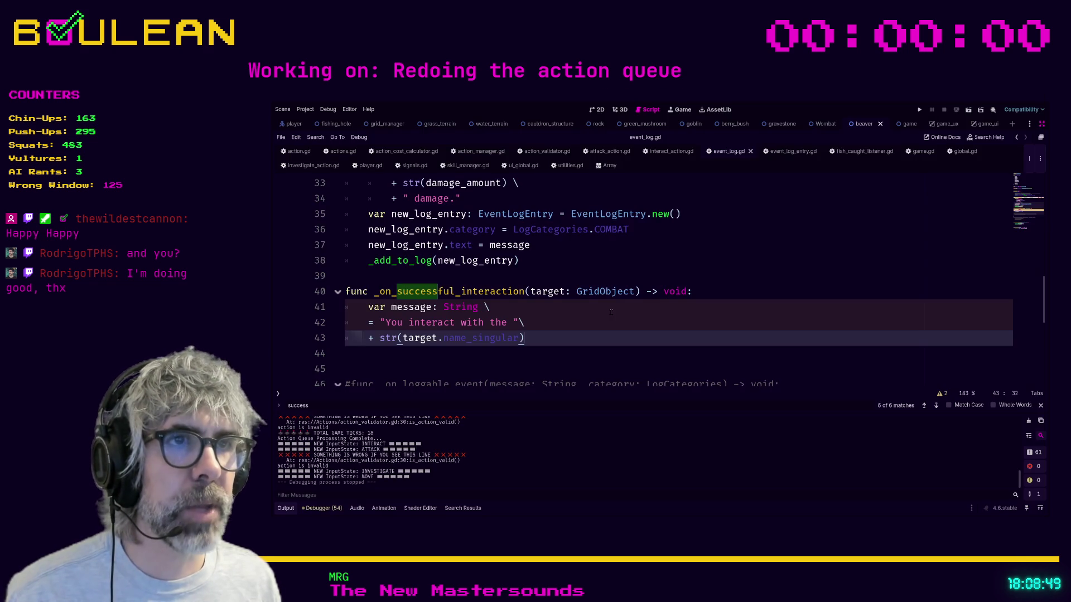
- Create new_log_entry as EventLogEntry.new() and set its category to LogCategories.INTERACTION
{"action": "scroll", "coordinate": [465, 325], "scroll_direction": "up", "scroll_amount": 2}
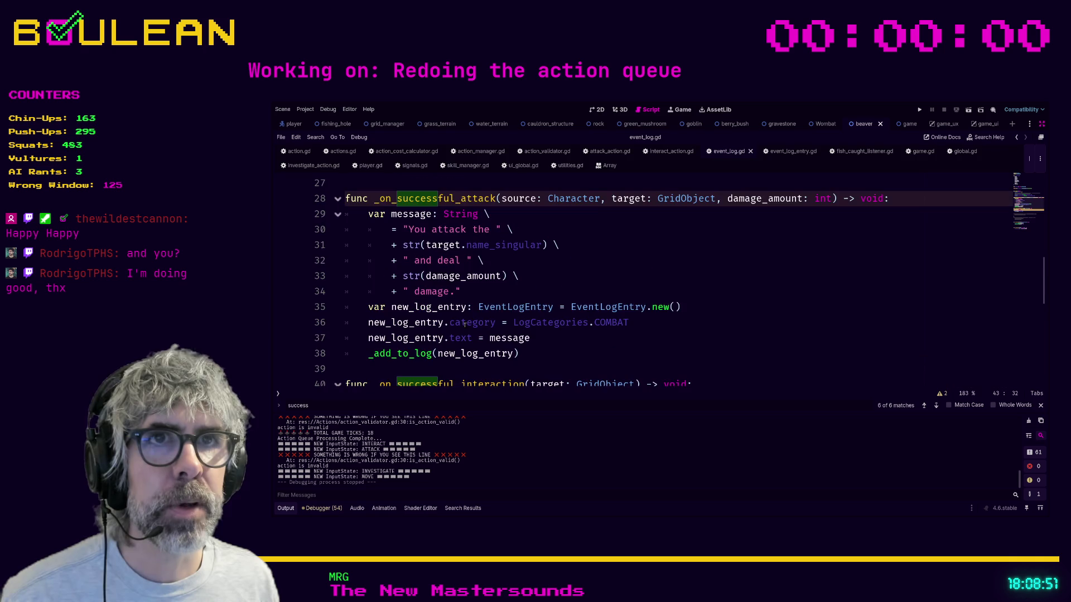
{"action": "scroll", "coordinate": [487, 312], "scroll_direction": "down", "scroll_amount": 2}
{"action": "scroll", "coordinate": [394, 332], "scroll_direction": "up", "scroll_amount": 1}
{"action": "scroll", "coordinate": [394, 331], "scroll_direction": "down", "scroll_amount": 1}
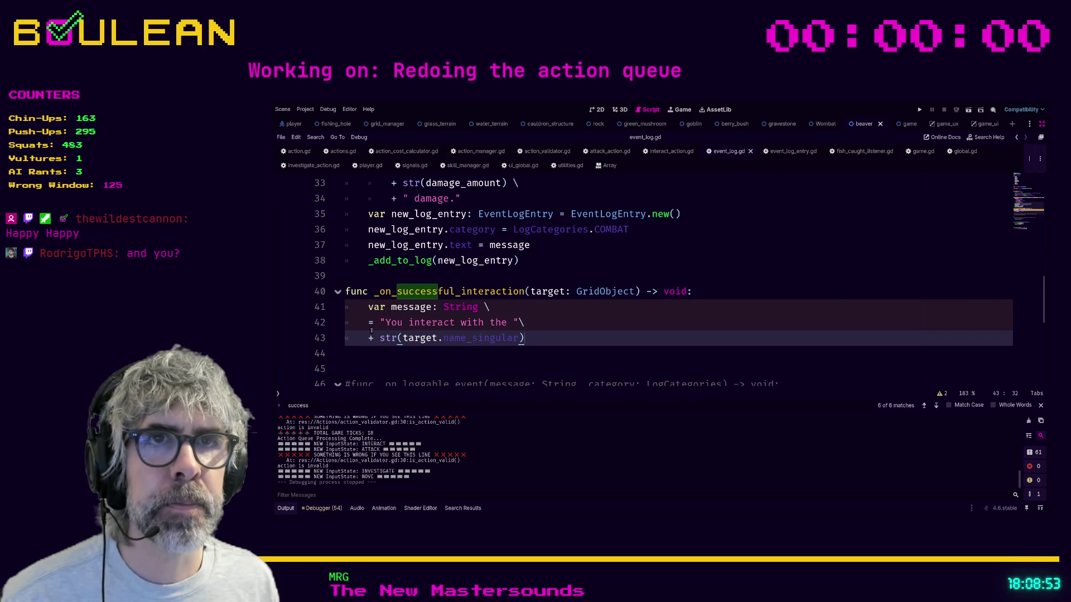
{"action": "left_click", "coordinate": [374, 351]}
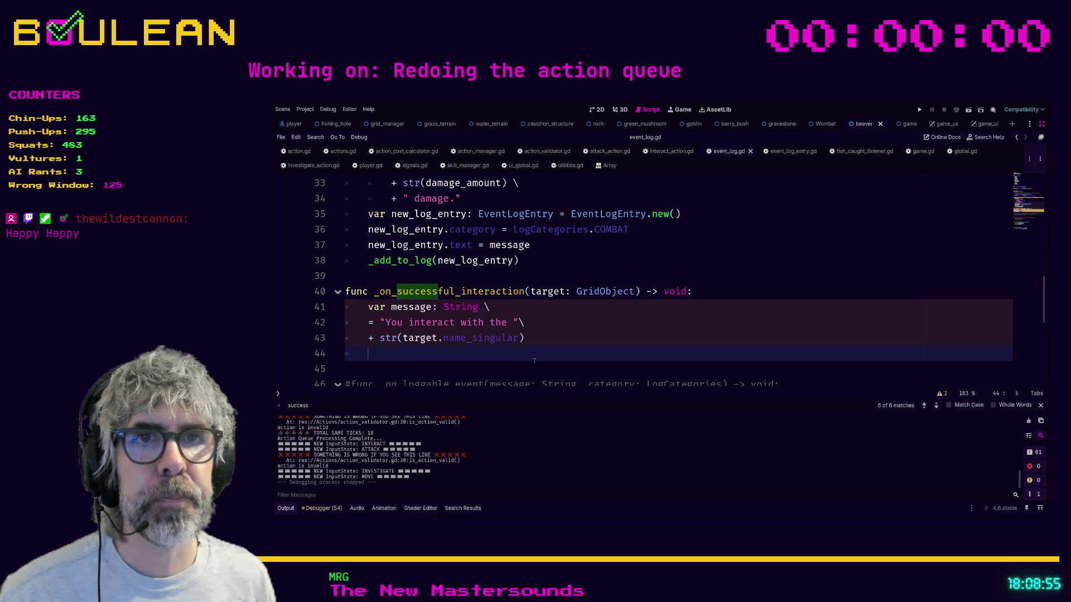
{"action": "type", "text": "var new_log"}
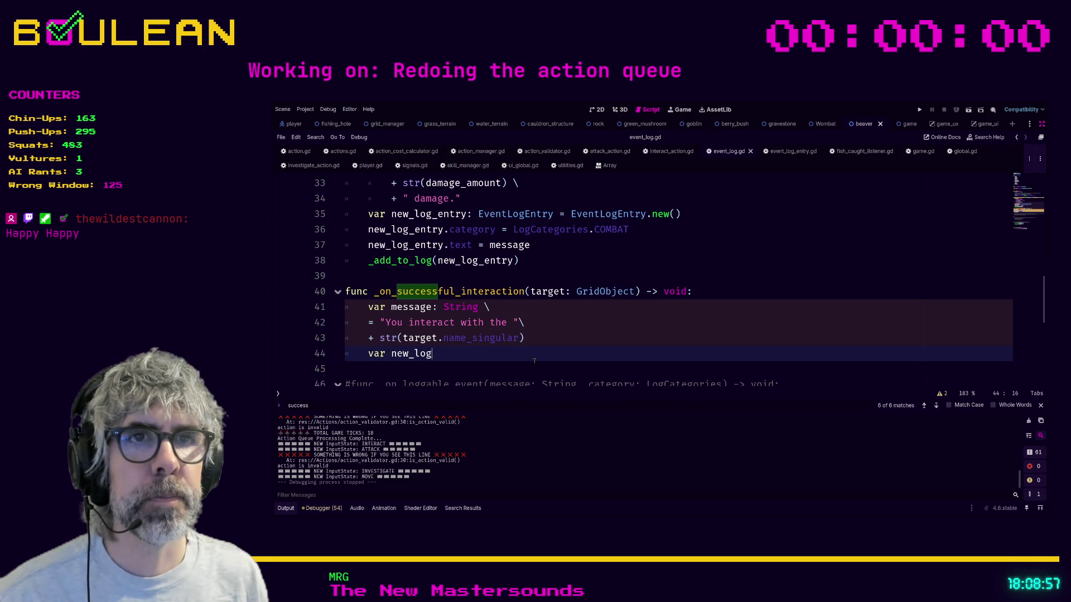
{"action": "type", "text": "_entry: Eve"}
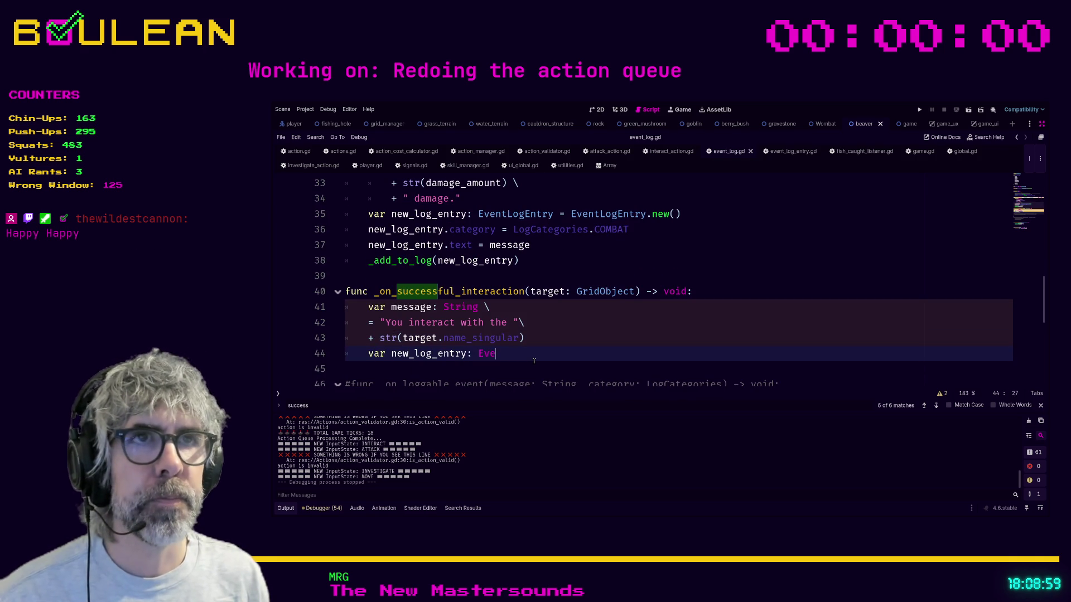
{"action": "type", "text": "ntLogEntry "}
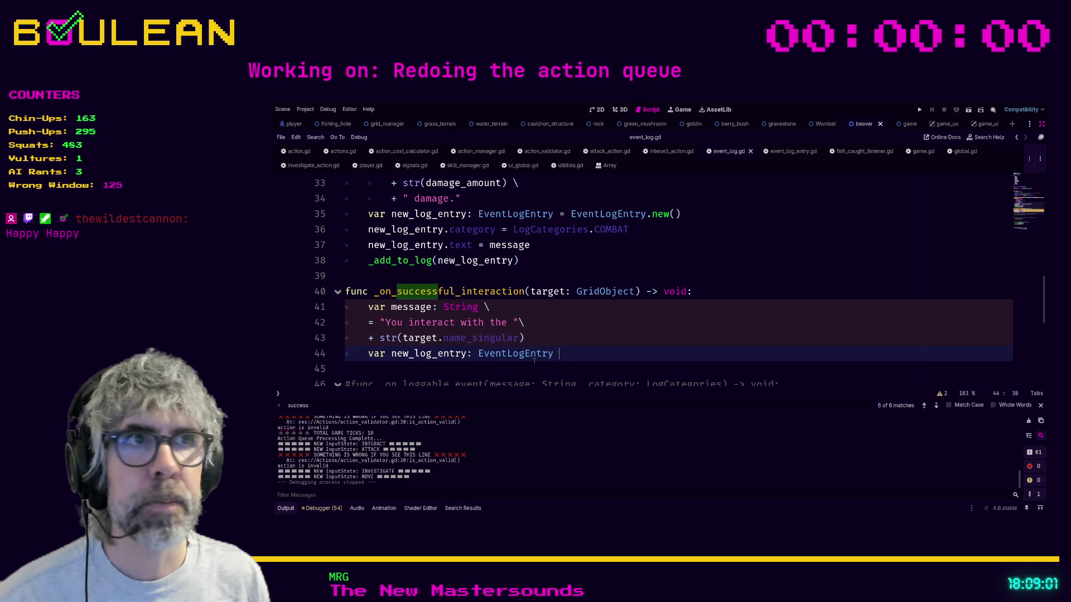
{"action": "type", "text": "= Even"}
{"action": "type", "text": "gEntre"}
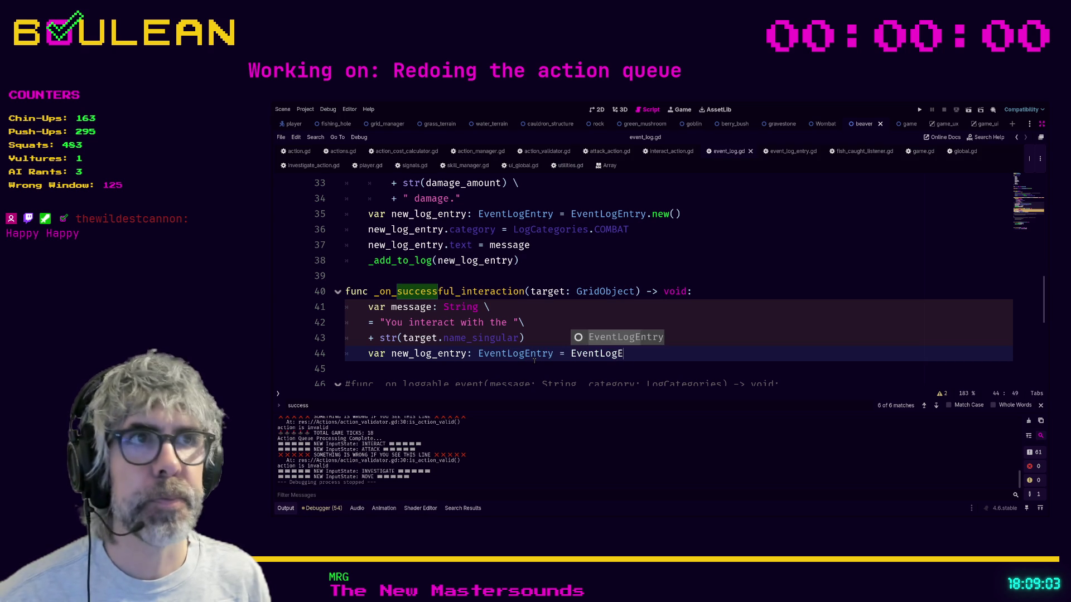
{"action": "type", "text": "y.new()"}
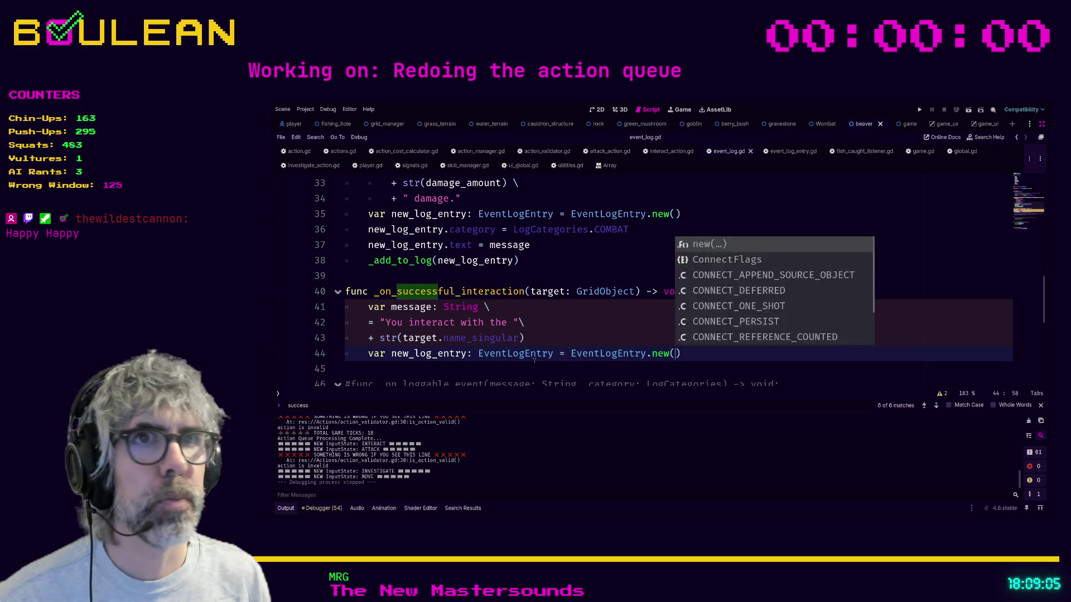
{"action": "key", "text": "Return"}
{"action": "type", "text": "_lo"}
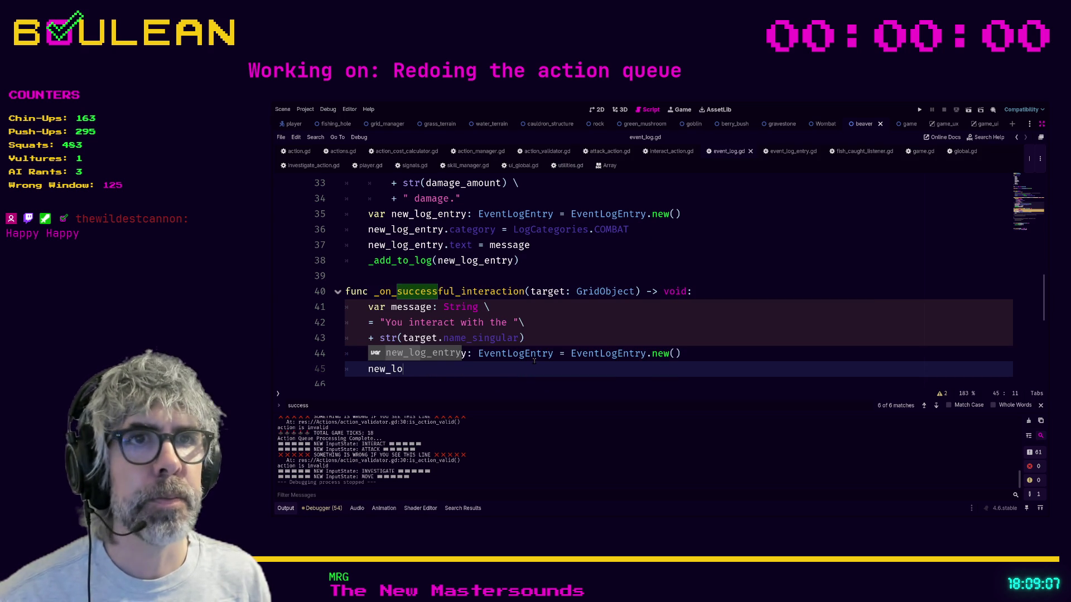
{"action": "key", "text": "Return"}
{"action": "type", "text": ".cat"}
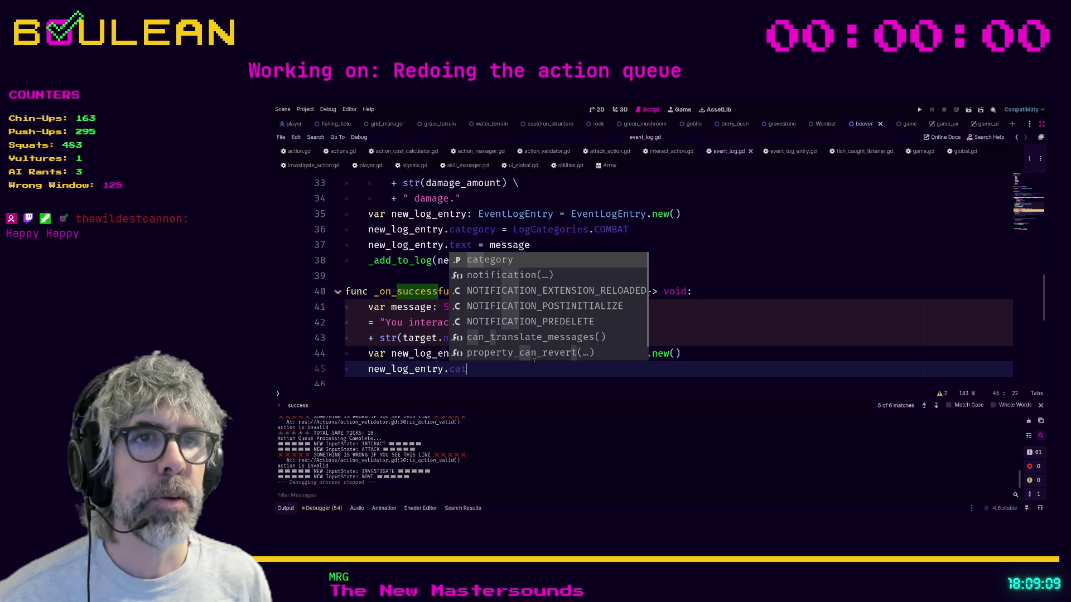
{"action": "key", "text": "Return"}
{"action": "type", "text": "="}
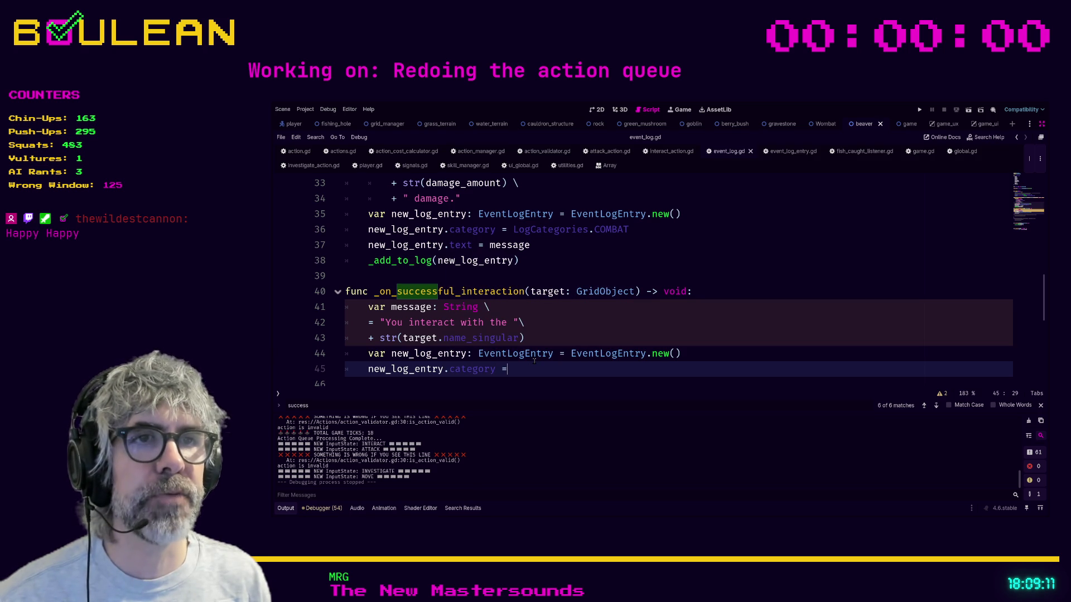
{"action": "type", "text": " LogCat"}
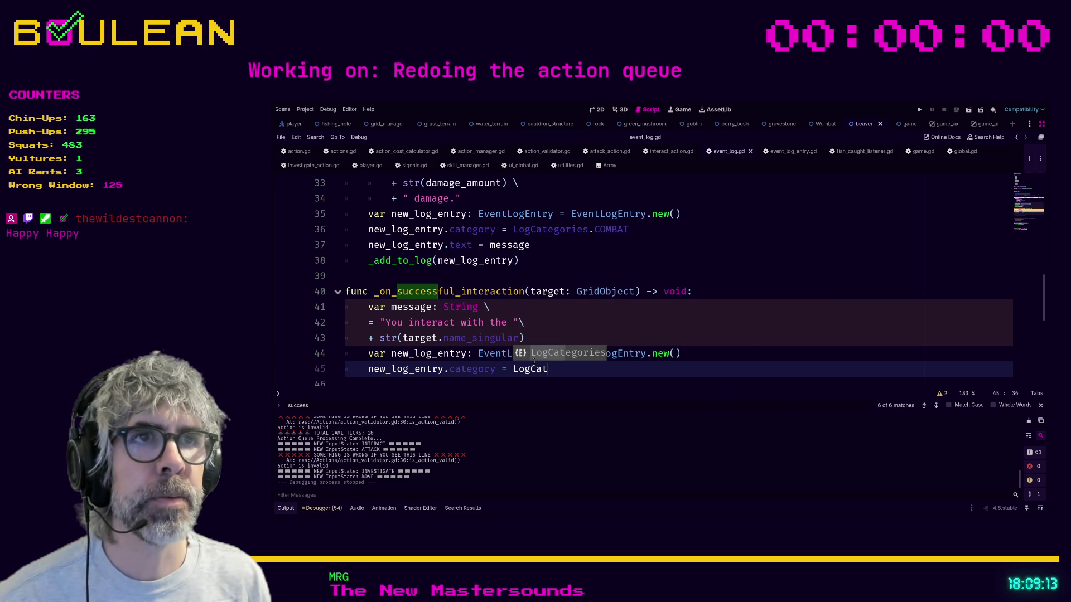
{"action": "key", "text": "Return"}
{"action": "type", "text": "`"}
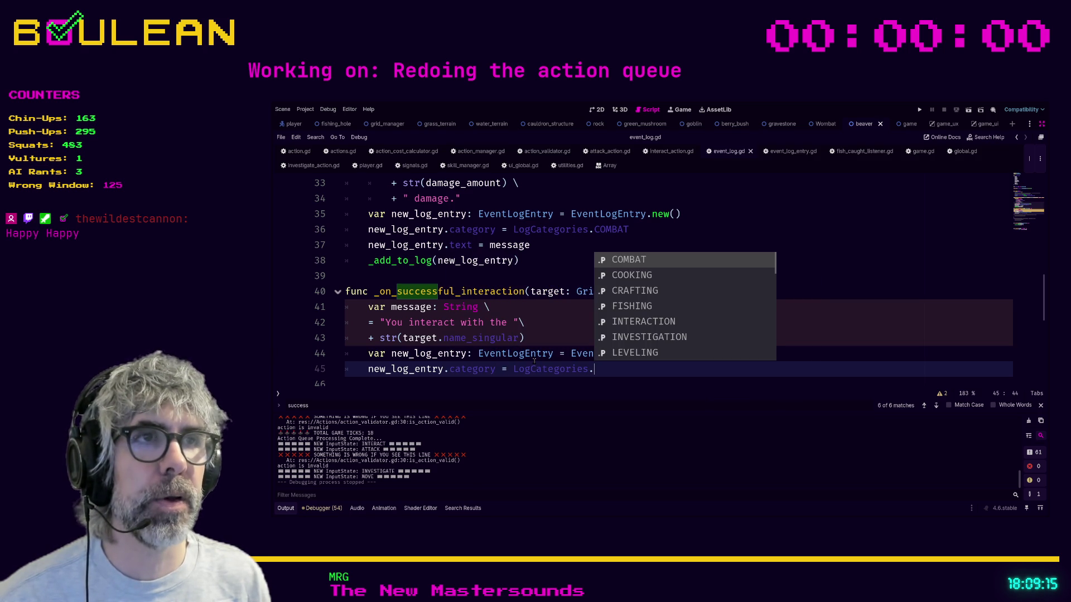
{"action": "type", "text": "in"}
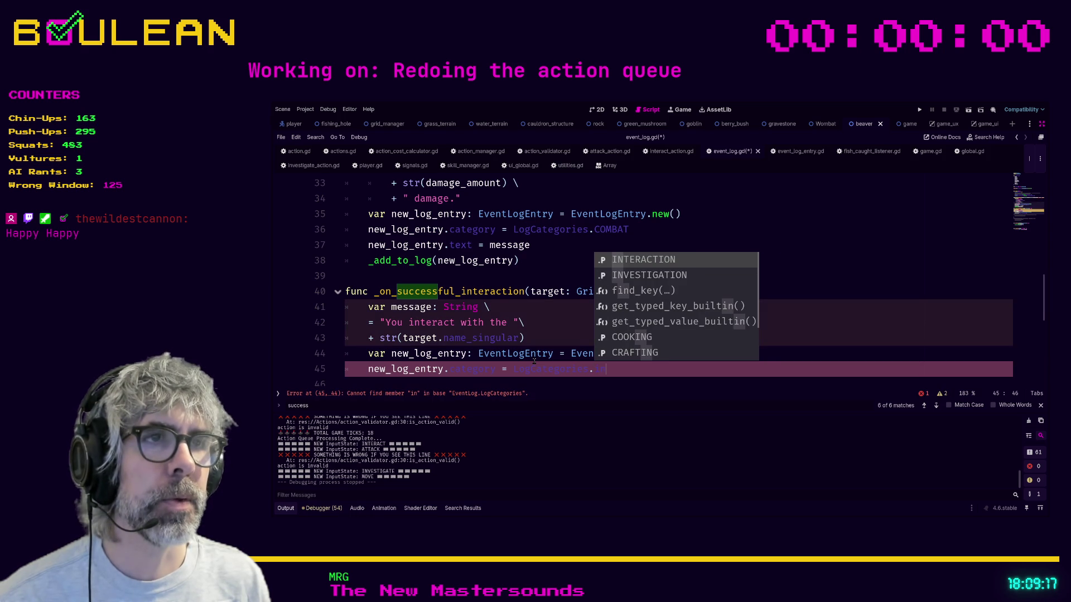
{"action": "key", "text": "Return"}
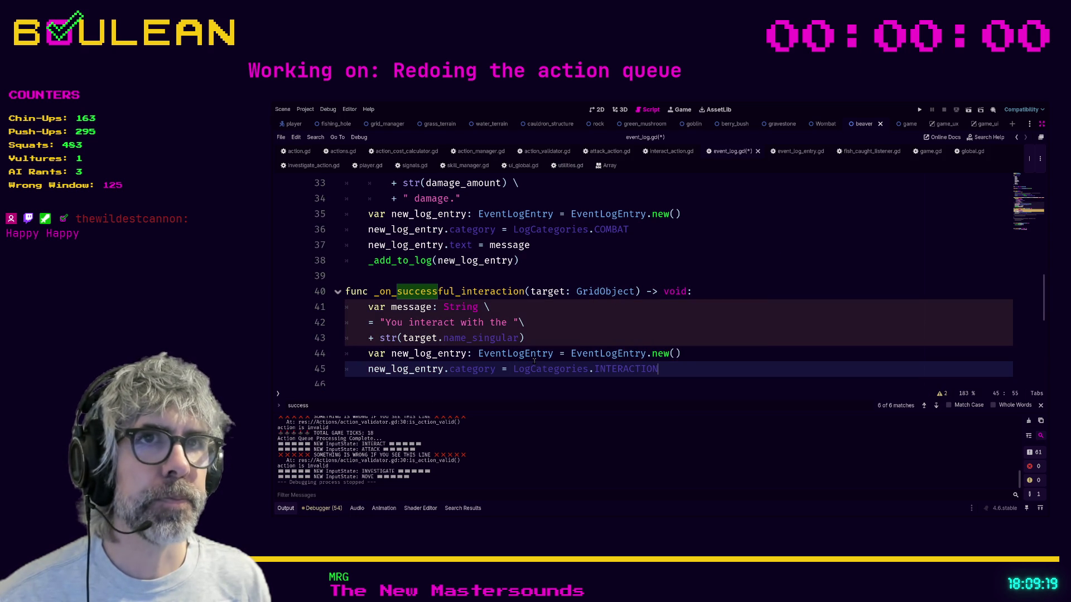
- Set new_log_entry.text to message
{"action": "key", "text": "Return"}
{"action": "type", "text": "new"}
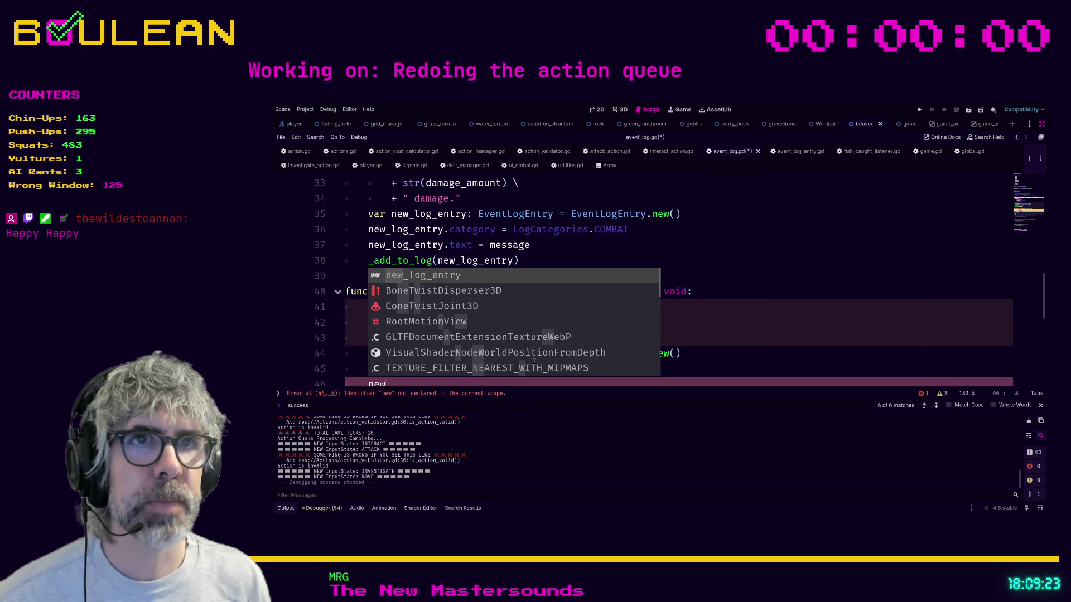
{"action": "key", "text": "Return"}
{"action": "type", "text": "x"}
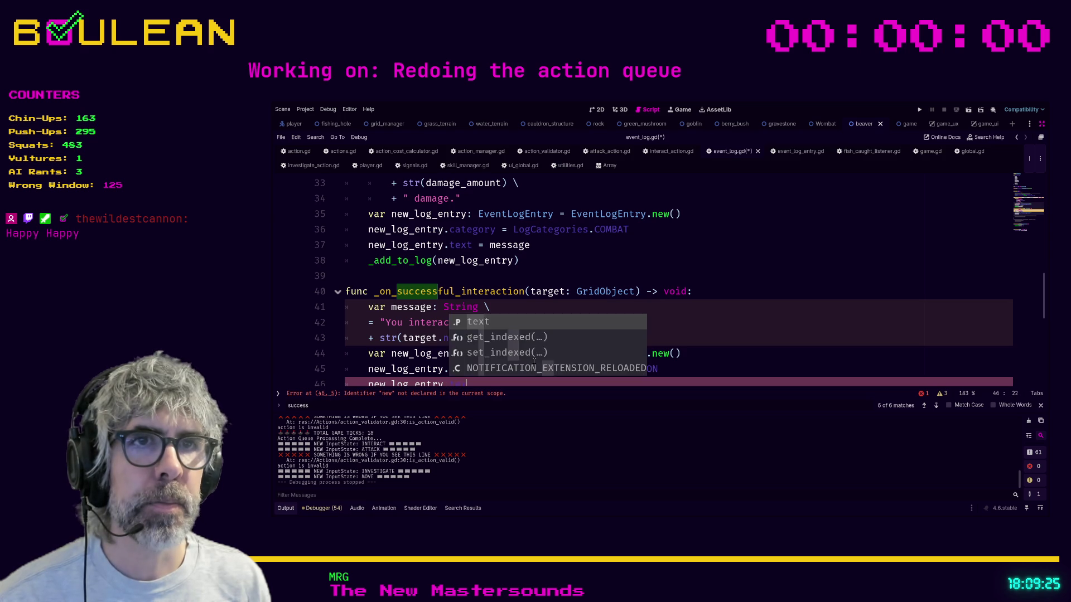
{"action": "type", "text": "t = message"}
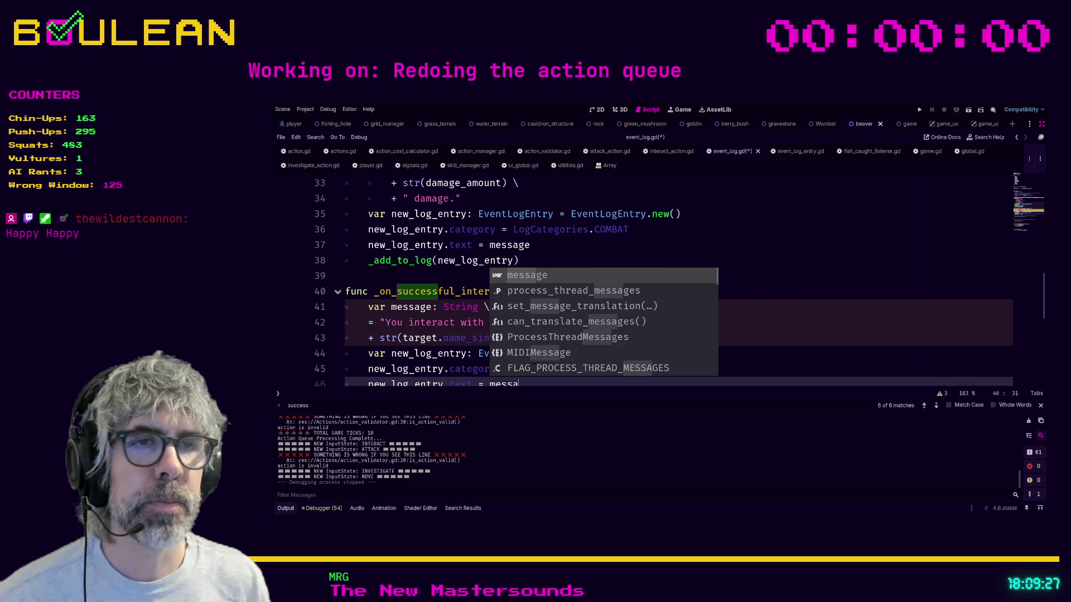
{"action": "left_click", "coordinate": [734, 359]}
{"action": "scroll", "coordinate": [695, 349], "scroll_direction": "down", "scroll_amount": 1}
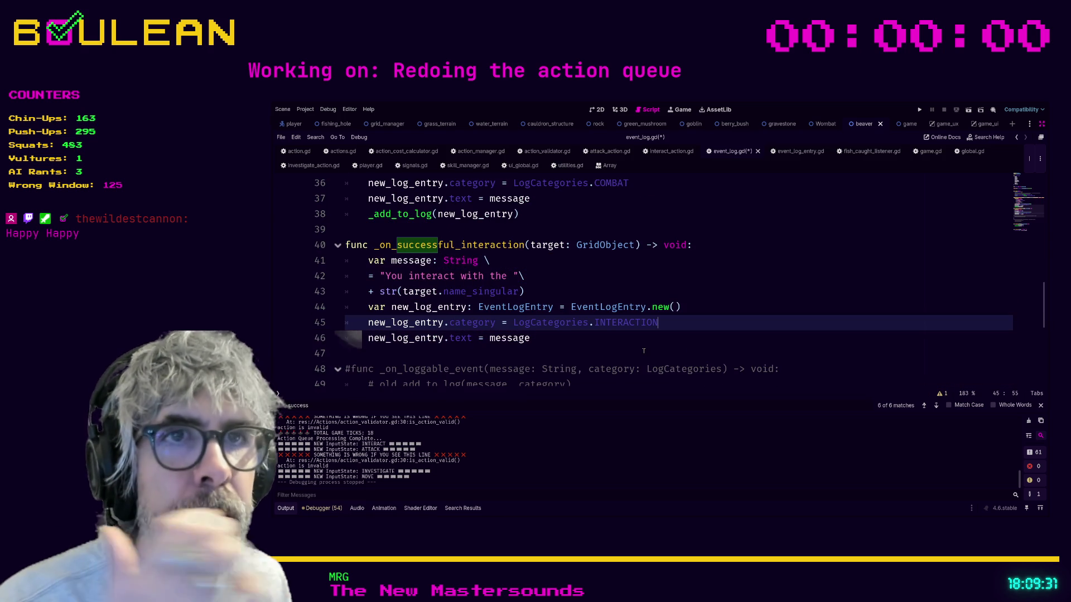
{"action": "scroll", "coordinate": [575, 344], "scroll_direction": "up", "scroll_amount": 1}
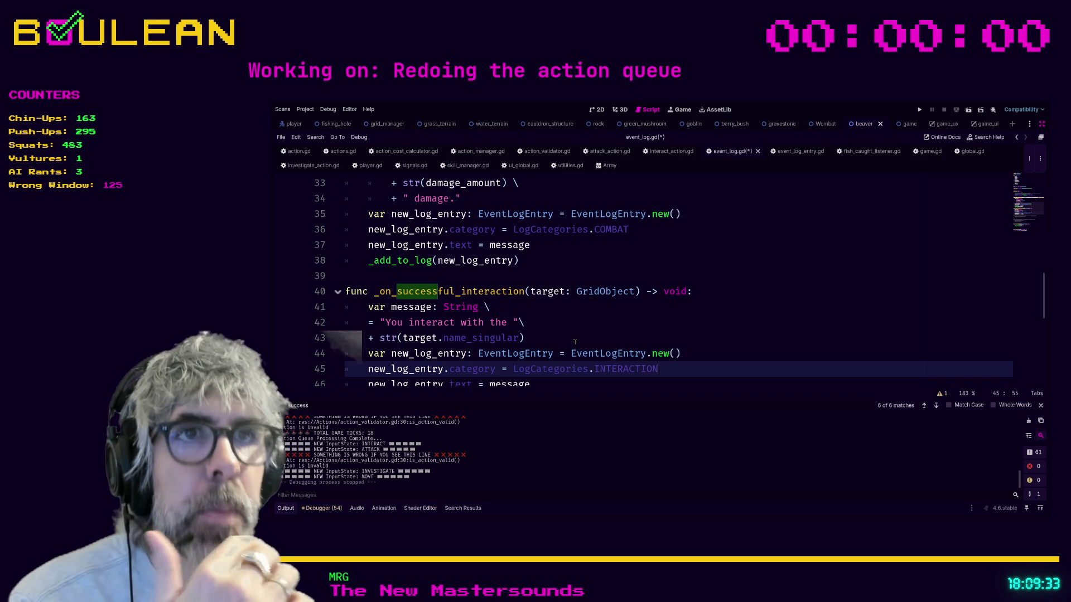
{"action": "scroll", "coordinate": [522, 324], "scroll_direction": "down", "scroll_amount": 2}
- Call _add_to_log(new_log_entry), save event_log.gd, and launch the game with F5
{"action": "left_click", "coordinate": [474, 295]}
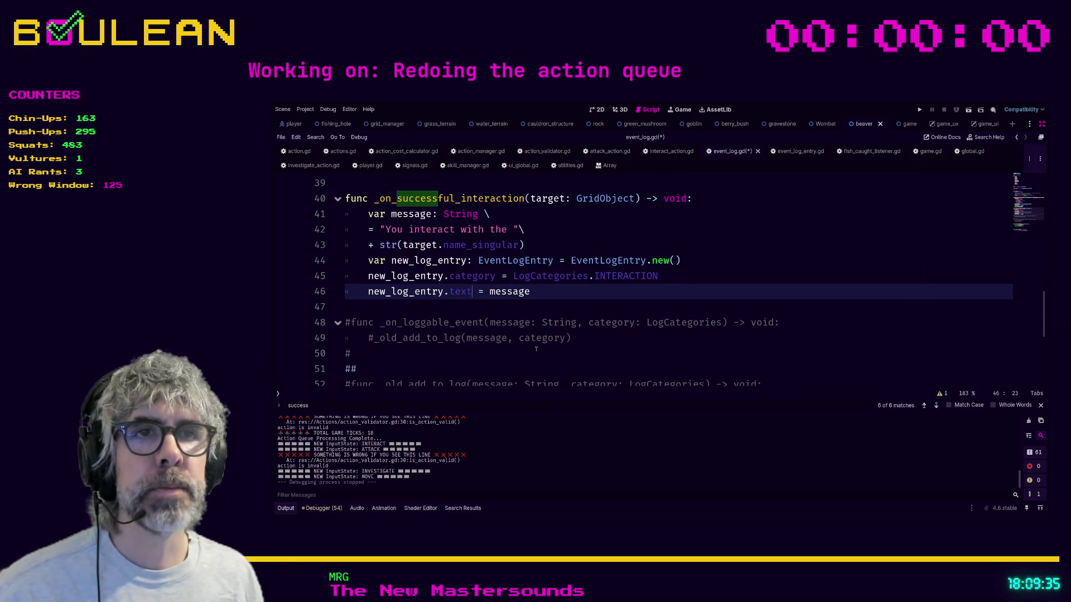
{"action": "key", "text": "Down"}
{"action": "key", "text": "Return"}
{"action": "key", "text": "Return"}
{"action": "key", "text": "Up"}
{"action": "key", "text": "Up"}
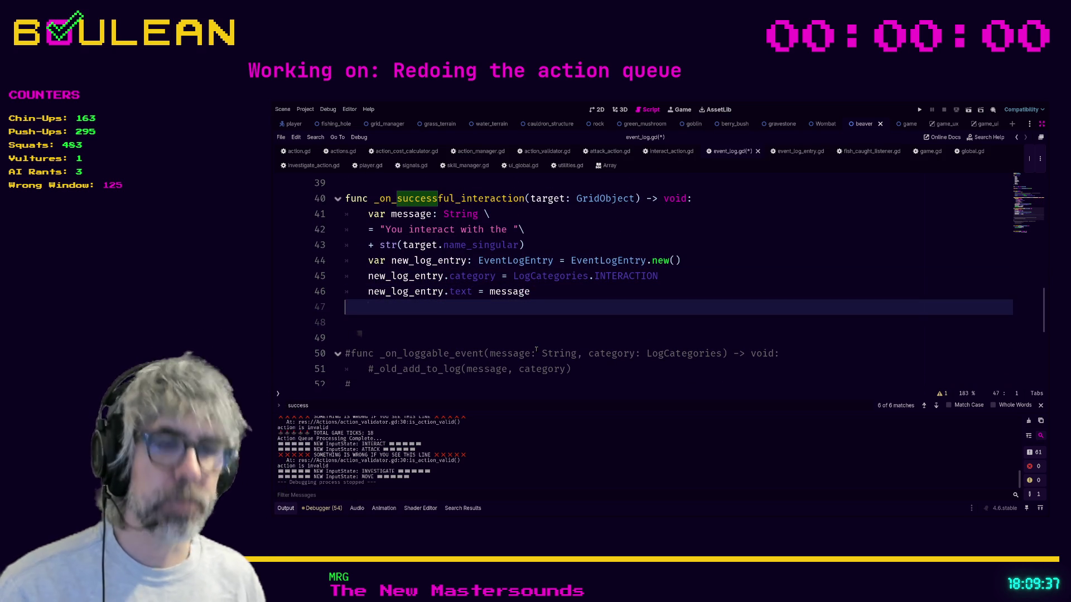
{"action": "type", "text": "_add"}
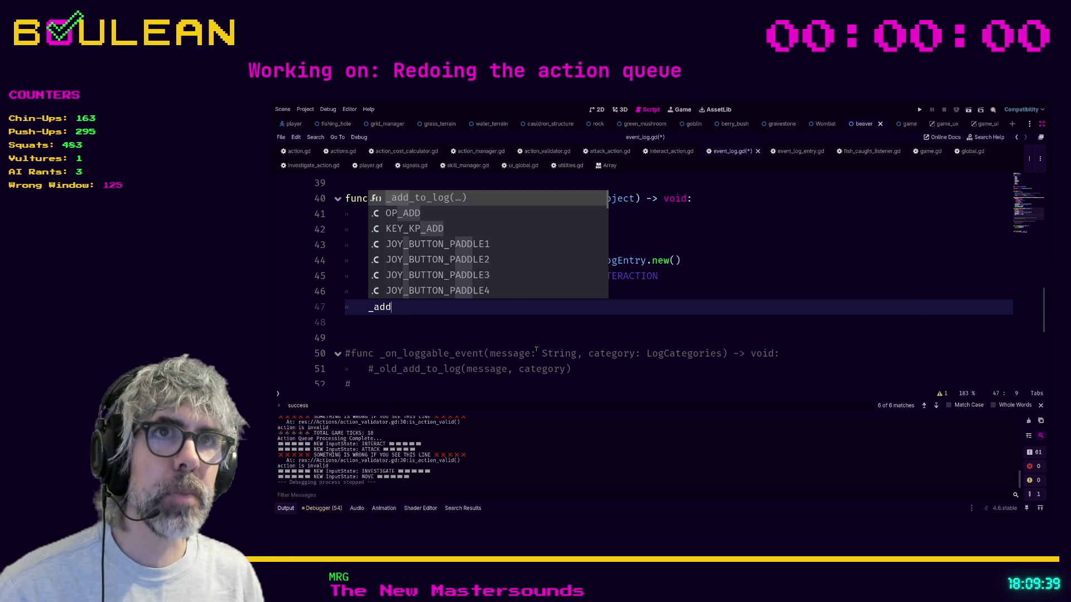
{"action": "key", "text": "Return"}
{"action": "scroll", "coordinate": [516, 307], "scroll_direction": "up", "scroll_amount": 1}
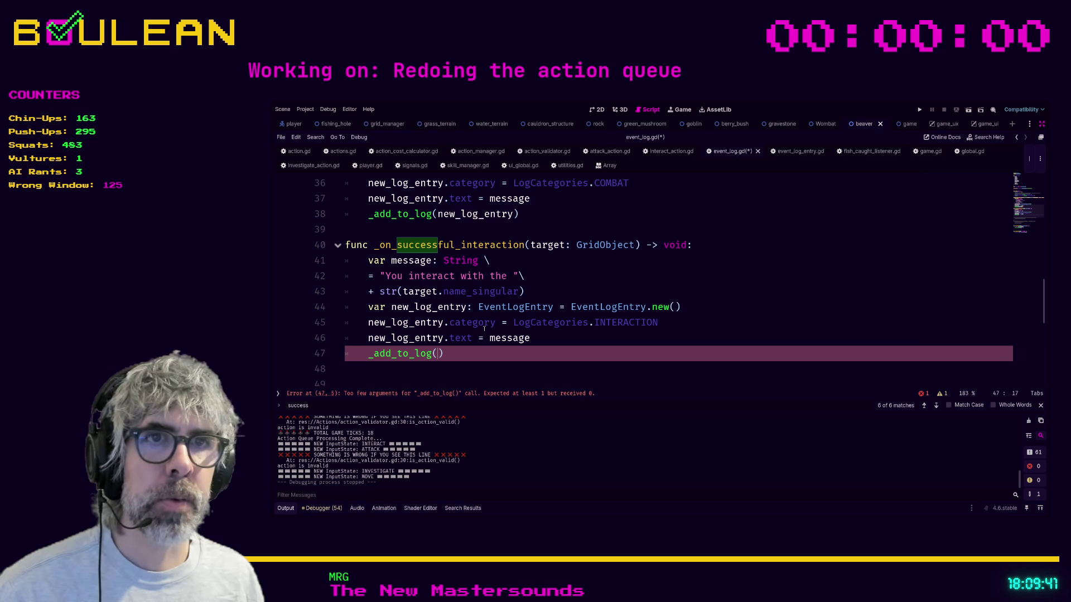
{"action": "type", "text": "new_log_e"}
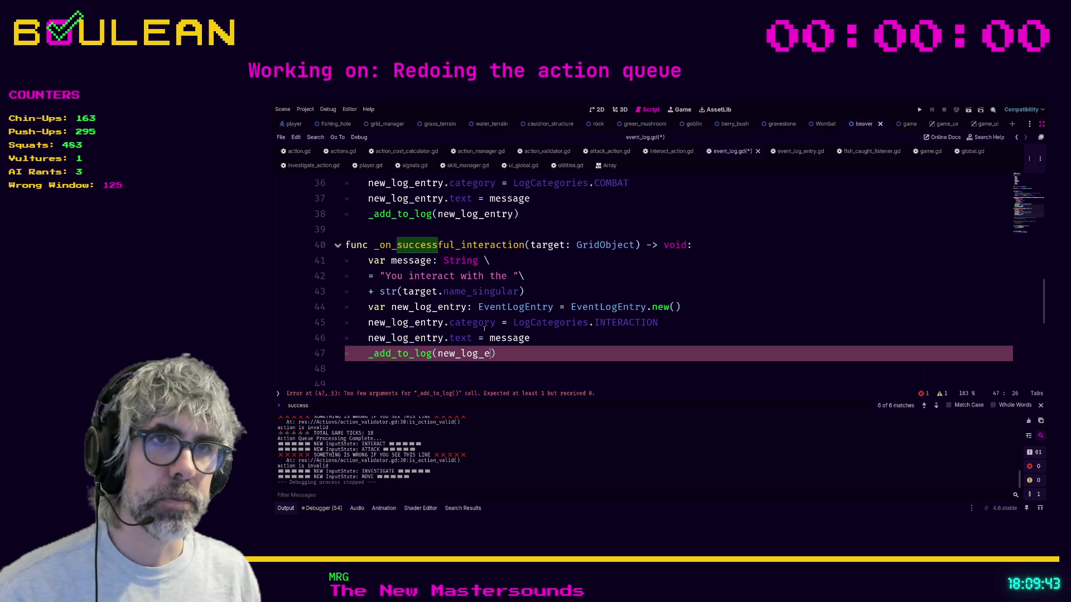
{"action": "type", "text": "y"}
{"action": "left_click", "coordinate": [582, 332]}
{"action": "key", "text": "ctrl+s"}
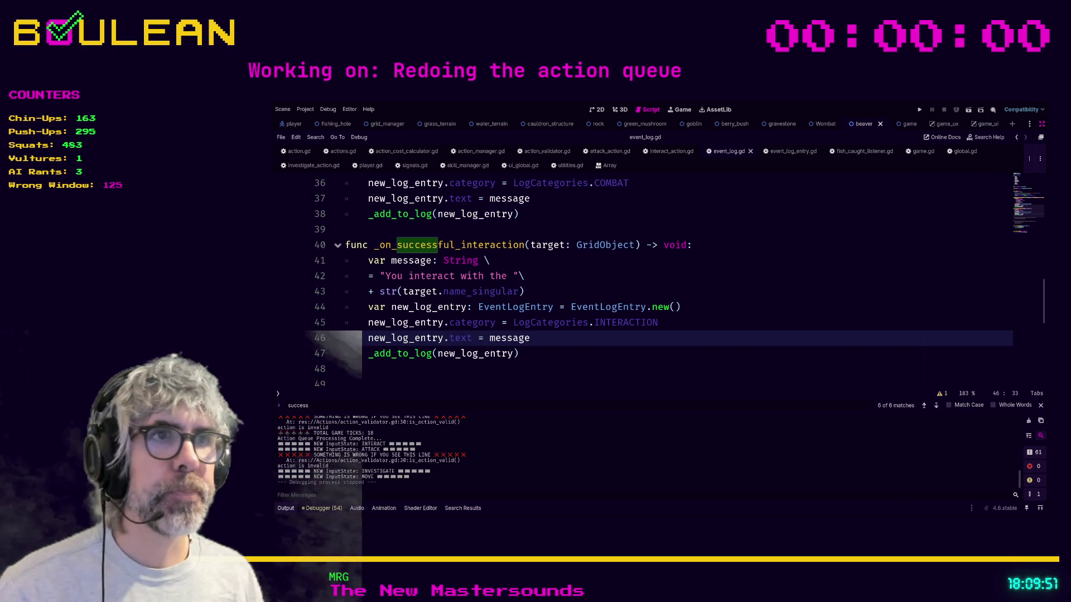
{"action": "key", "text": "Up"}
{"action": "key", "text": "Up"}
{"action": "key", "text": "Up"}
{"action": "key", "text": "F5"}
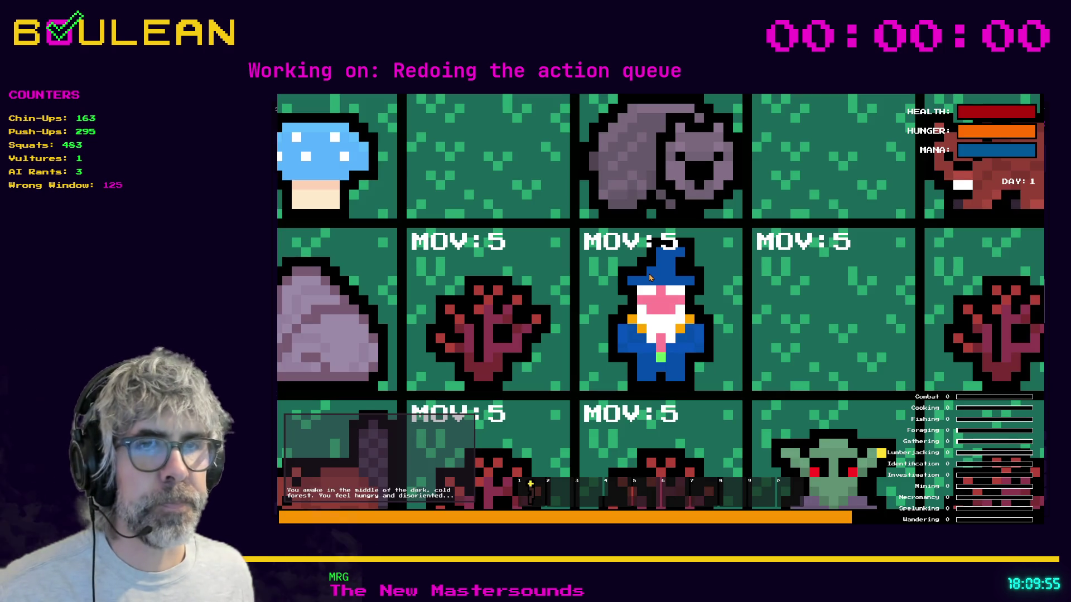
- Interact with the nearby saplings and attack the goblin below the wizard
{"action": "scroll", "coordinate": [648, 278], "scroll_direction": "down", "scroll_amount": 5}
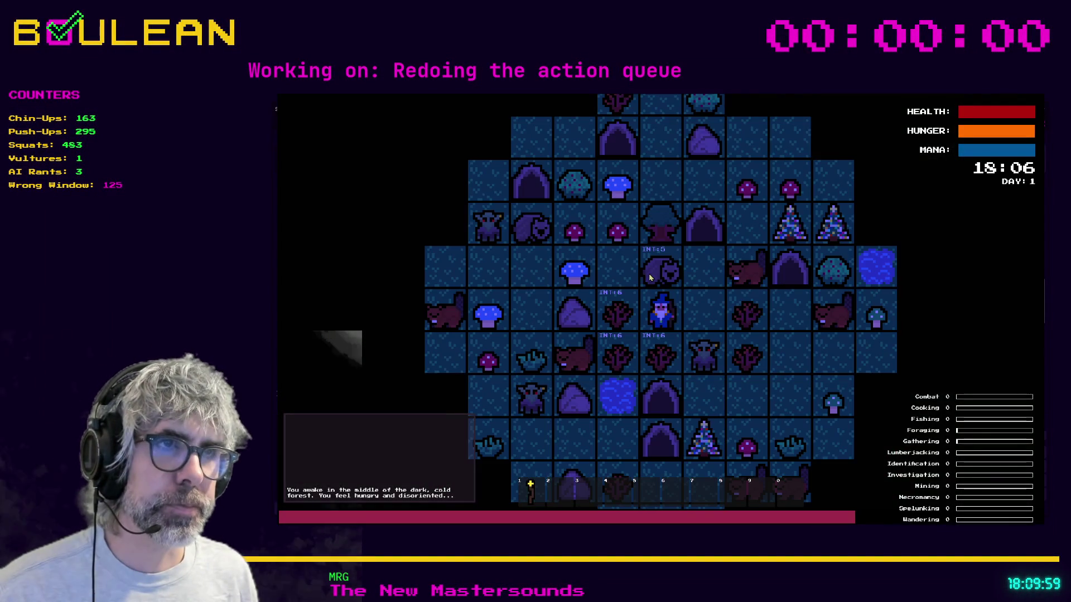
{"action": "key", "text": "Left"}
{"action": "key", "text": "Left"}
{"action": "key", "text": "Down"}
{"action": "key", "text": "Down"}
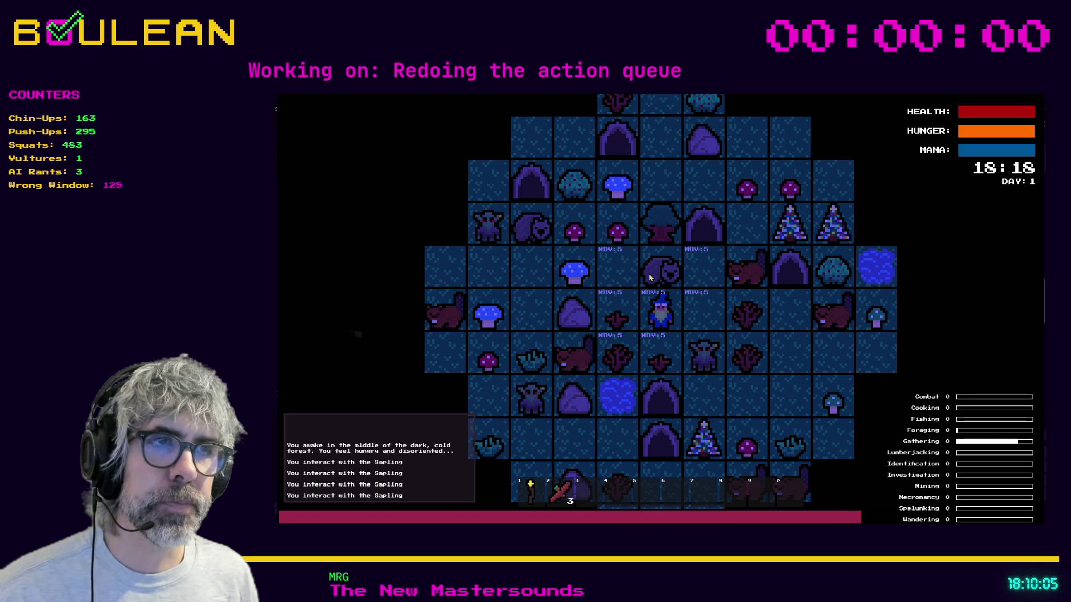
{"action": "key", "text": "Right"}
{"action": "key", "text": "Down"}
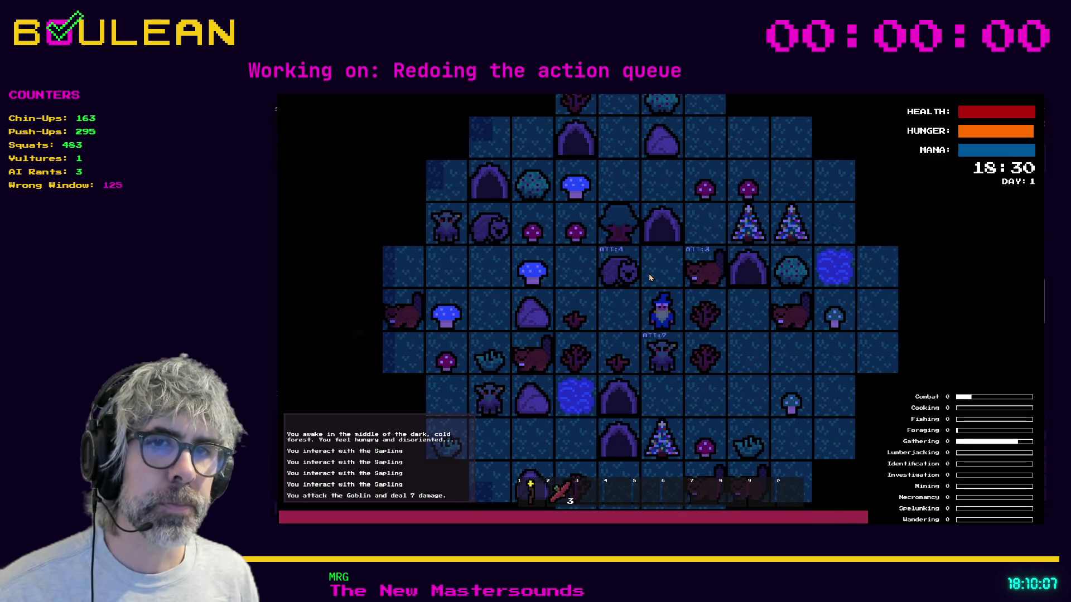
{"action": "key", "text": "Right"}
{"action": "key", "text": "Right"}
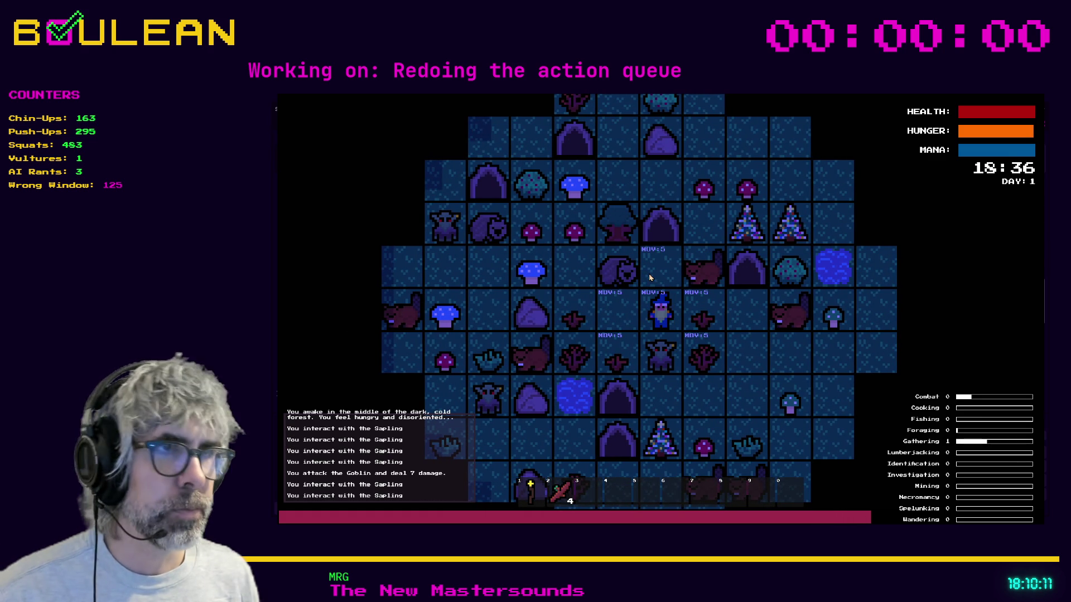
{"action": "key", "text": "Right"}
{"action": "key", "text": "Right"}
{"action": "key", "text": "Down"}
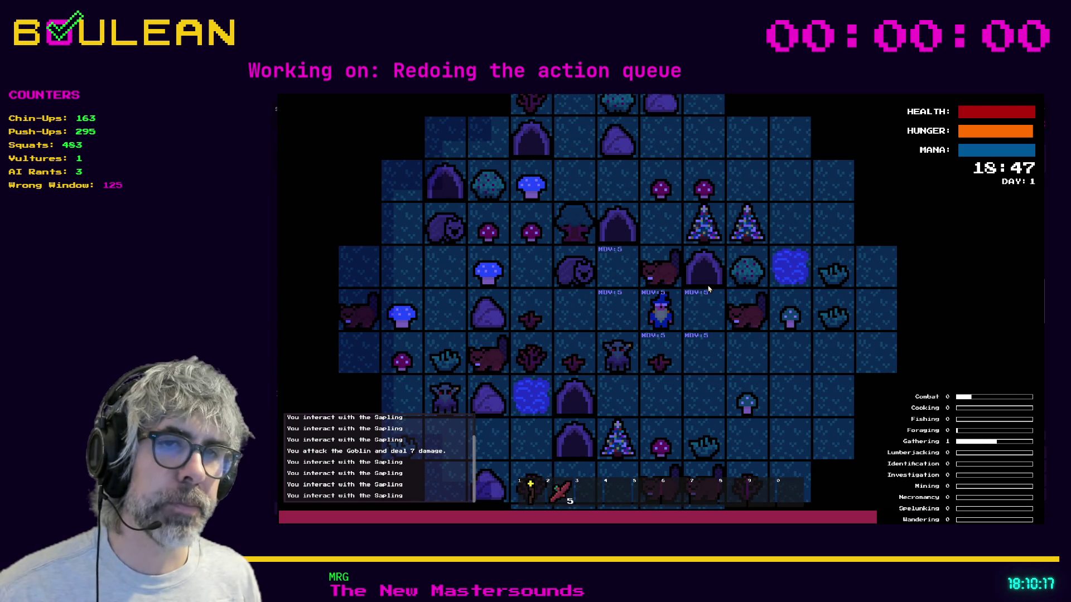
- Stop the running game and redo the blank line after line 48 in event_log.gd
{"action": "key", "text": "Escape"}
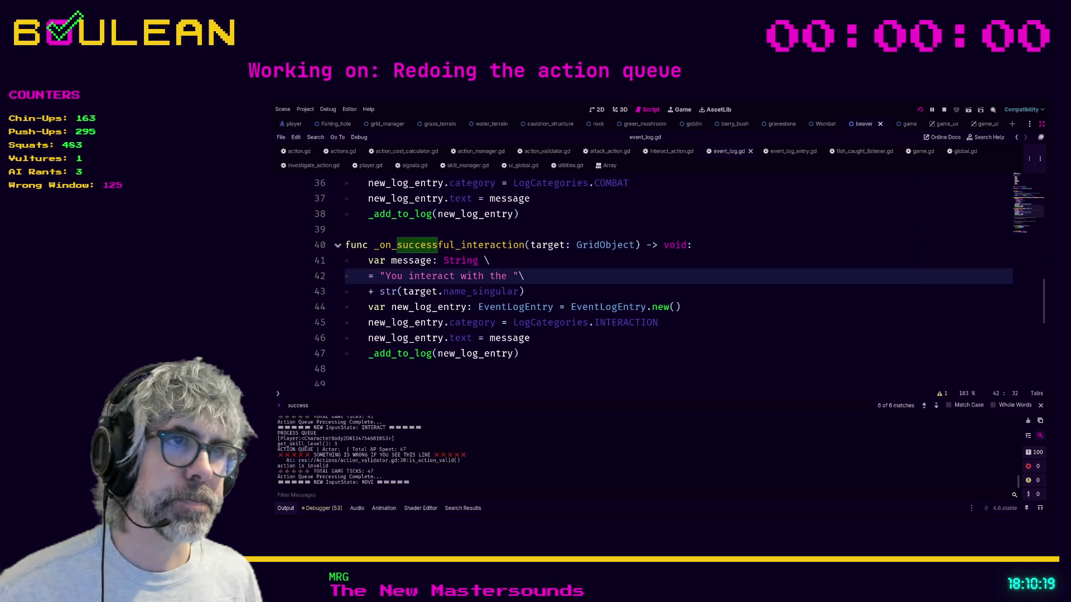
{"action": "left_click", "coordinate": [558, 288]}
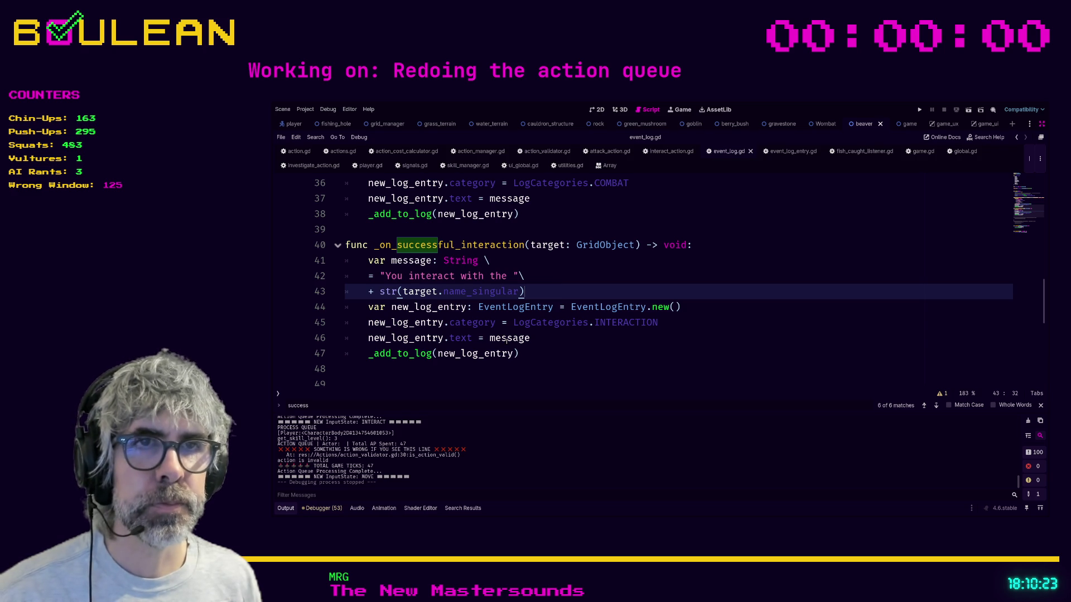
{"action": "left_click", "coordinate": [528, 381]}
{"action": "key", "text": "BackSpace"}
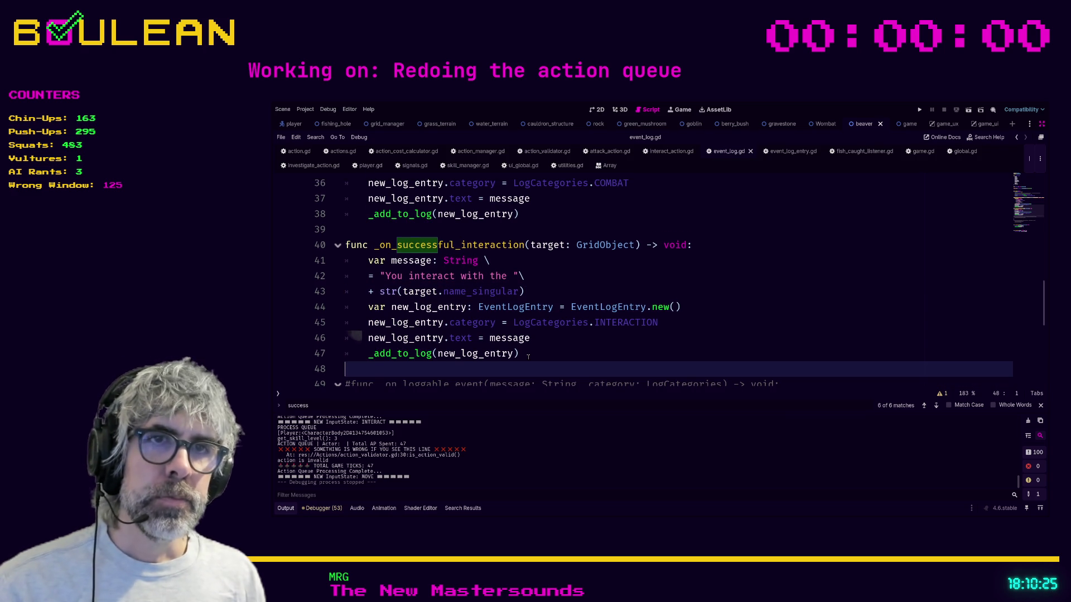
{"action": "key", "text": "Return"}
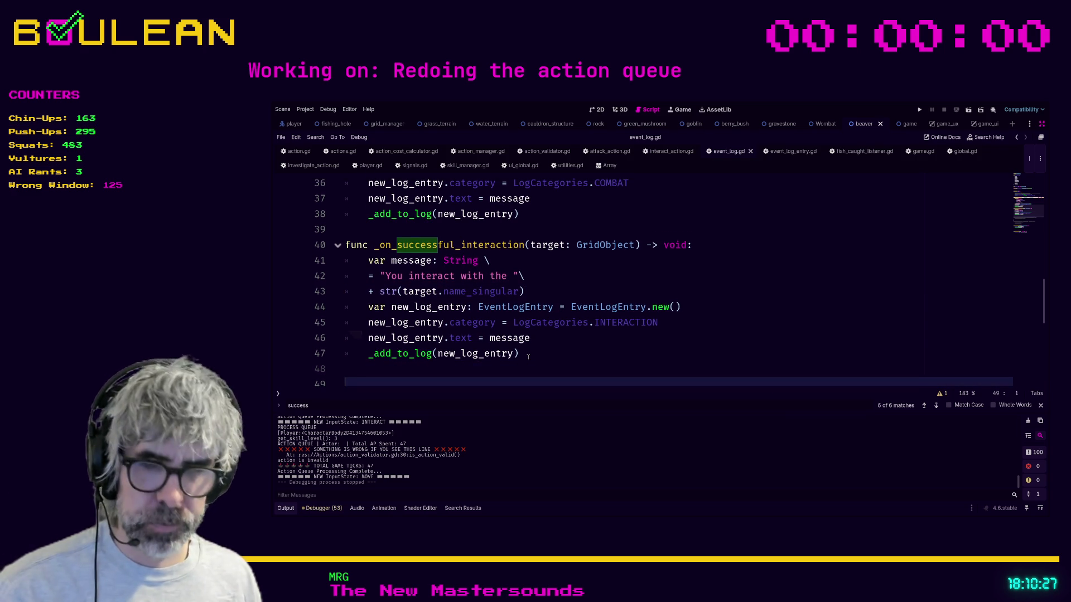
{"action": "left_click", "coordinate": [539, 339]}
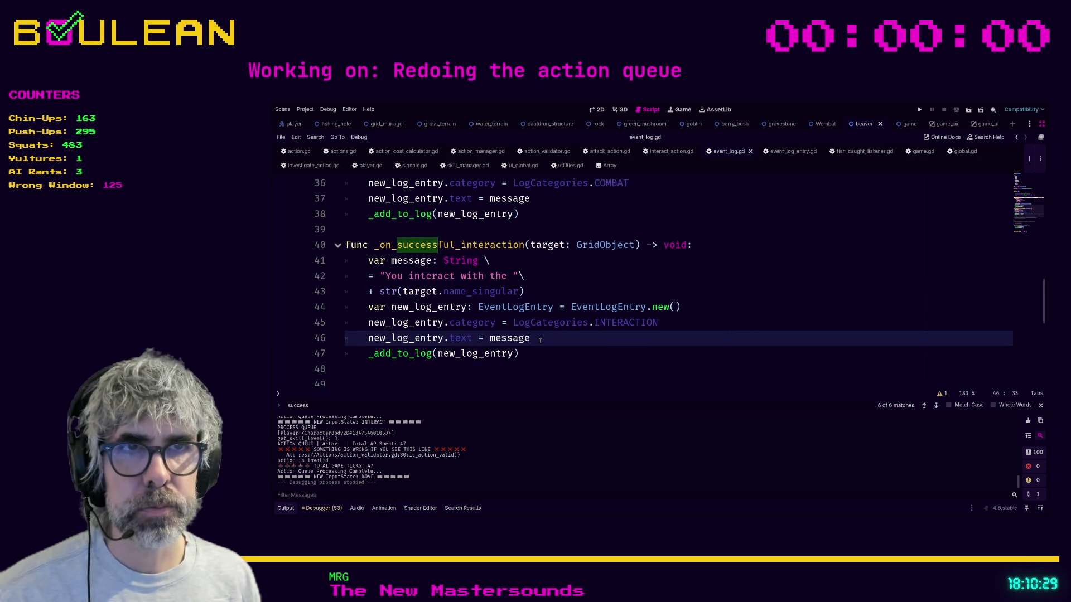
- Add a blank line on line 39 above func _on_successful_interaction
{"action": "scroll", "coordinate": [540, 340], "scroll_direction": "up", "scroll_amount": 1}
{"action": "left_click", "coordinate": [442, 273]}
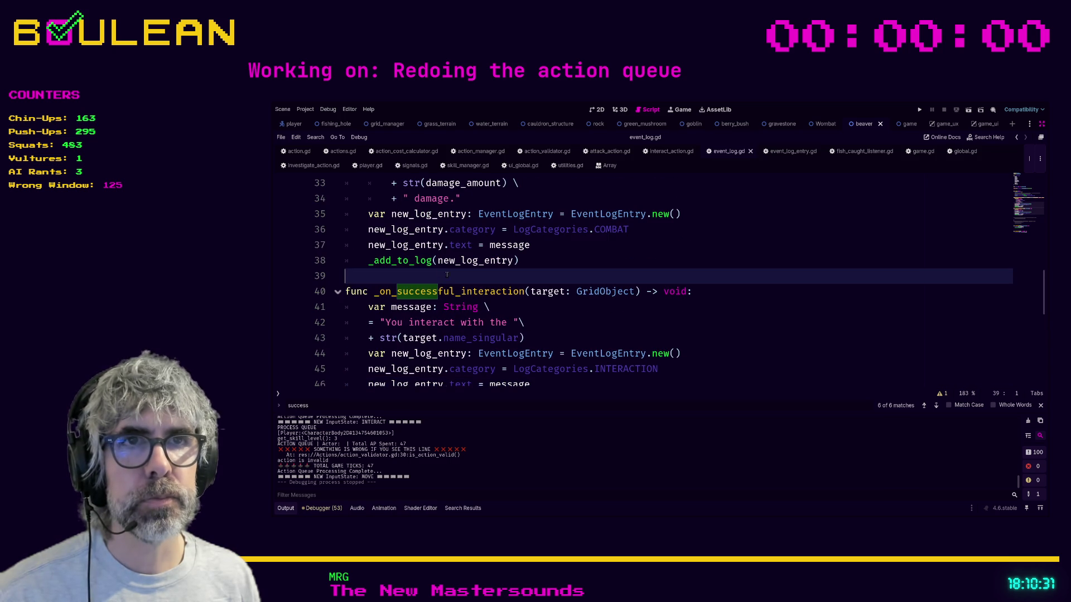
{"action": "key", "text": "Return"}
{"action": "left_click", "coordinate": [452, 275]}
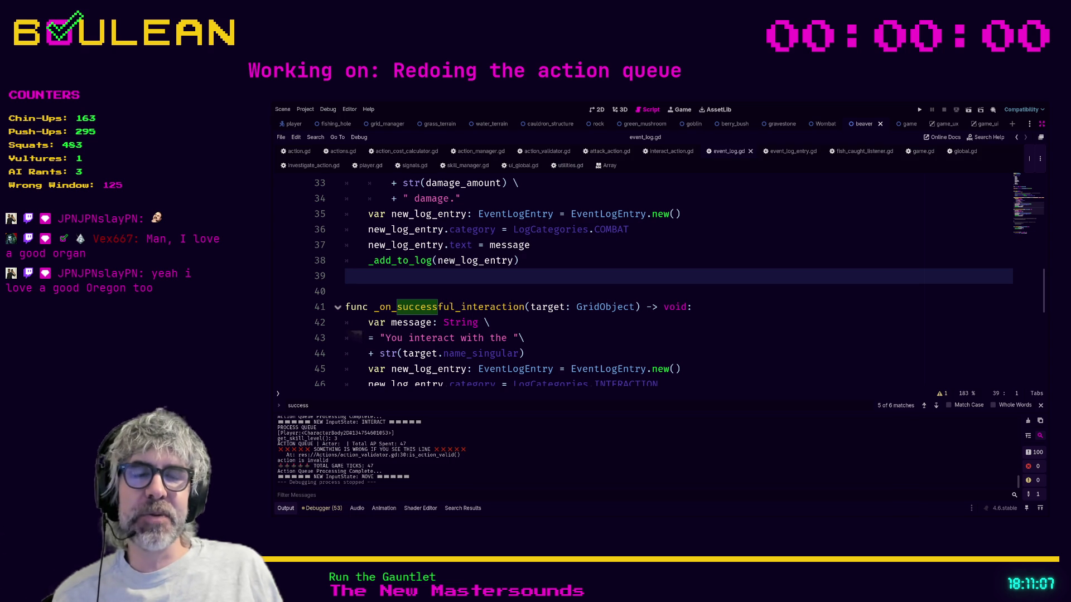
{"action": "left_click", "coordinate": [346, 291]}
{"action": "key", "text": "Up"}
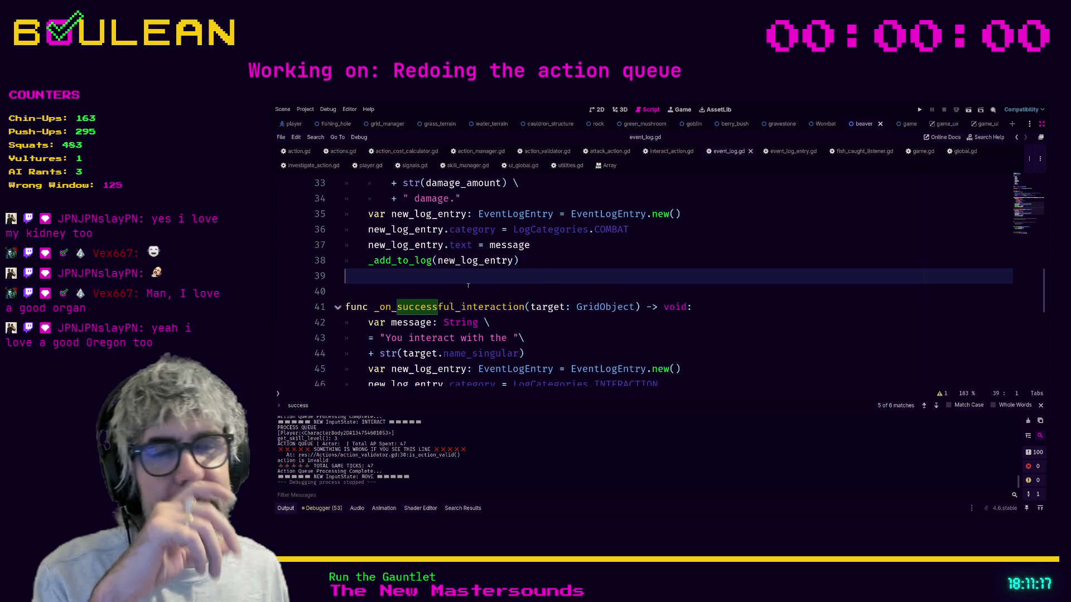
- Review the spacing around lines 44 and 50 of event_log.gd
{"action": "scroll", "coordinate": [468, 285], "scroll_direction": "up", "scroll_amount": 1}
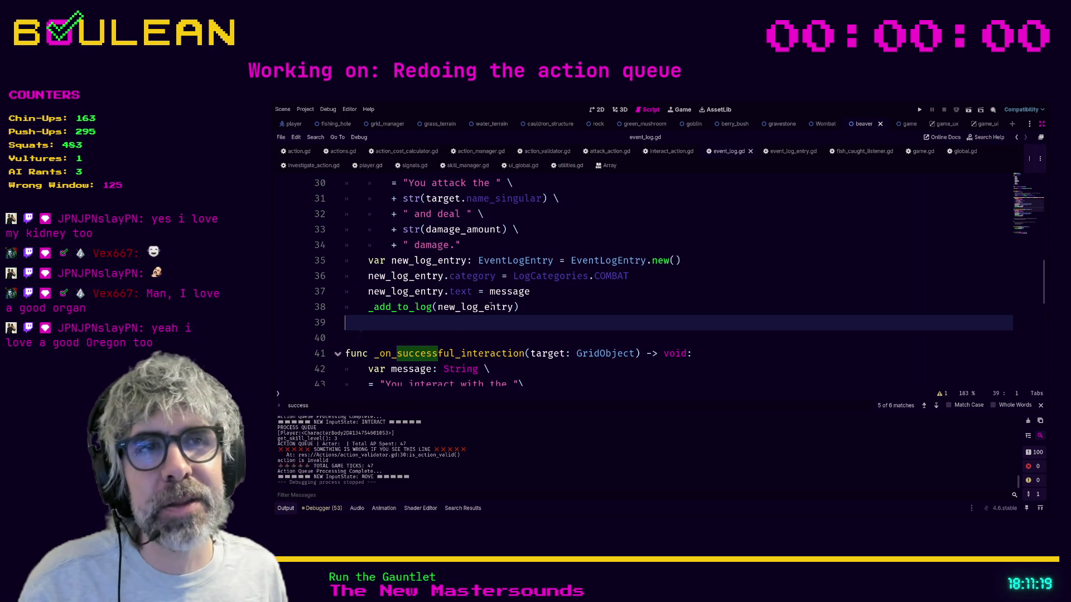
{"action": "scroll", "coordinate": [491, 306], "scroll_direction": "up", "scroll_amount": 1}
{"action": "scroll", "coordinate": [488, 304], "scroll_direction": "down", "scroll_amount": 3}
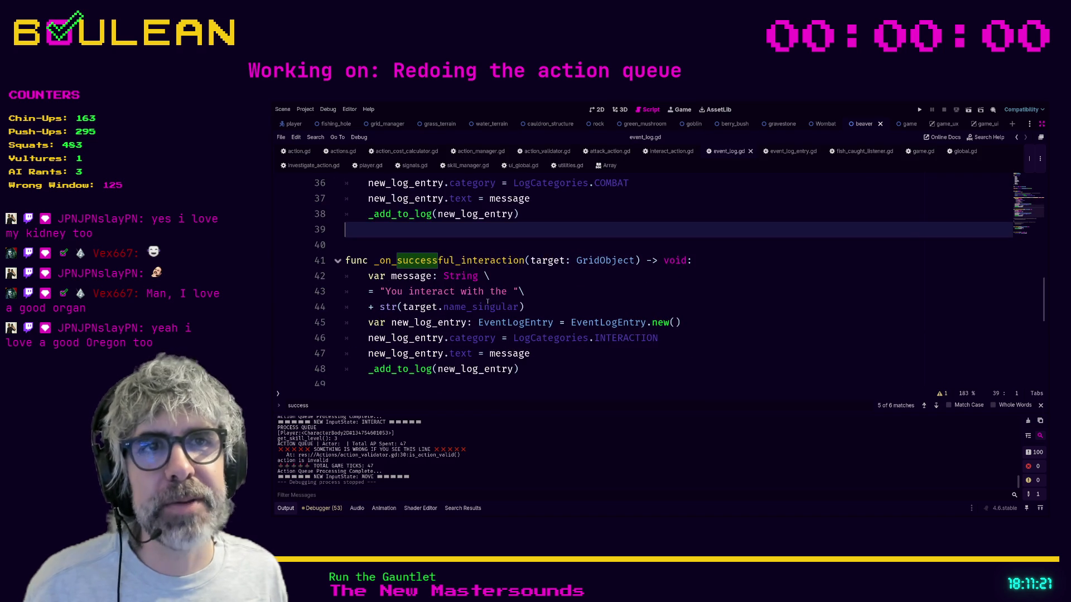
{"action": "left_click", "coordinate": [570, 311]}
{"action": "scroll", "coordinate": [571, 311], "scroll_direction": "down", "scroll_amount": 1}
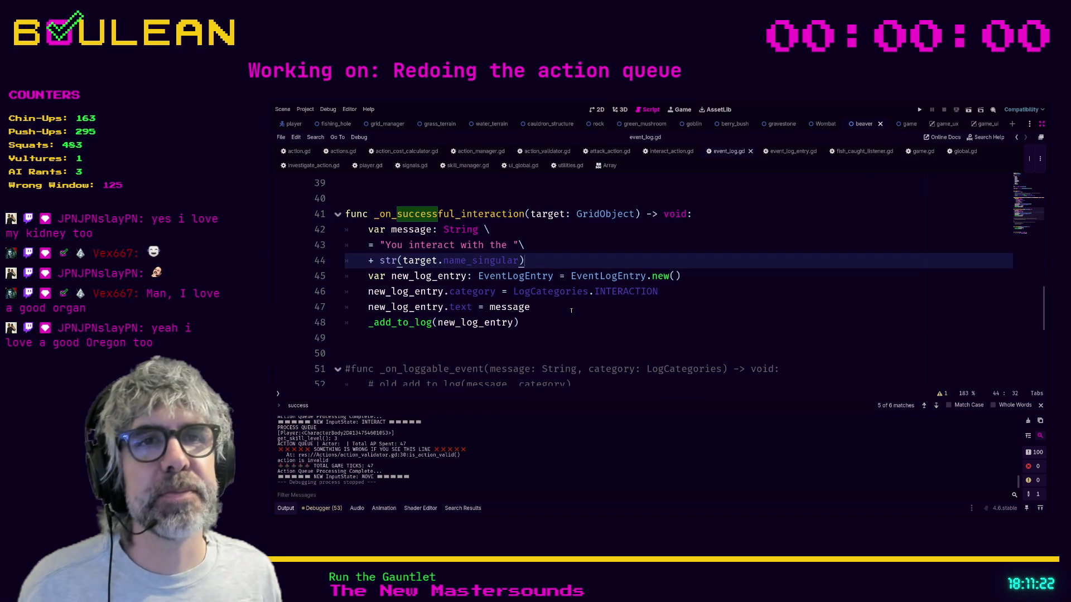
{"action": "left_click", "coordinate": [485, 345]}
{"action": "scroll", "coordinate": [484, 344], "scroll_direction": "down", "scroll_amount": 1}
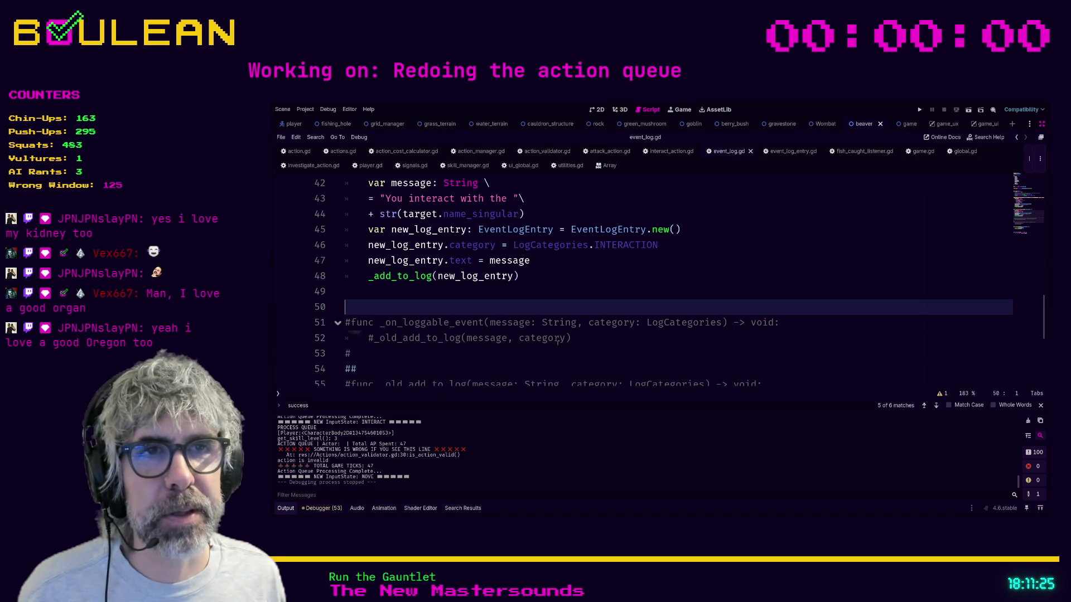
{"action": "scroll", "coordinate": [589, 346], "scroll_direction": "down", "scroll_amount": 3}
{"action": "scroll", "coordinate": [521, 325], "scroll_direction": "up", "scroll_amount": 1}
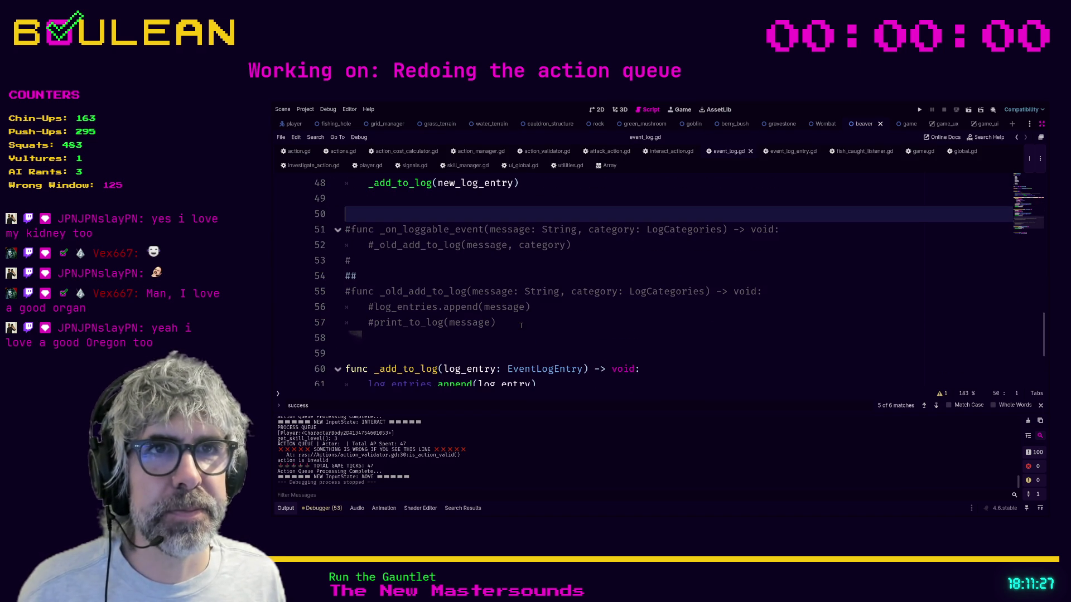
- Delete commented lines 51–57 and the leftover blank lines above func _add_to_log
{"action": "mouse_move", "coordinate": [510, 325]}
{"action": "left_mouse_down"}
{"action": "mouse_move", "coordinate": [321, 211]}
{"action": "mouse_move", "coordinate": [325, 231]}
{"action": "left_mouse_up"}
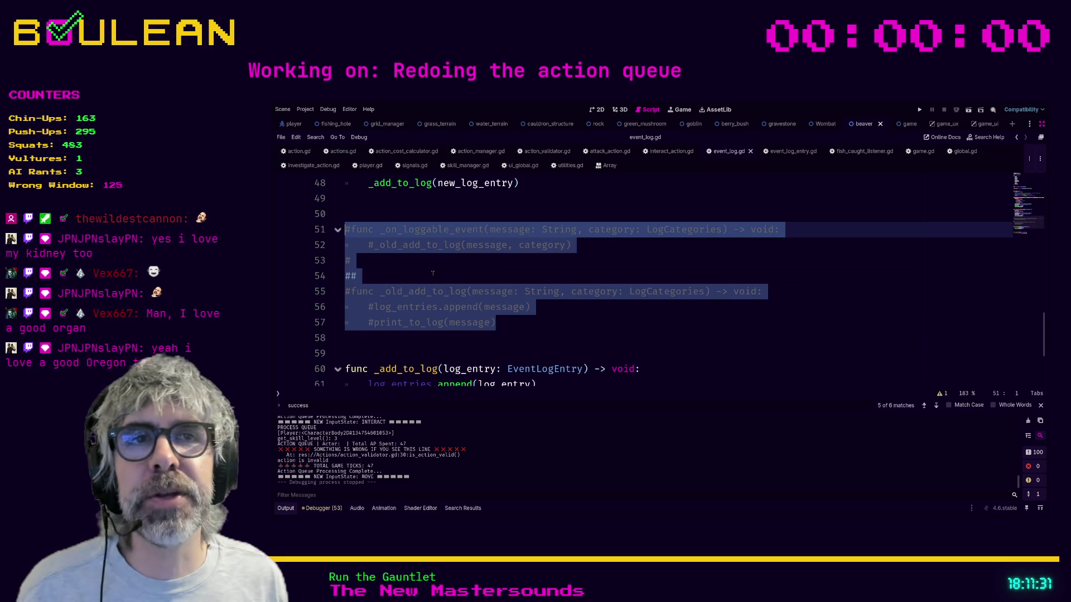
{"action": "key", "text": "Delete"}
{"action": "key", "text": "BackSpace"}
{"action": "key", "text": "BackSpace"}
{"action": "key", "text": "Delete"}
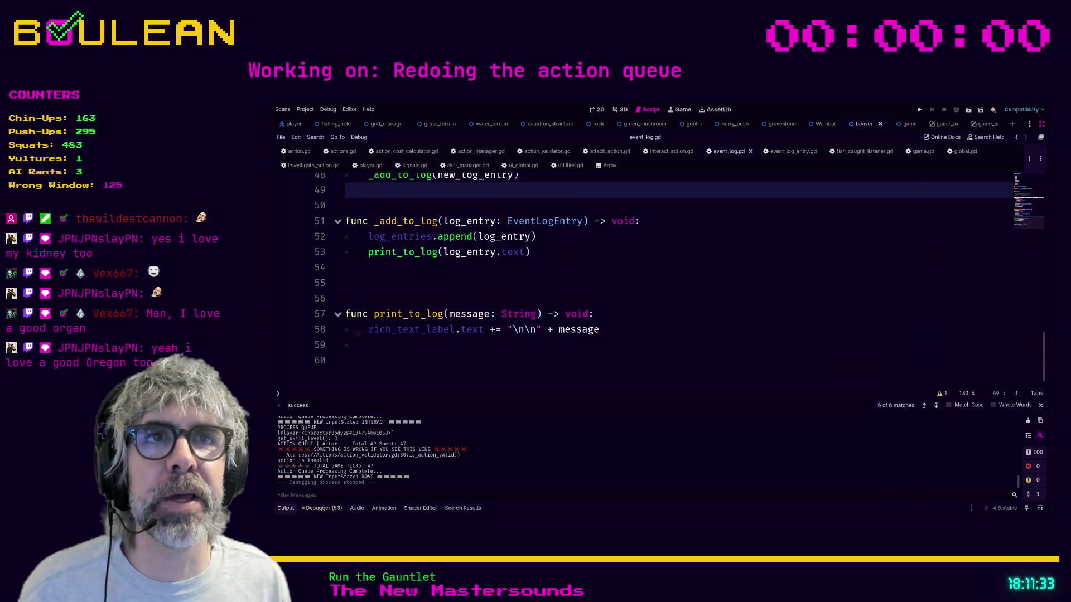
{"action": "scroll", "coordinate": [432, 272], "scroll_direction": "up", "scroll_amount": 4}
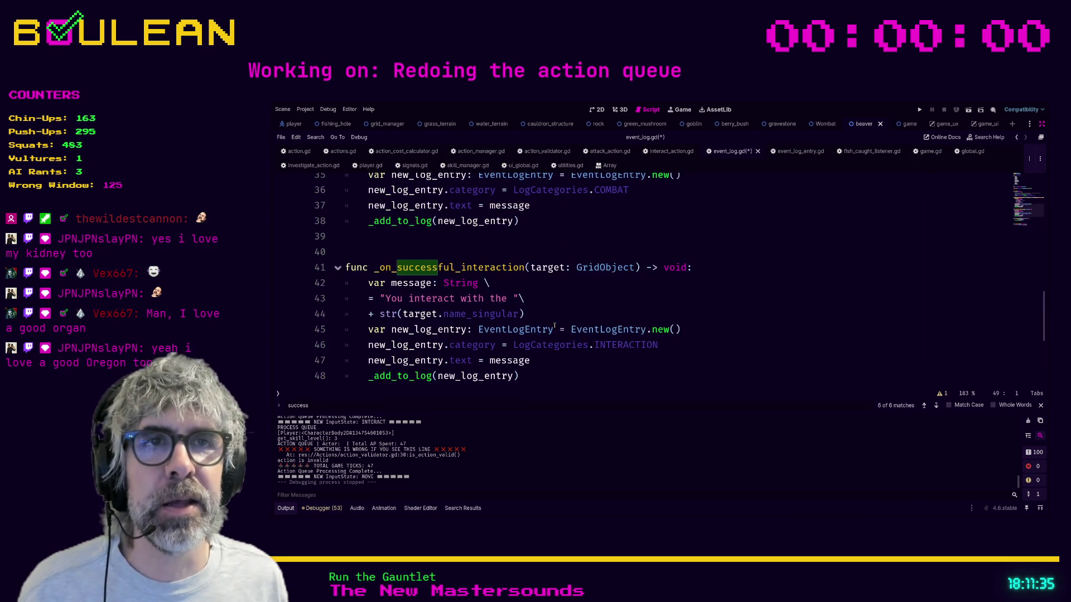
{"action": "scroll", "coordinate": [555, 326], "scroll_direction": "down", "scroll_amount": 1}
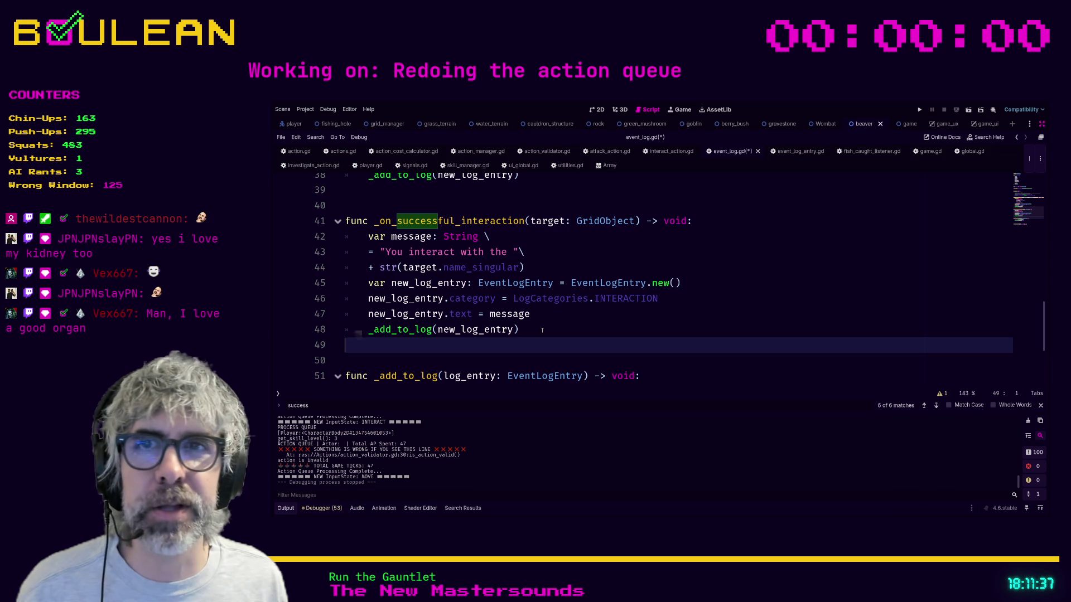
{"action": "scroll", "coordinate": [542, 330], "scroll_direction": "up", "scroll_amount": 1}
{"action": "left_click", "coordinate": [526, 339]}
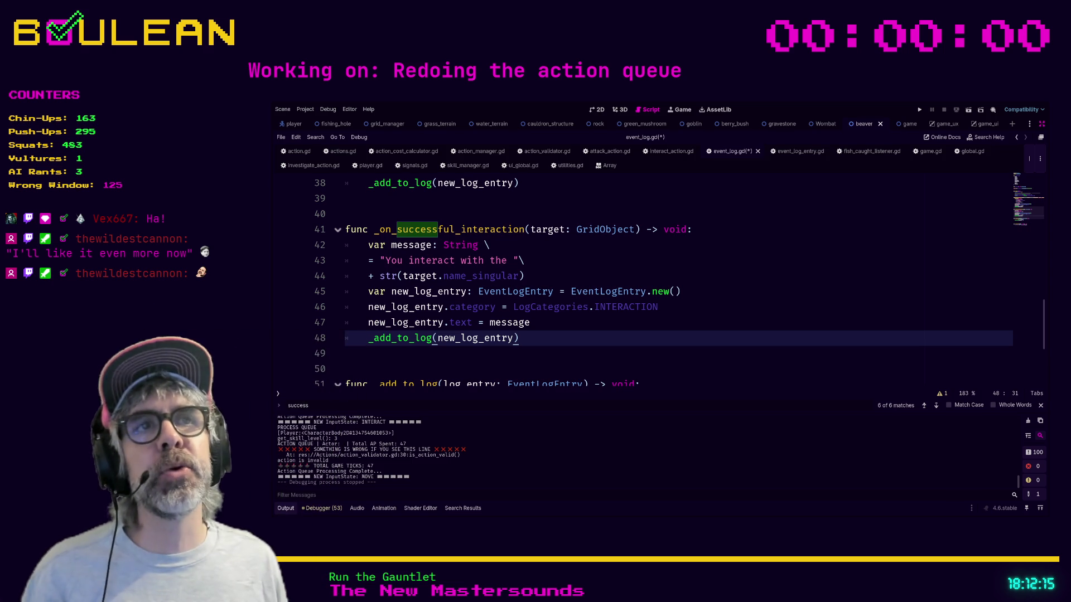
- Inspect interact_action.gd, highlighting Signals.emit_successful_interaction(target) on line 30
{"action": "left_click", "coordinate": [671, 151]}
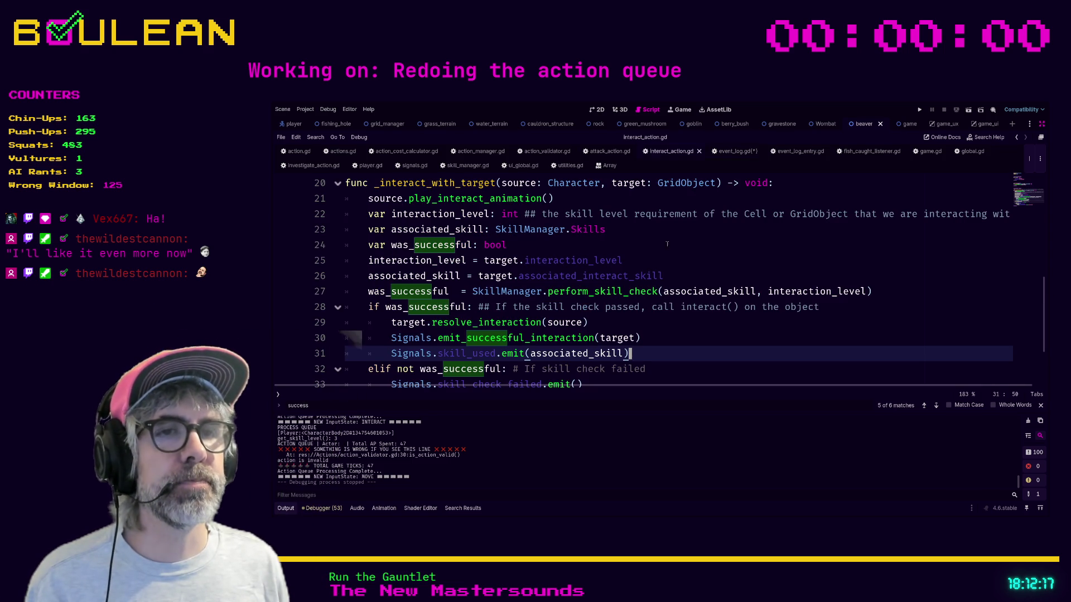
{"action": "scroll", "coordinate": [700, 318], "scroll_direction": "down", "scroll_amount": 1}
{"action": "scroll", "coordinate": [700, 318], "scroll_direction": "down", "scroll_amount": 2}
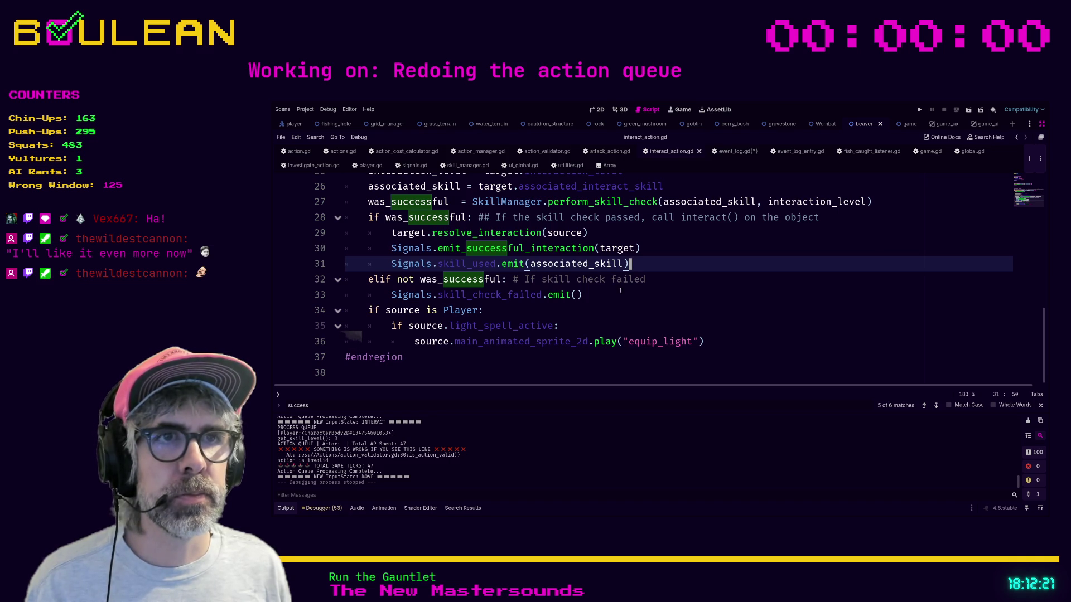
{"action": "left_click_drag", "start_coordinate": [632, 307], "coordinate": [636, 295]}
{"action": "scroll", "coordinate": [641, 306], "scroll_direction": "up", "scroll_amount": 2}
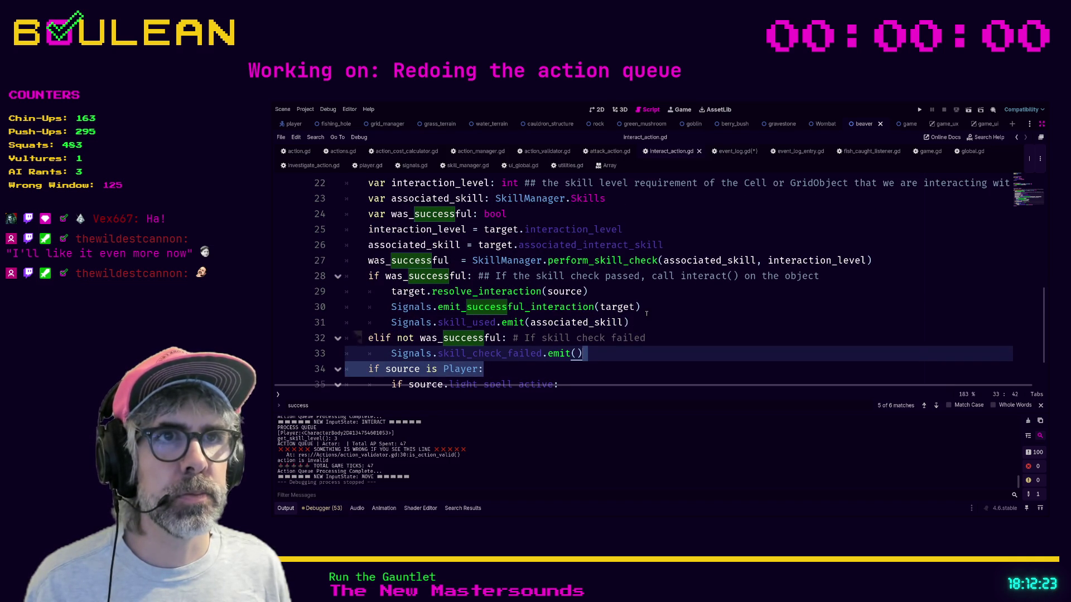
{"action": "scroll", "coordinate": [646, 313], "scroll_direction": "up", "scroll_amount": 2}
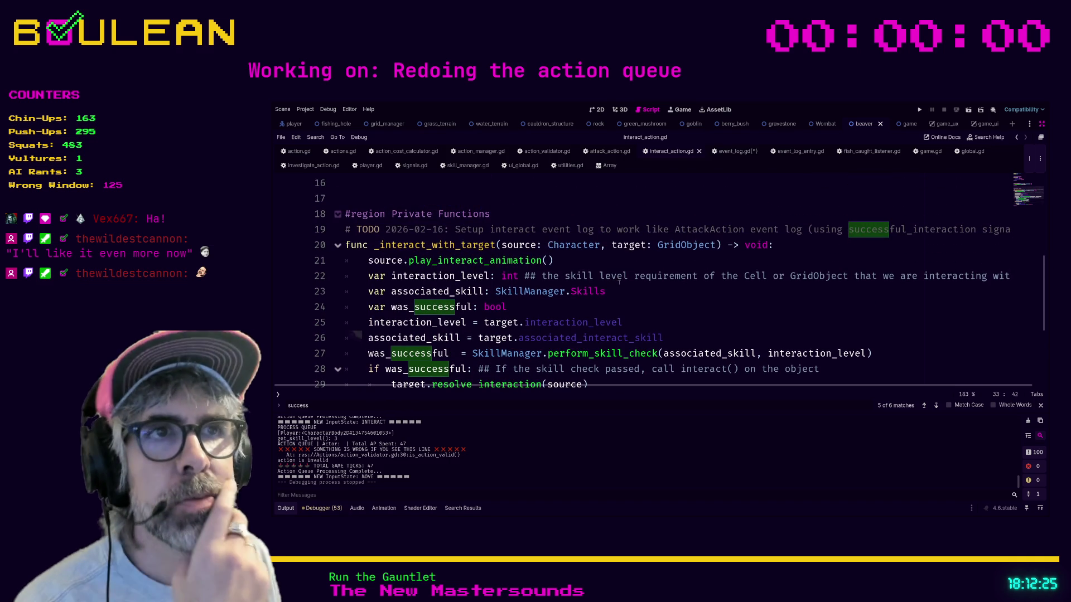
{"action": "scroll", "coordinate": [619, 283], "scroll_direction": "down", "scroll_amount": 2}
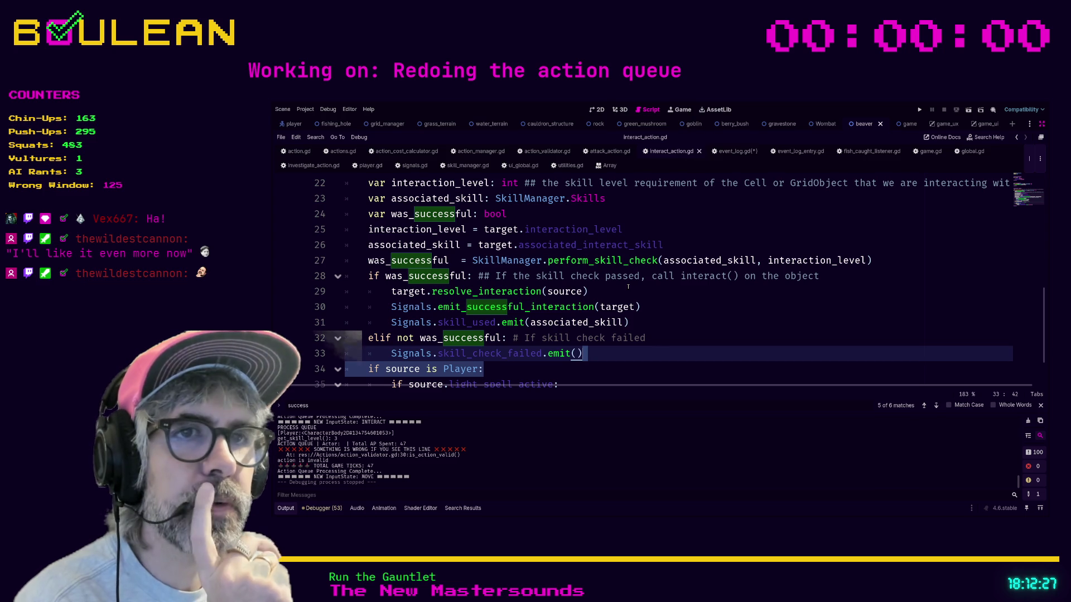
{"action": "double_click", "coordinate": [569, 305]}
{"action": "scroll", "coordinate": [655, 306], "scroll_direction": "down", "scroll_amount": 2}
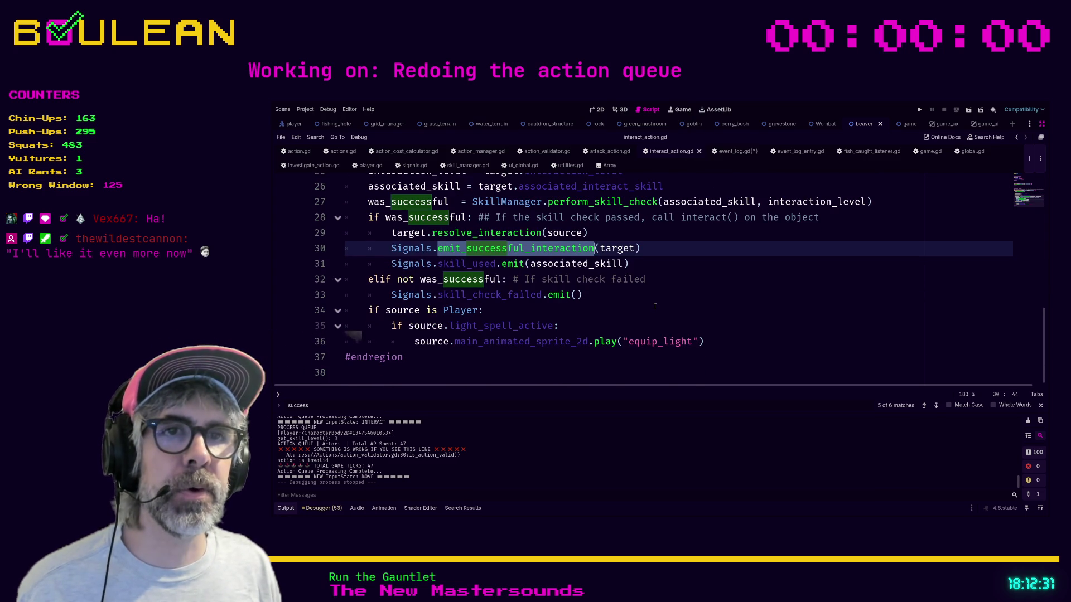
{"action": "scroll", "coordinate": [655, 306], "scroll_direction": "up", "scroll_amount": 1}
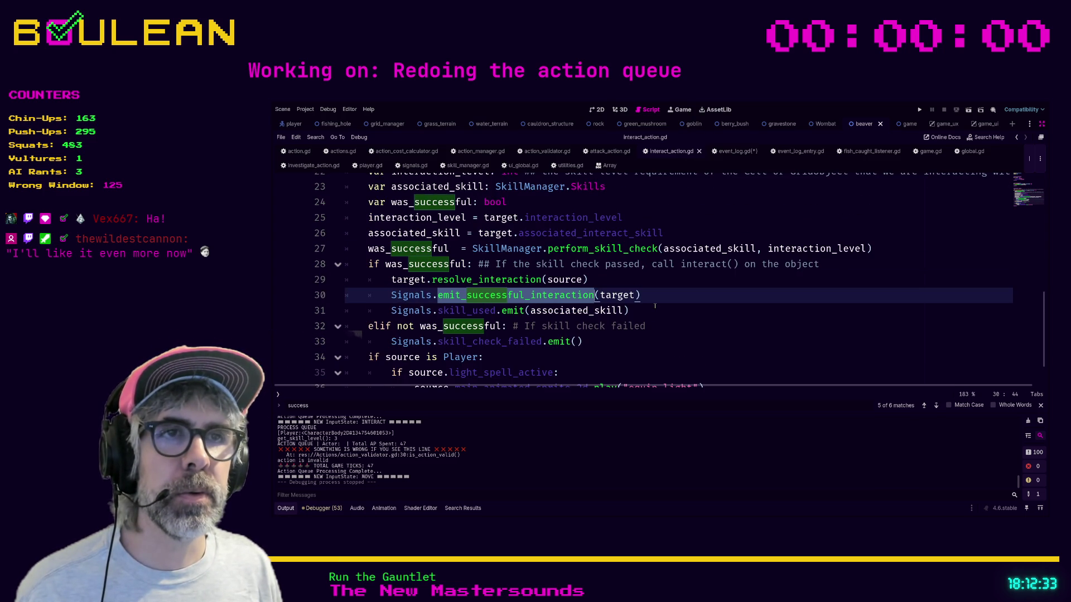
{"action": "scroll", "coordinate": [655, 306], "scroll_direction": "up", "scroll_amount": 7}
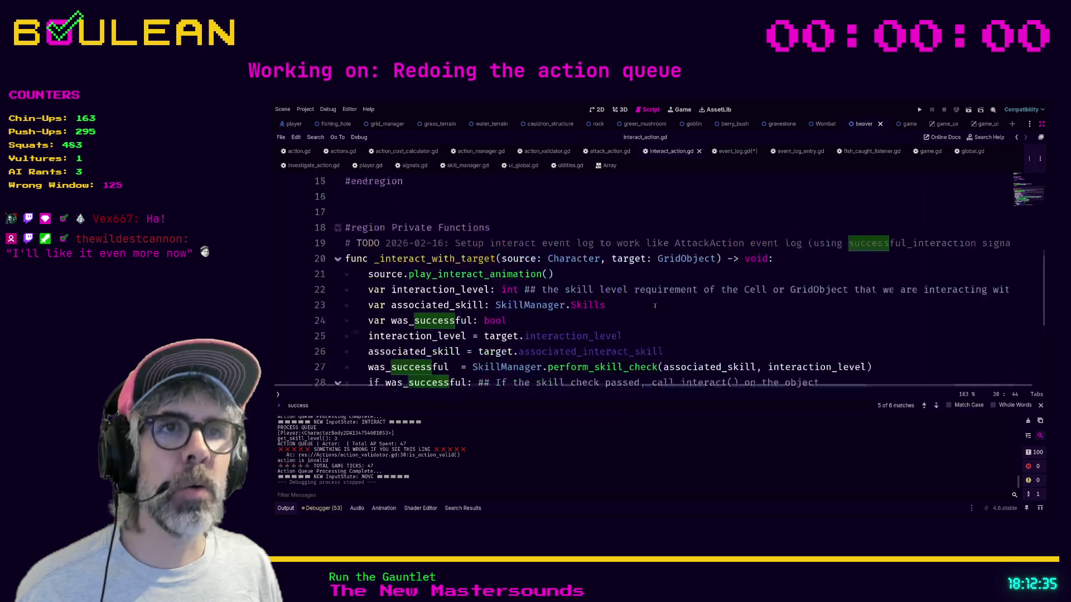
{"action": "scroll", "coordinate": [655, 306], "scroll_direction": "down", "scroll_amount": 7}
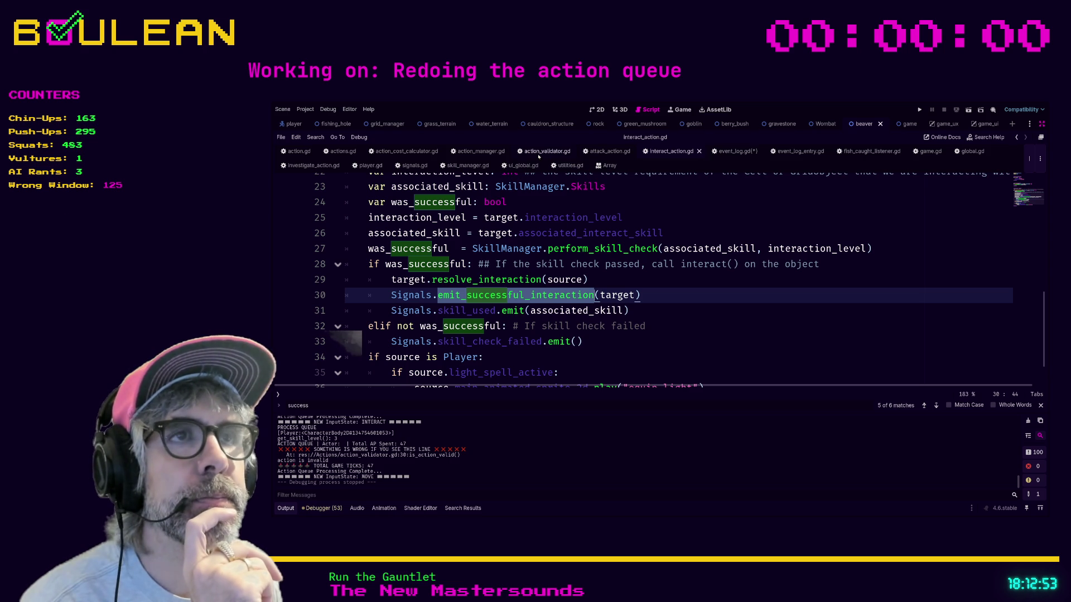
- After glancing at action_validator.gd, highlight attack_action.gd's emit_successful_attack call on line 28
{"action": "left_click", "coordinate": [538, 151]}
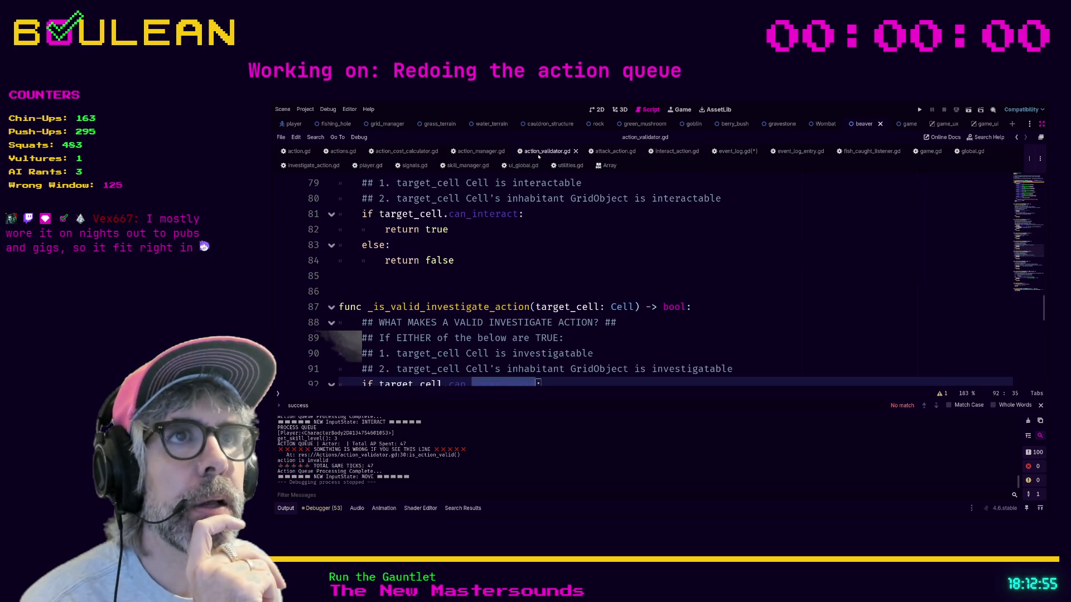
{"action": "scroll", "coordinate": [552, 241], "scroll_direction": "down", "scroll_amount": 2}
{"action": "scroll", "coordinate": [553, 241], "scroll_direction": "down", "scroll_amount": 4}
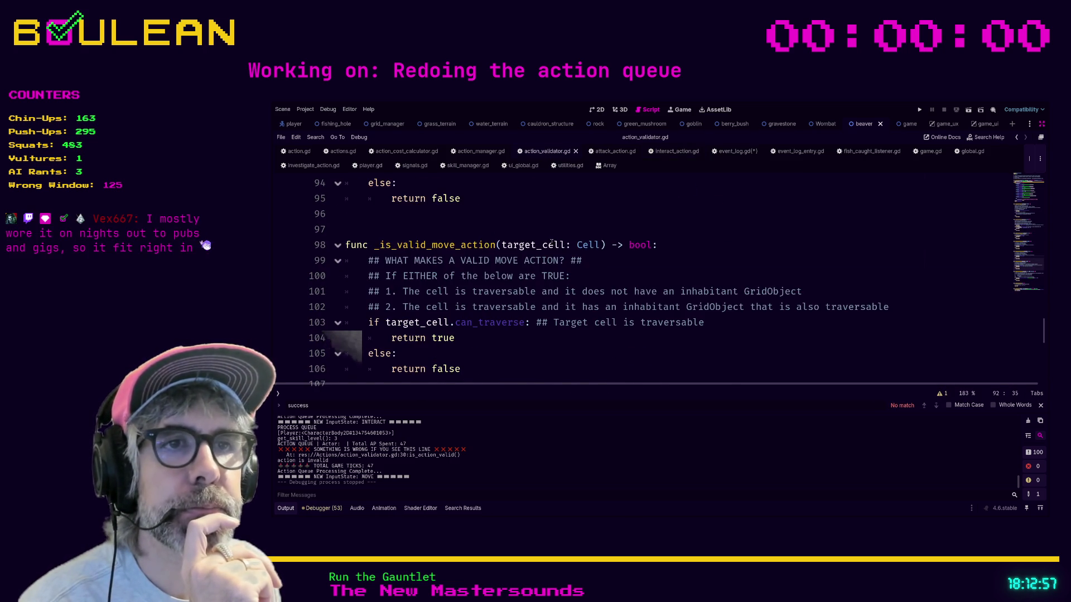
{"action": "left_click", "coordinate": [607, 152]}
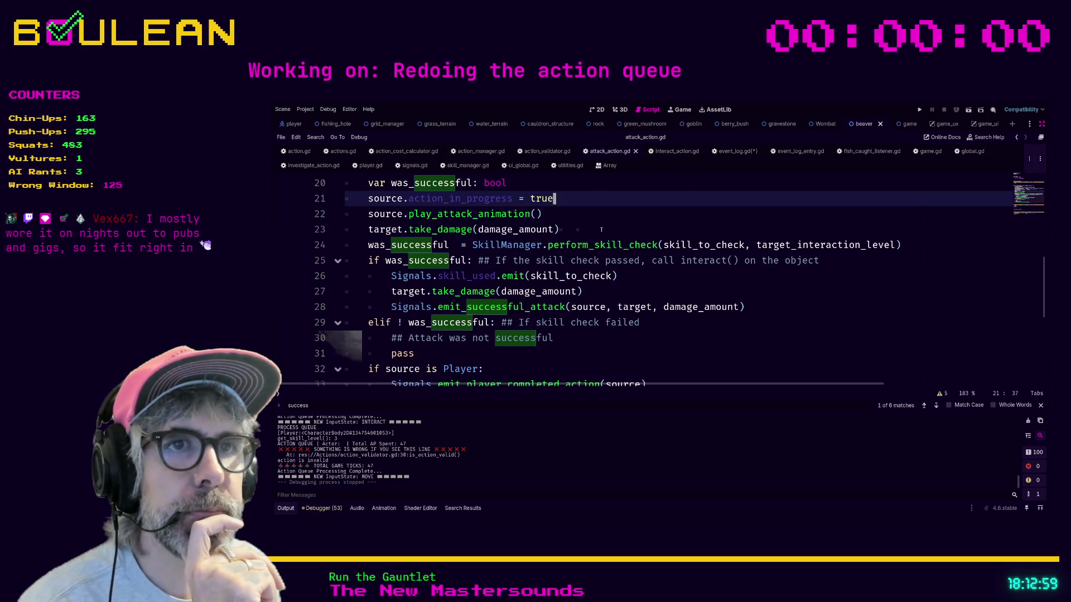
{"action": "left_click_drag", "start_coordinate": [393, 306], "coordinate": [759, 304]}
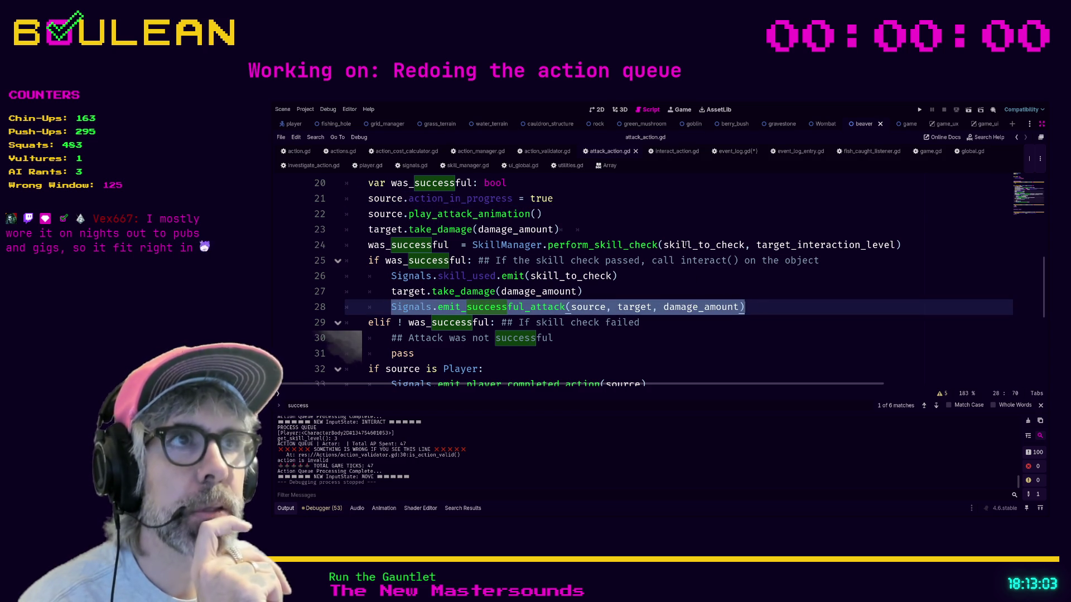
{"action": "left_click", "coordinate": [735, 152]}
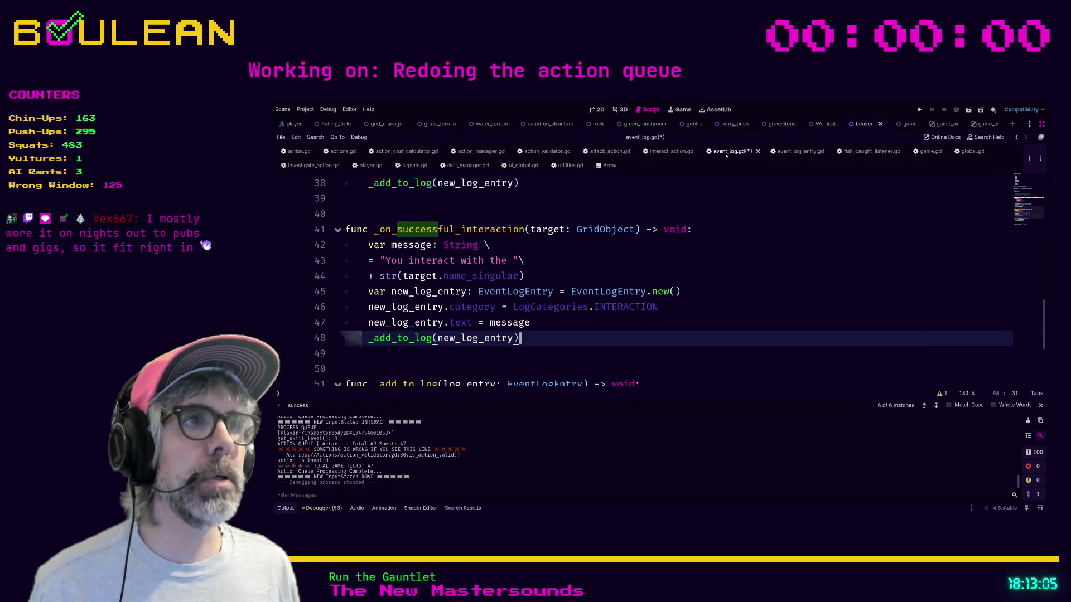
- Save event_log.gd and delete the commented #Signals.loggable_event.connect line from _ready
{"action": "left_click", "coordinate": [701, 312]}
{"action": "key", "text": "ctrl+s"}
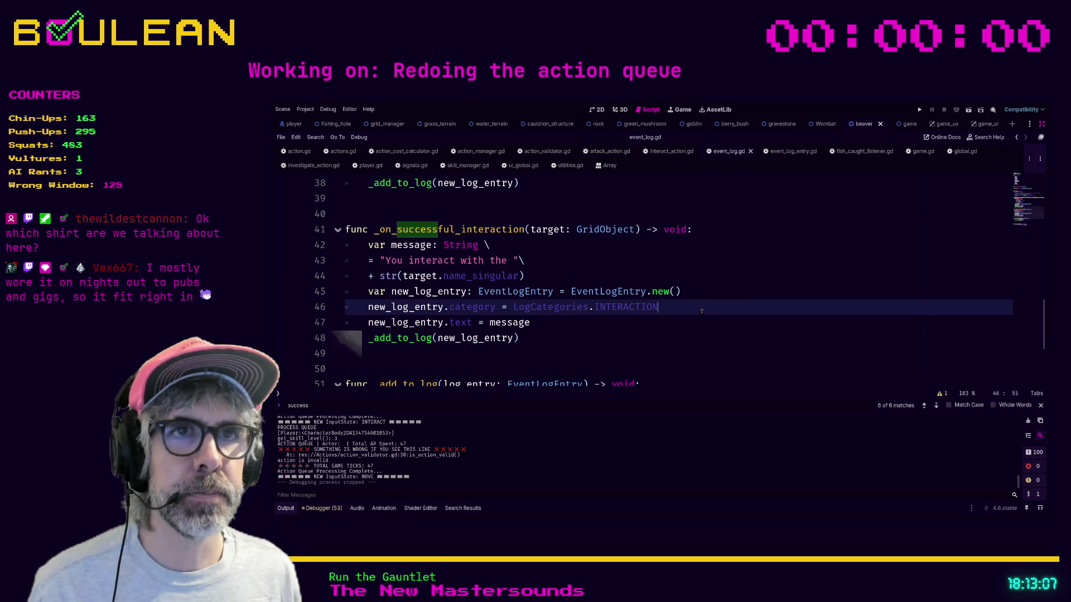
{"action": "scroll", "coordinate": [701, 312], "scroll_direction": "up", "scroll_amount": 8}
{"action": "scroll", "coordinate": [700, 312], "scroll_direction": "down", "scroll_amount": 2}
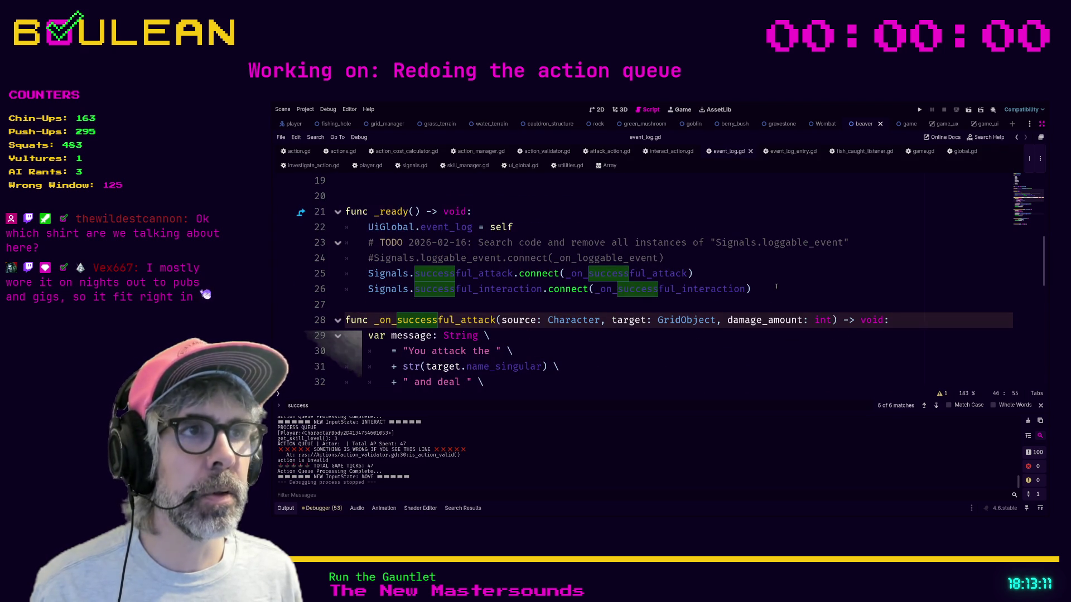
{"action": "mouse_move", "coordinate": [677, 262]}
{"action": "left_mouse_down"}
{"action": "mouse_move", "coordinate": [343, 244]}
{"action": "mouse_move", "coordinate": [306, 262]}
{"action": "left_mouse_up"}
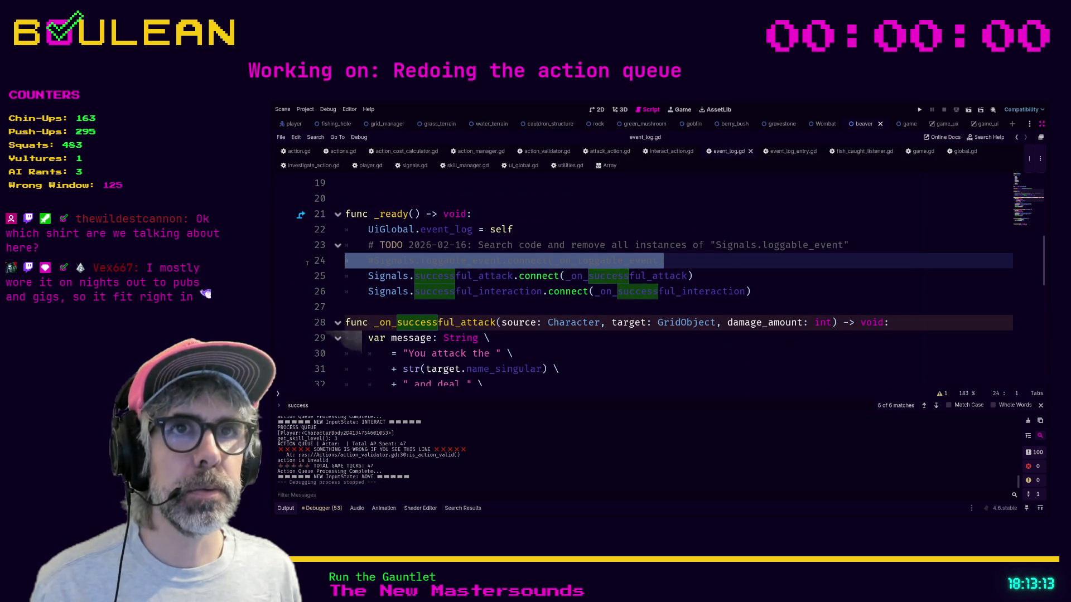
{"action": "key", "text": "BackSpace"}
{"action": "key", "text": "BackSpace"}
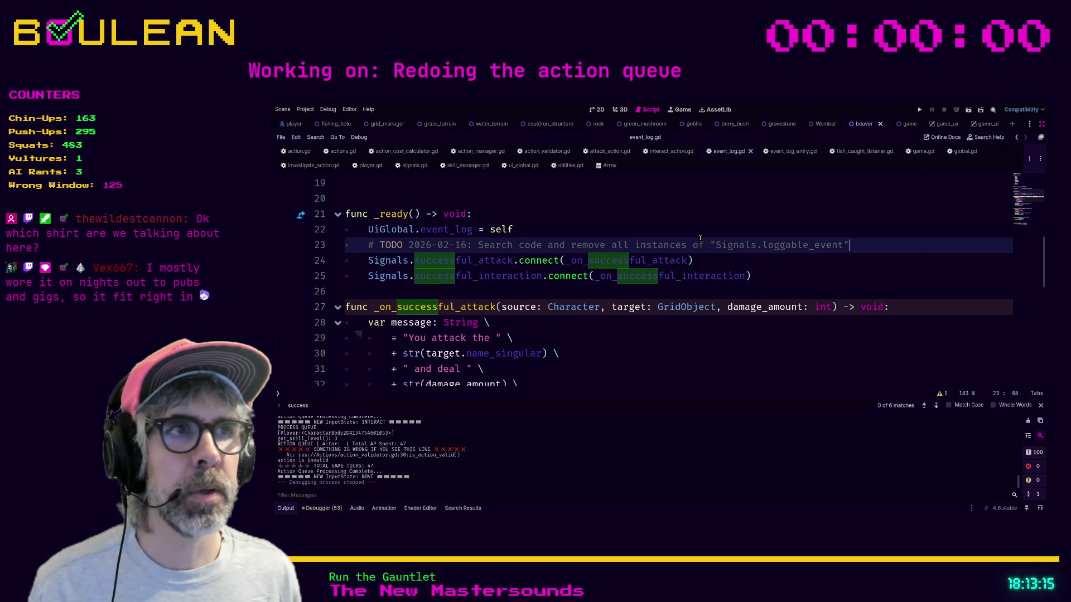
- Search the project scripts for the successful_interaction signal, finding 0 matches
{"action": "left_click", "coordinate": [758, 260]}
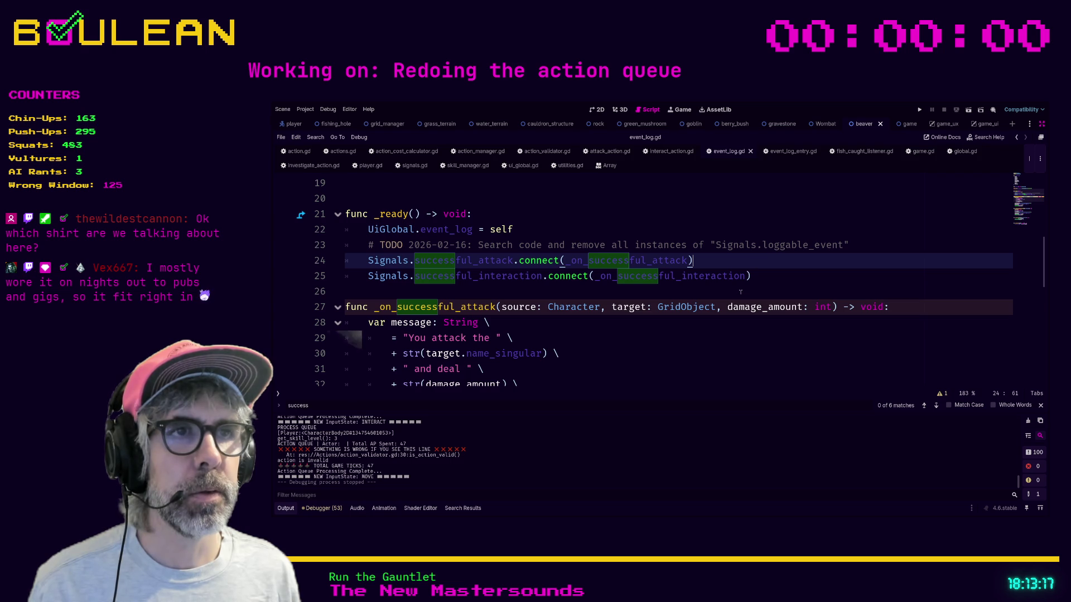
{"action": "scroll", "coordinate": [742, 289], "scroll_direction": "down", "scroll_amount": 6}
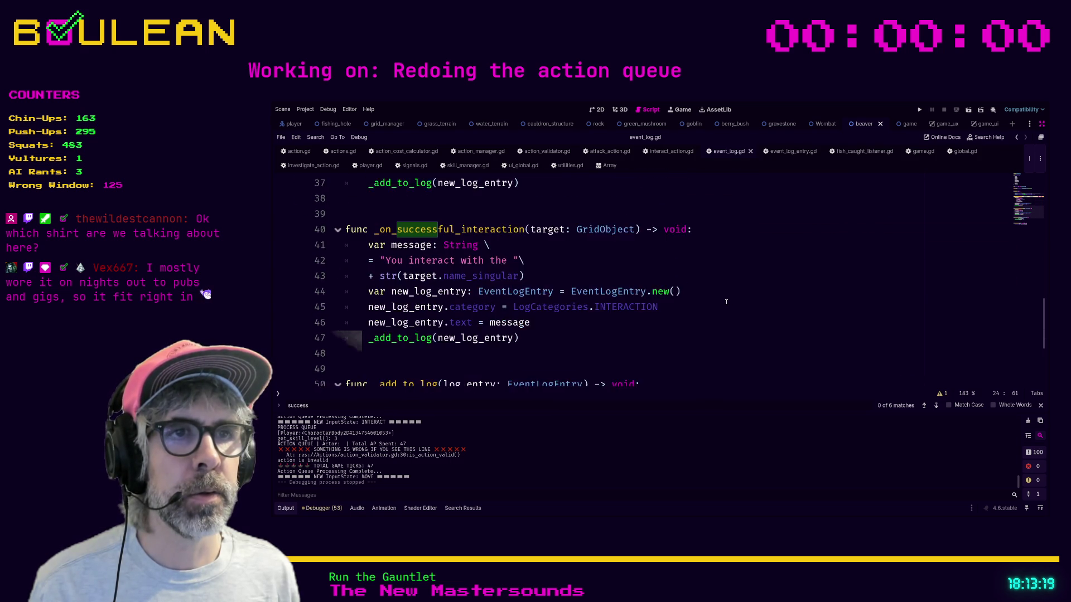
{"action": "scroll", "coordinate": [726, 302], "scroll_direction": "down", "scroll_amount": 1}
{"action": "left_click", "coordinate": [727, 305]}
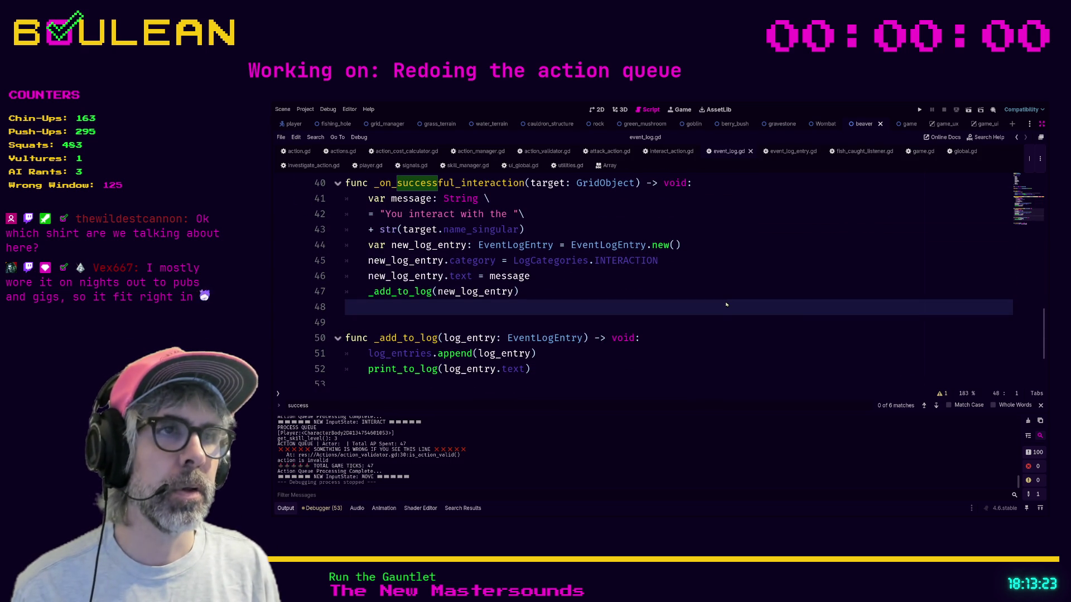
{"action": "key", "text": "Return"}
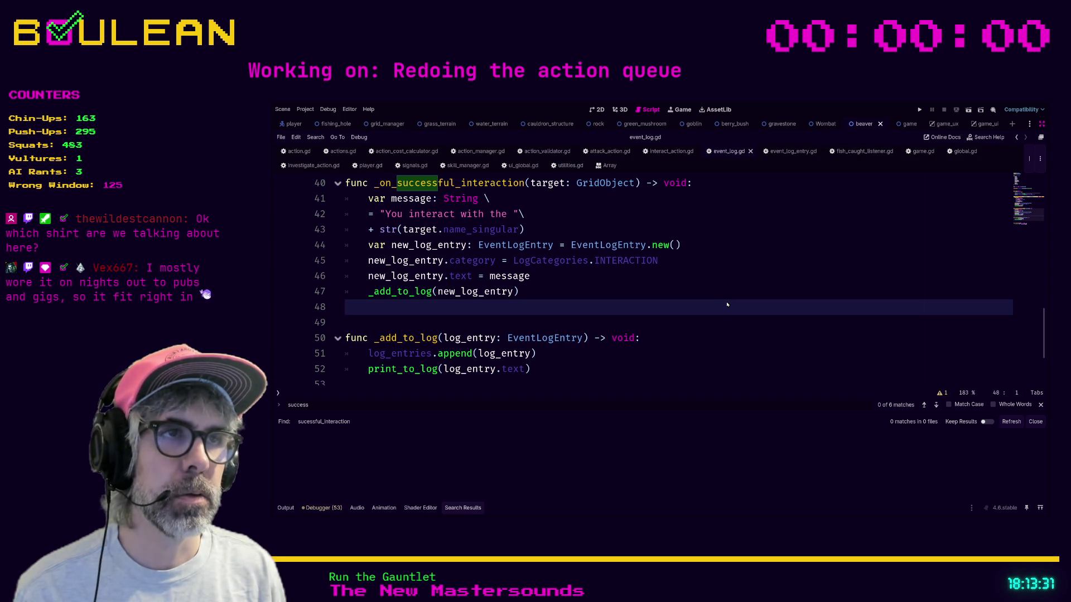
- Rerun the corrected 'successful_interaction' search (18 matches, 6 files) and open processing_structure.gd line 19
{"action": "key", "text": "Return"}
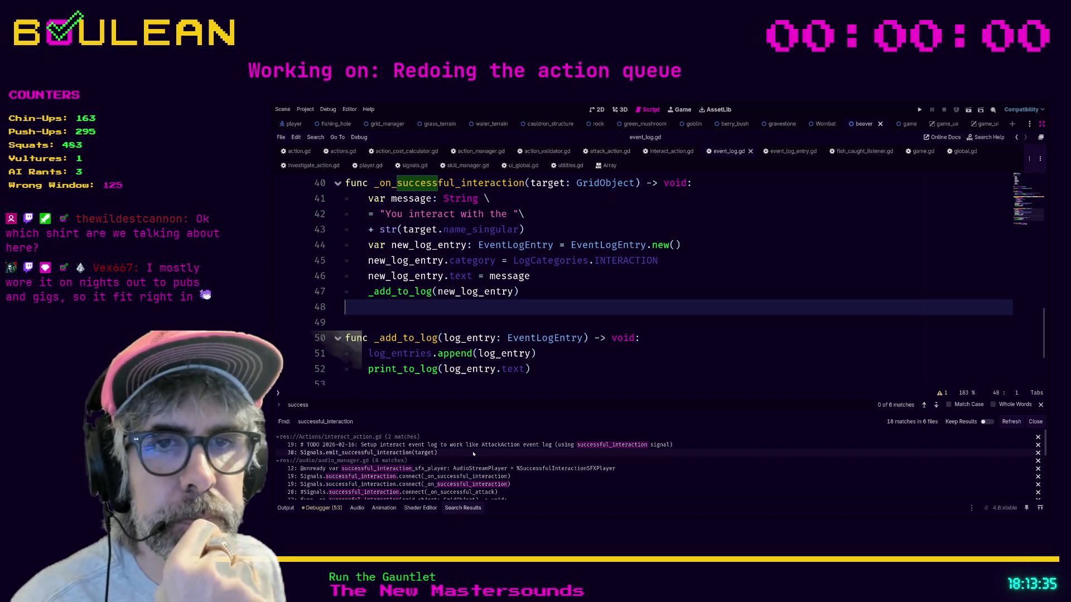
{"action": "left_click", "coordinate": [473, 454]}
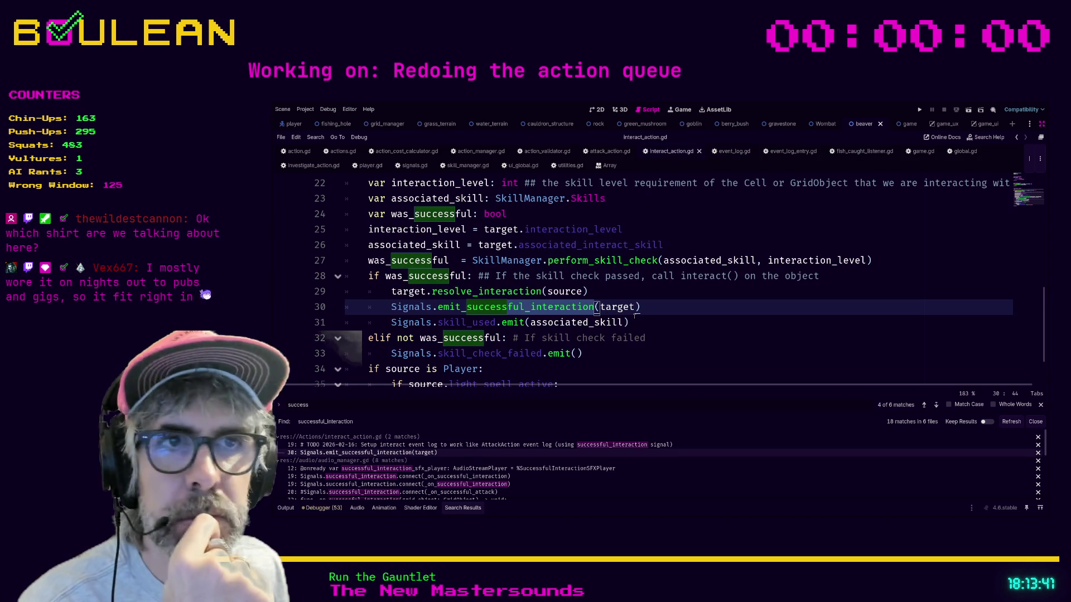
{"action": "scroll", "coordinate": [634, 316], "scroll_direction": "down", "scroll_amount": 1}
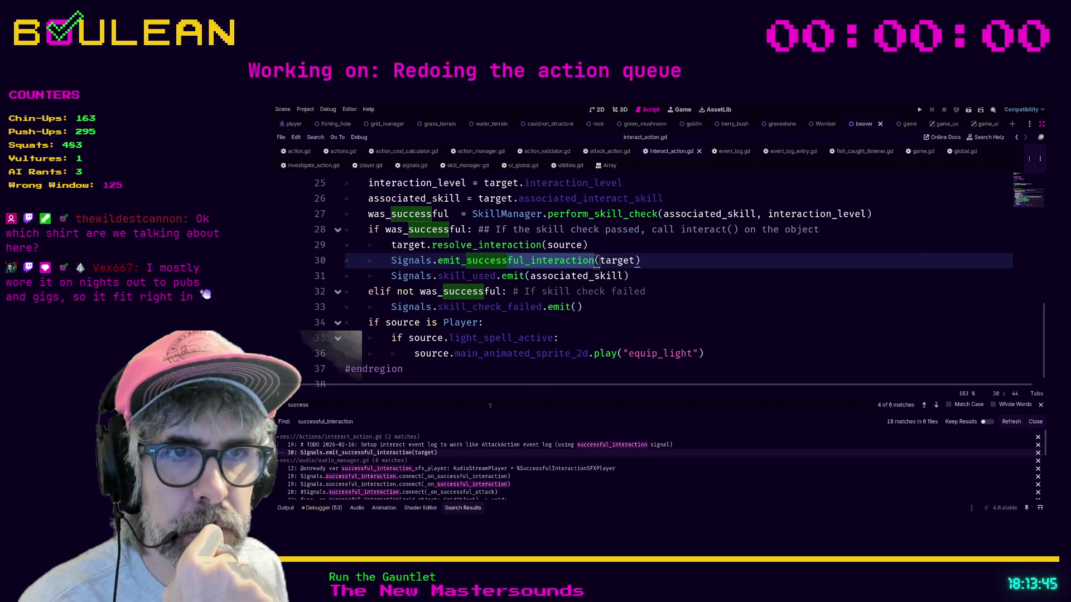
{"action": "left_click_drag", "start_coordinate": [494, 402], "coordinate": [489, 333]}
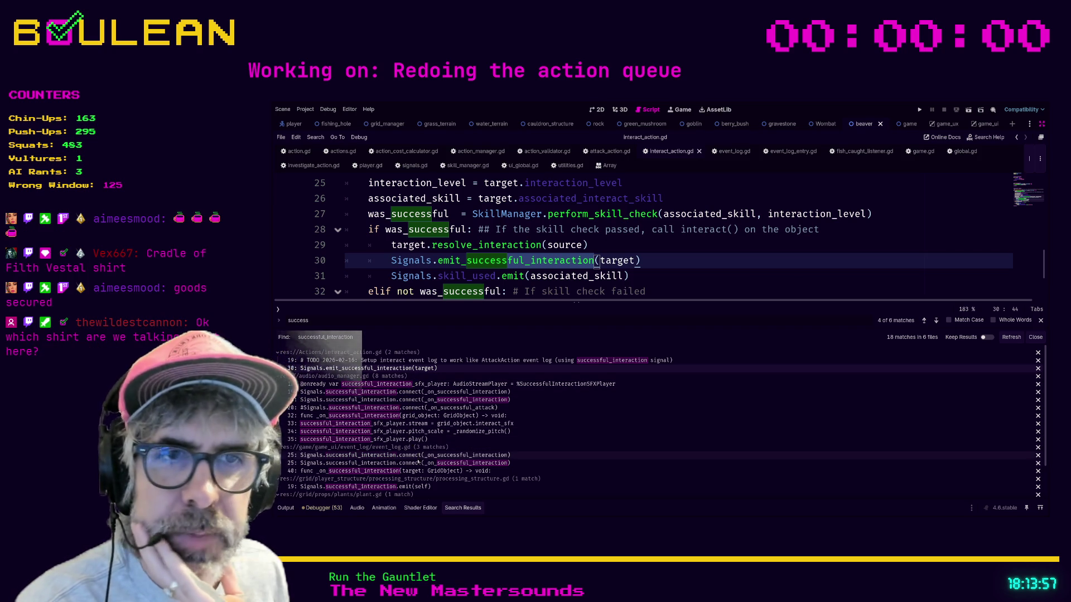
{"action": "scroll", "coordinate": [435, 474], "scroll_direction": "down", "scroll_amount": 1}
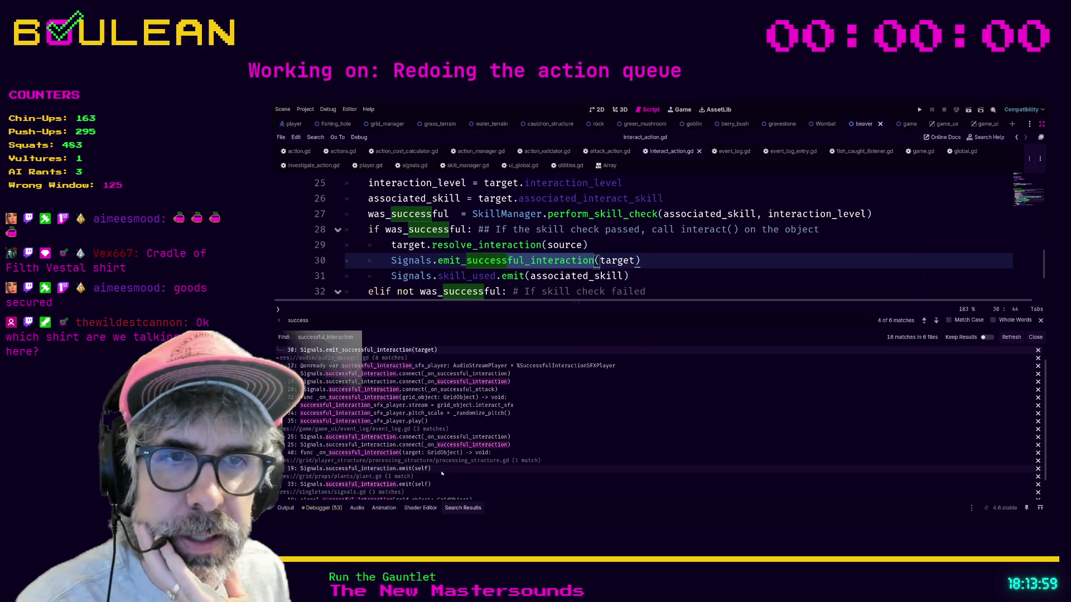
{"action": "scroll", "coordinate": [441, 473], "scroll_direction": "down", "scroll_amount": 1}
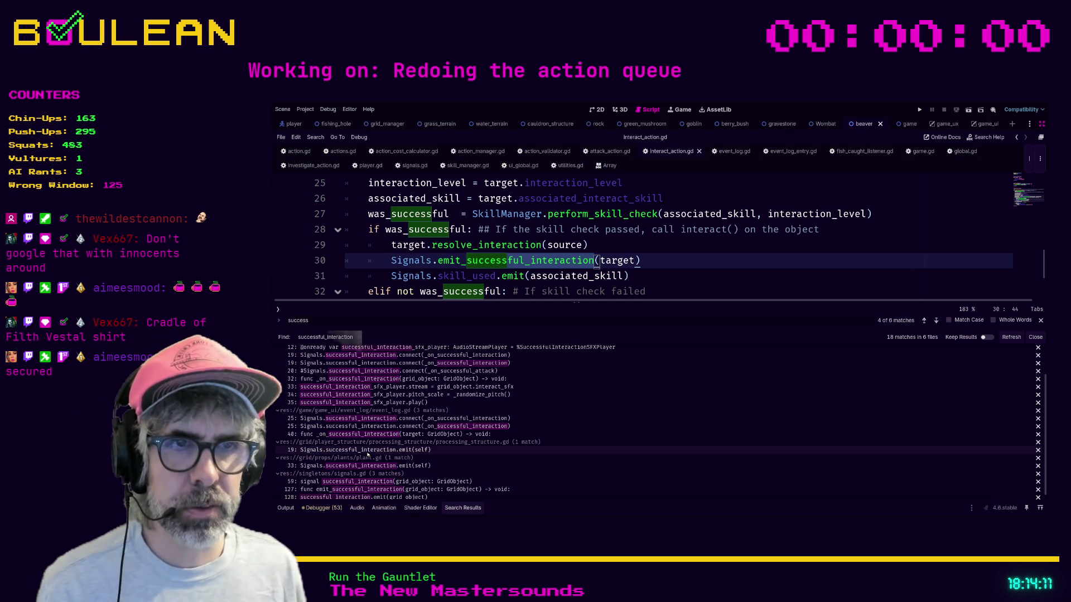
{"action": "left_click", "coordinate": [368, 451]}
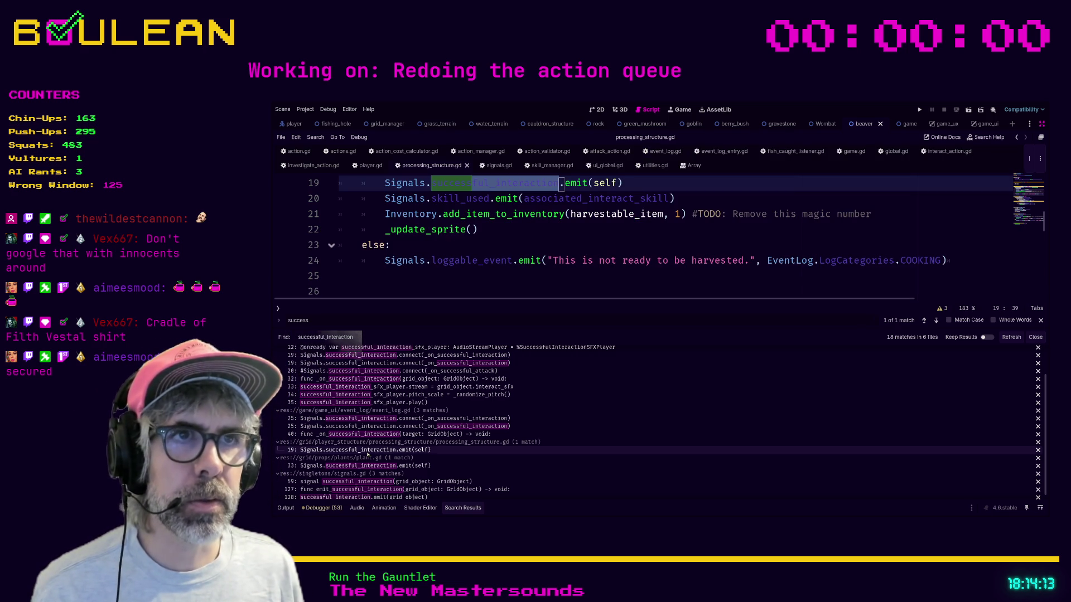
- Run the project with F5 so the wizard appears on the forest grid
{"action": "scroll", "coordinate": [596, 265], "scroll_direction": "up", "scroll_amount": 1}
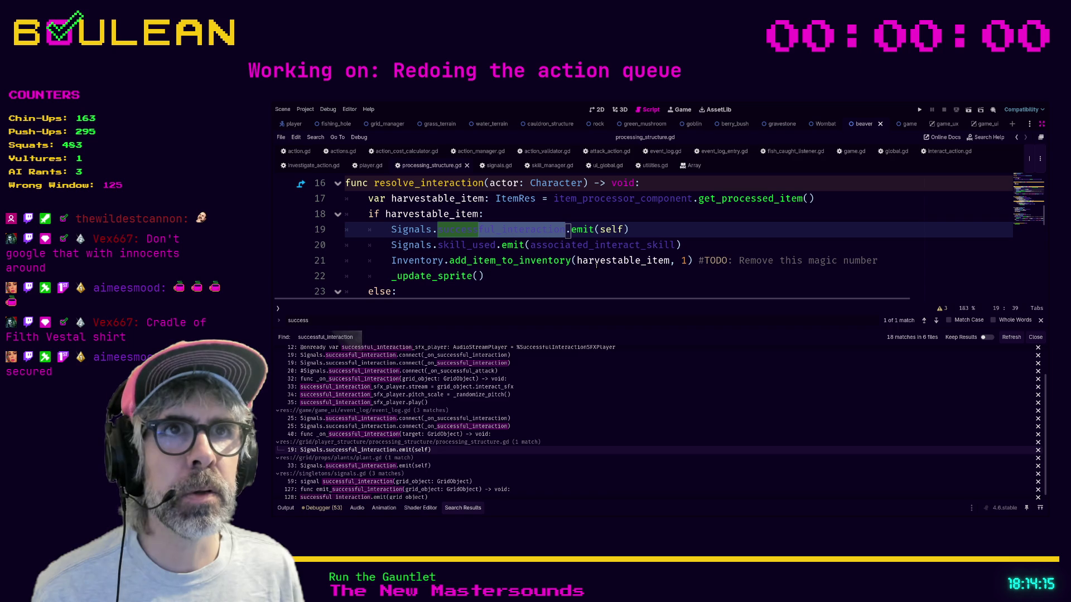
{"action": "scroll", "coordinate": [596, 265], "scroll_direction": "up", "scroll_amount": 1}
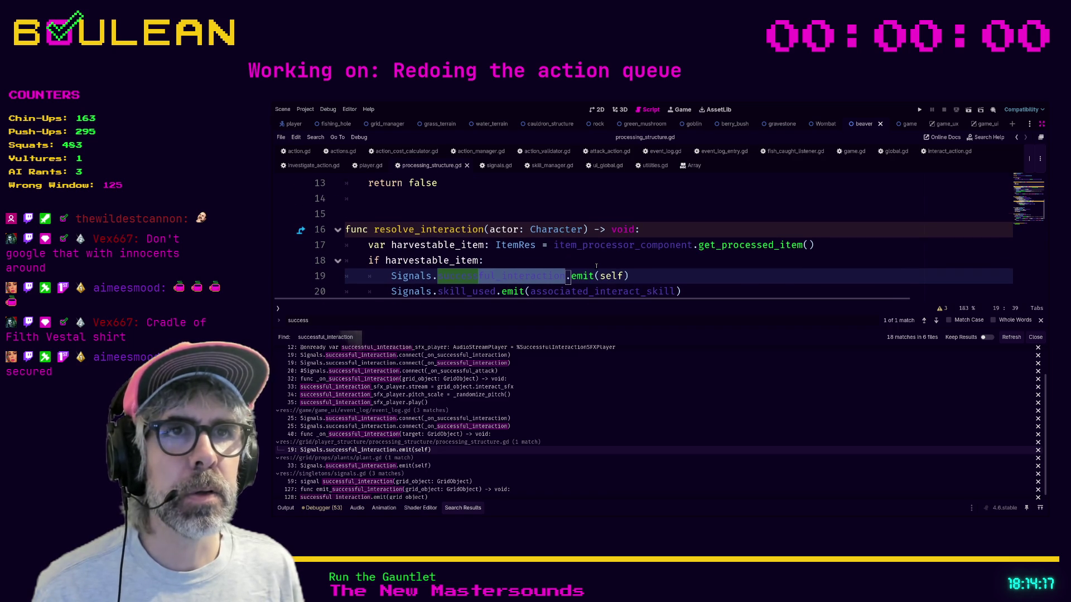
{"action": "scroll", "coordinate": [597, 266], "scroll_direction": "down", "scroll_amount": 1}
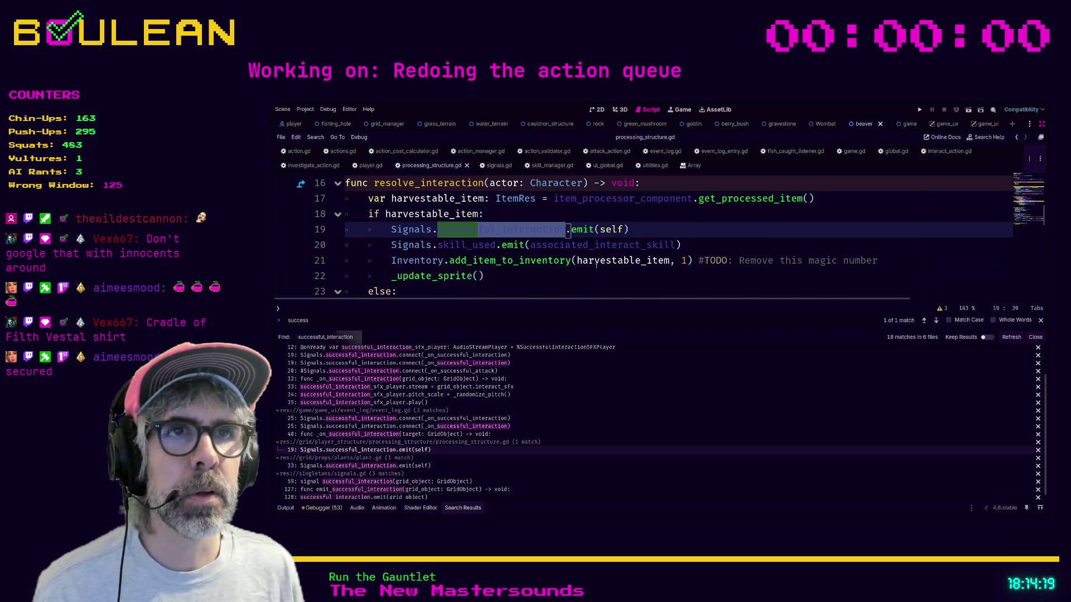
{"action": "scroll", "coordinate": [613, 471], "scroll_direction": "down", "scroll_amount": 1}
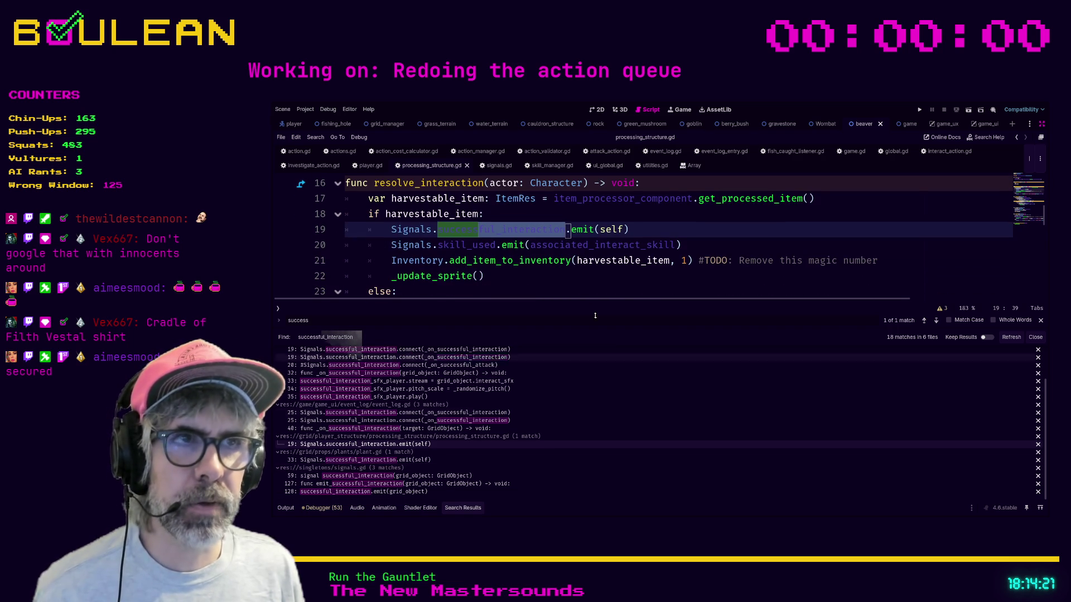
{"action": "left_click", "coordinate": [631, 282]}
{"action": "key", "text": "F5"}
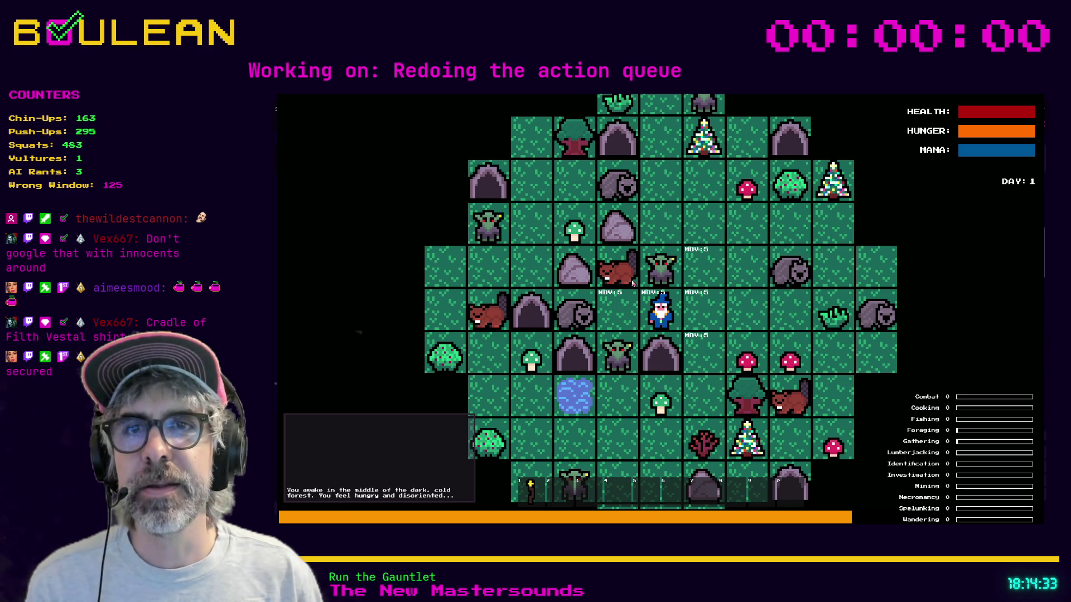
- Walk the wizard over to collect the Red Mushroom and Green Mushroom
{"action": "key", "text": "e"}
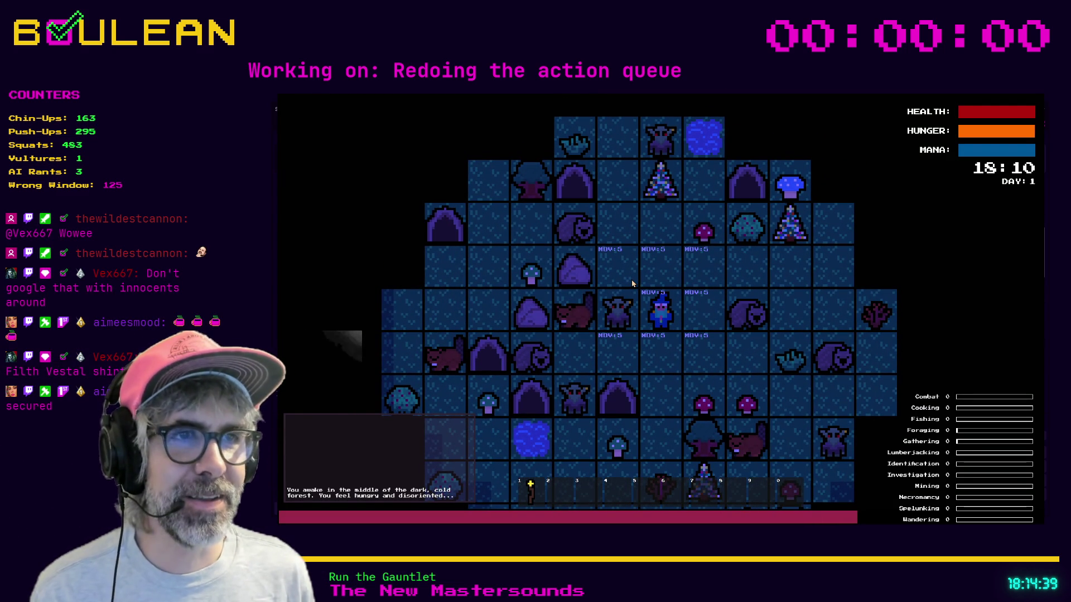
{"action": "key", "text": "s"}
{"action": "key", "text": "s"}
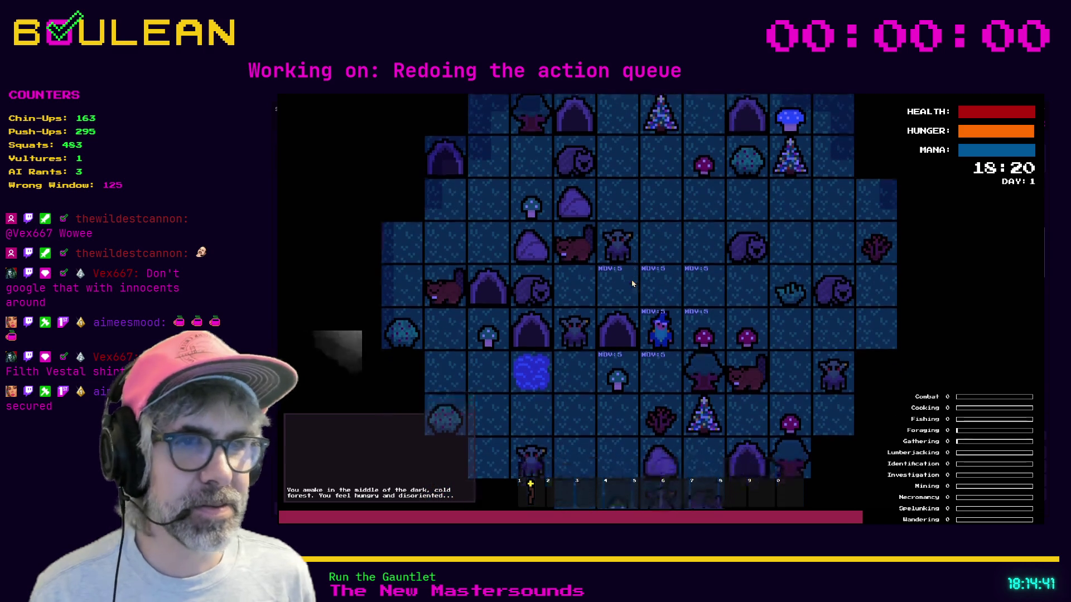
{"action": "key", "text": "d"}
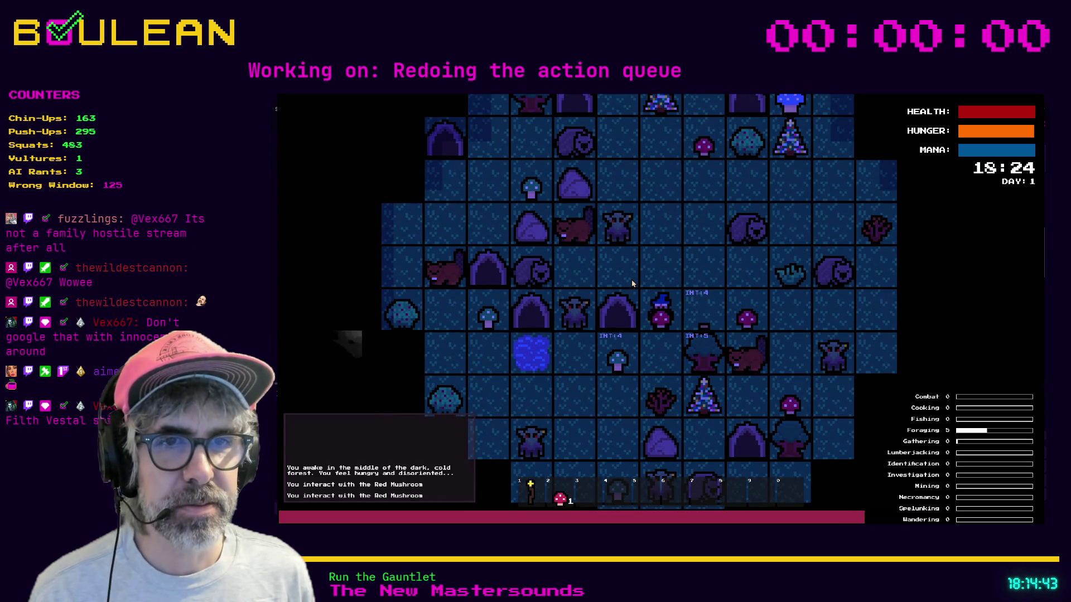
{"action": "key", "text": "s"}
{"action": "key", "text": "a"}
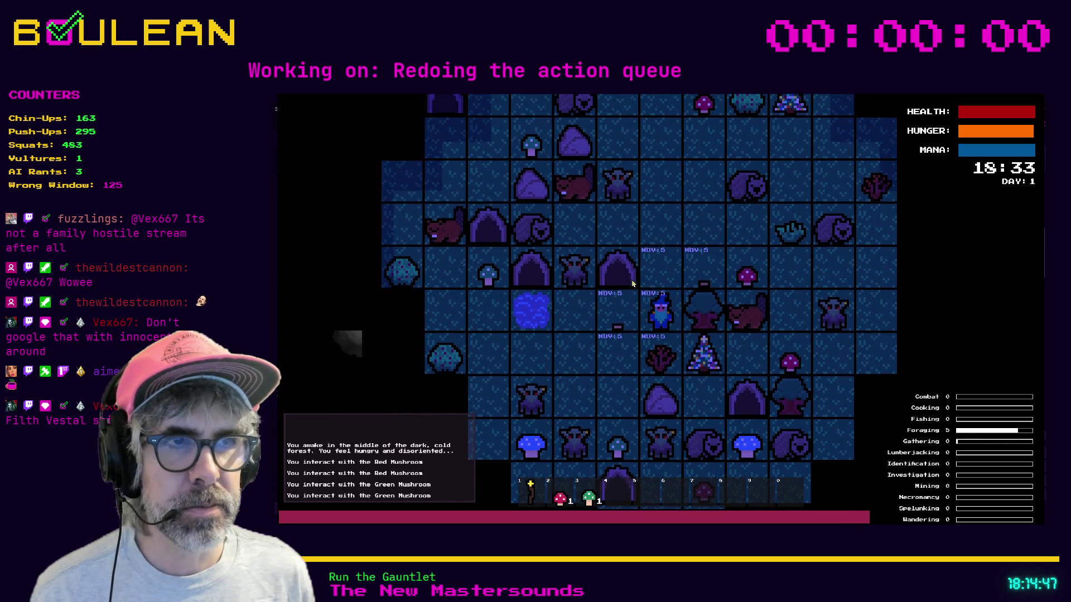
- Interact with the Sapling, chop the Tree and mine the Rock, logging each interaction
{"action": "key", "text": "s"}
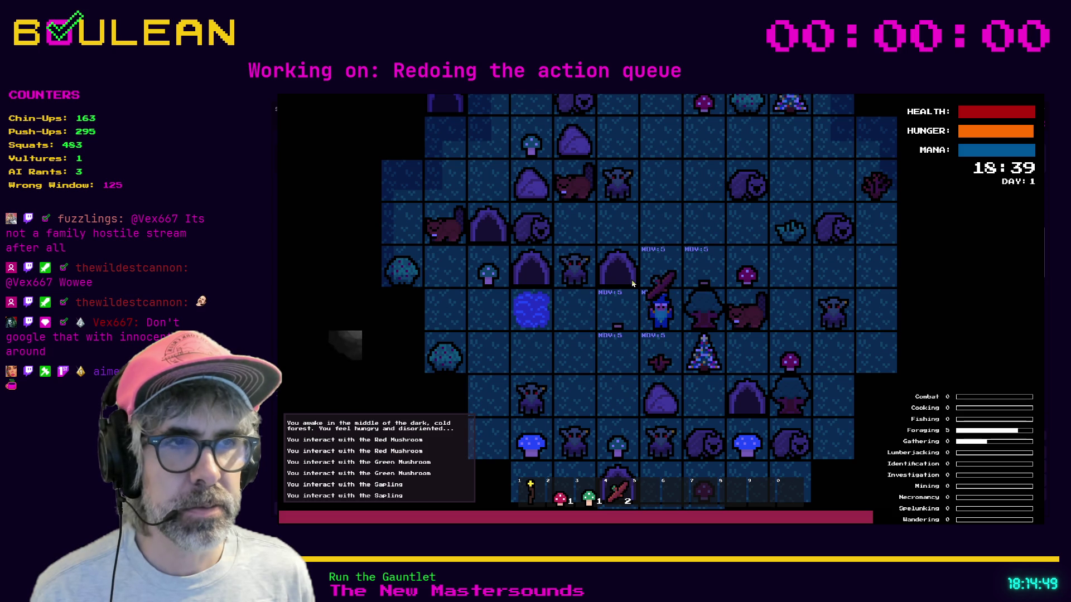
{"action": "key", "text": "s"}
{"action": "key", "text": "d"}
{"action": "key", "text": "d"}
{"action": "key", "text": "d"}
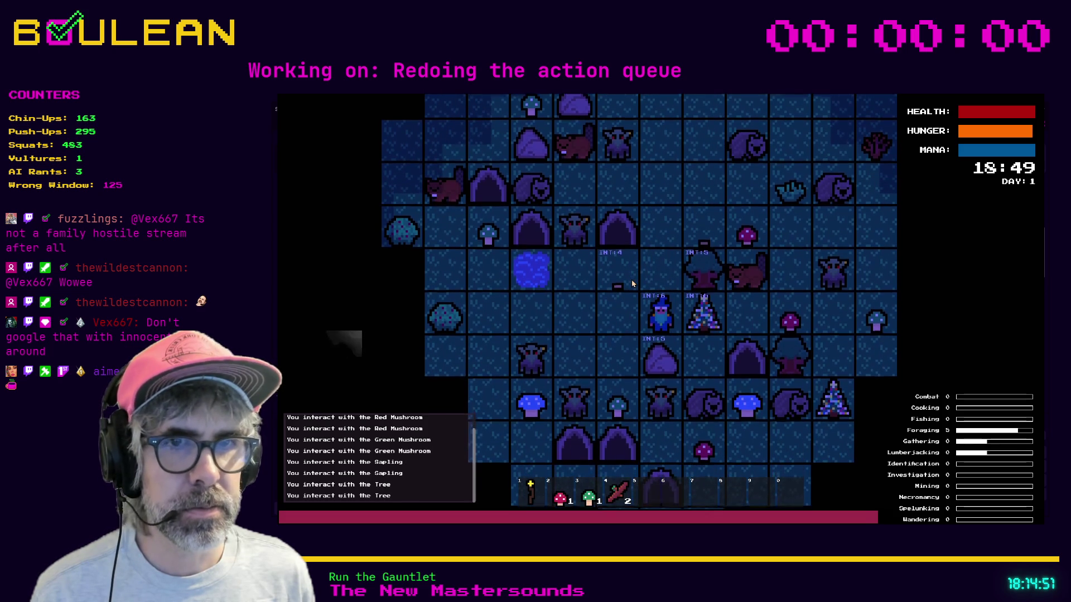
{"action": "key", "text": "d"}
{"action": "key", "text": "d"}
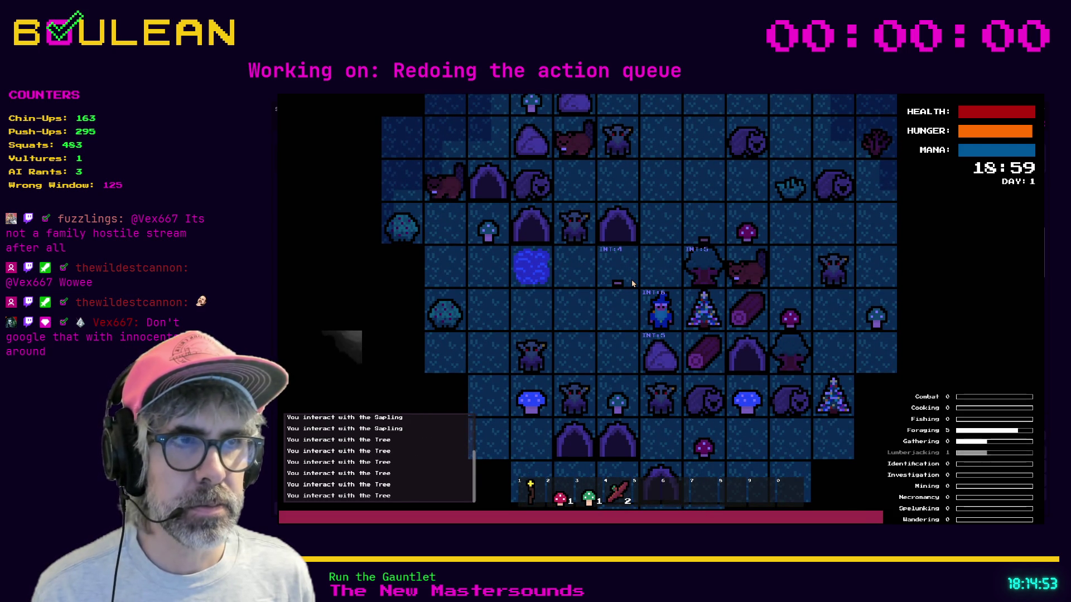
{"action": "key", "text": "s"}
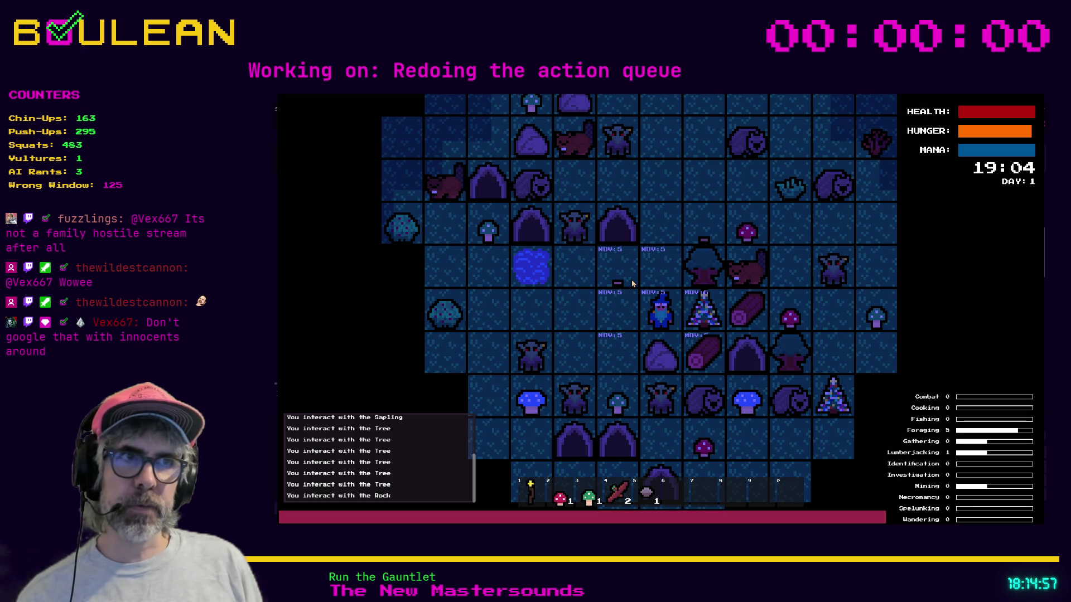
{"action": "key", "text": "s"}
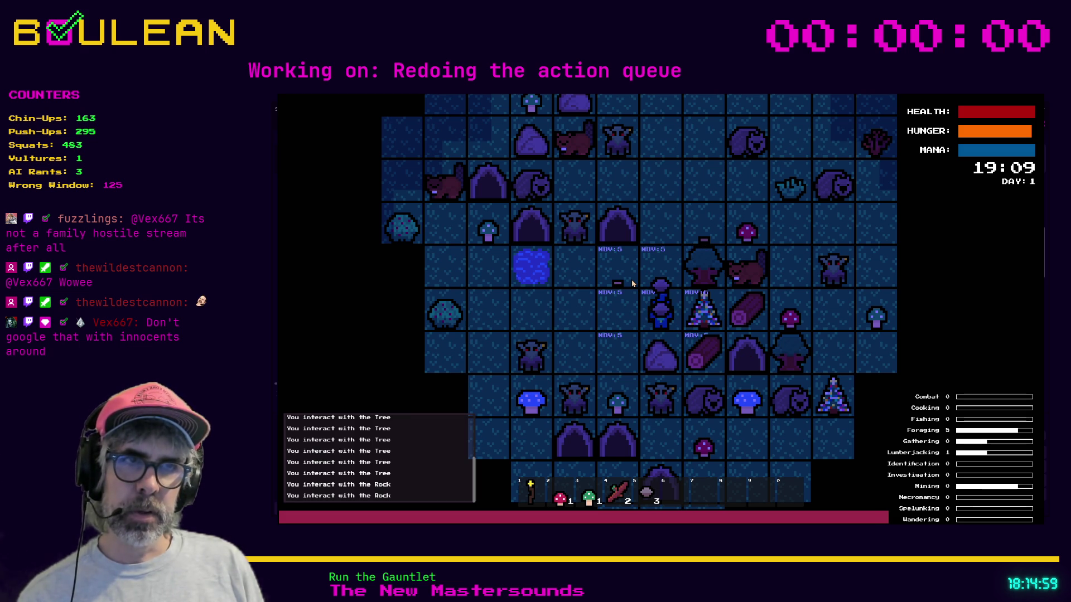
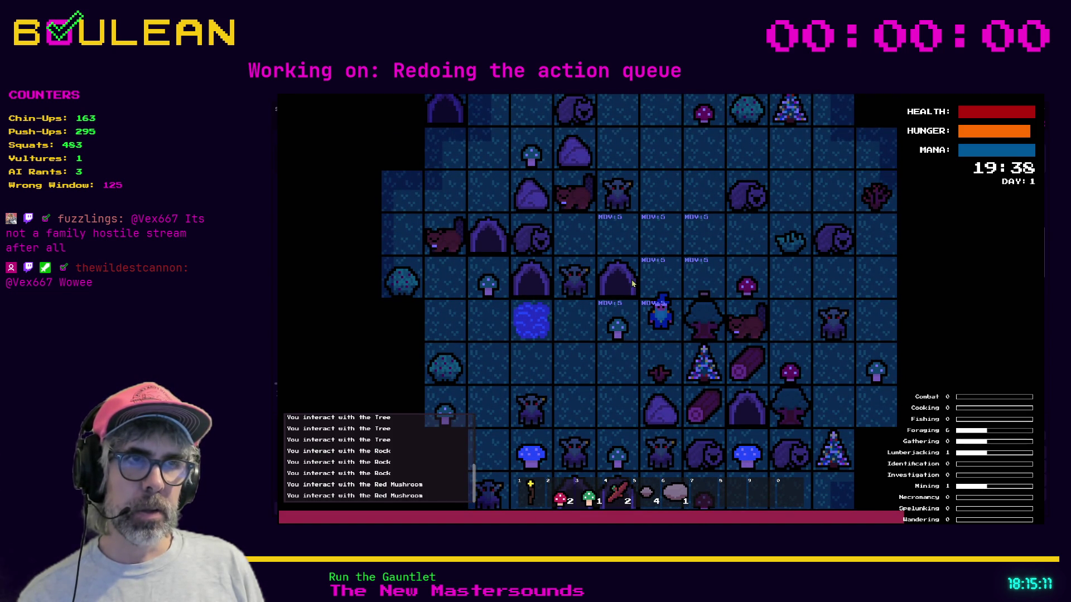
- Walk the wizard three tiles up, two tiles left and one tile right on the night map
{"action": "key", "text": "Up"}
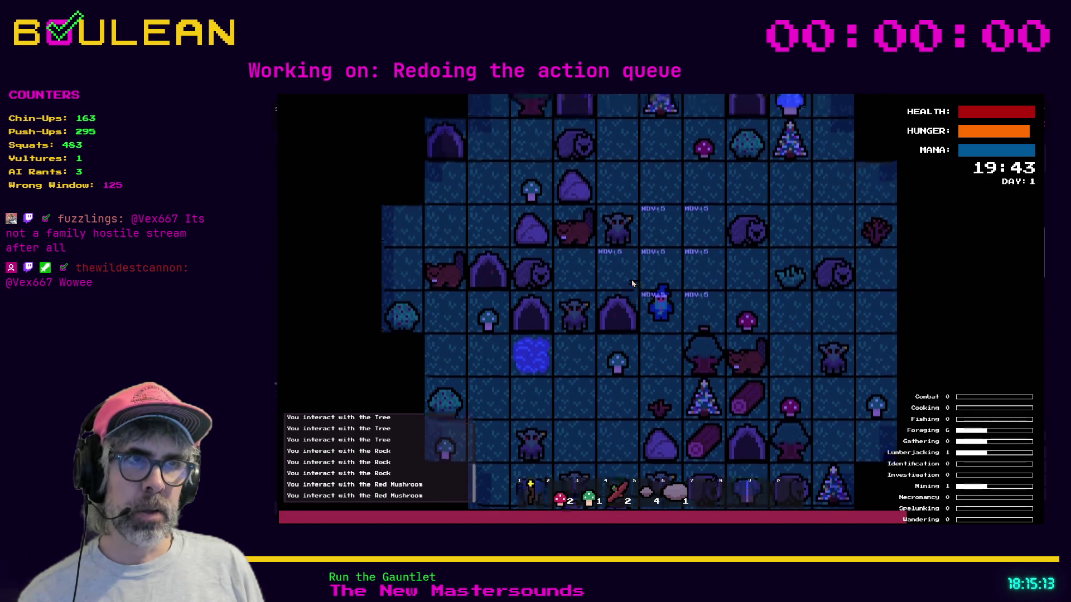
{"action": "key", "text": "Up"}
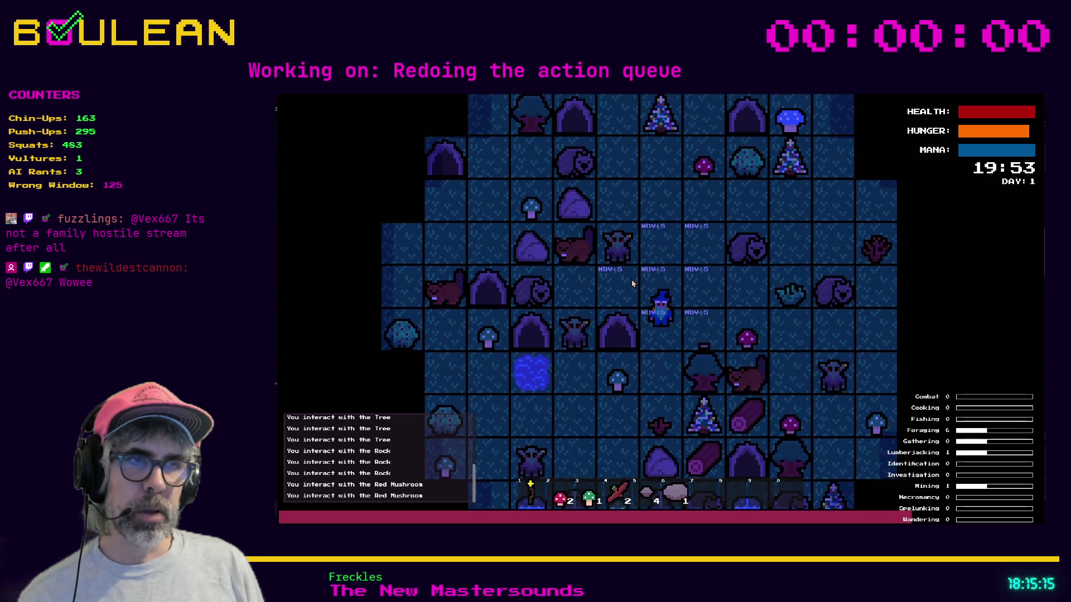
{"action": "key", "text": "Up"}
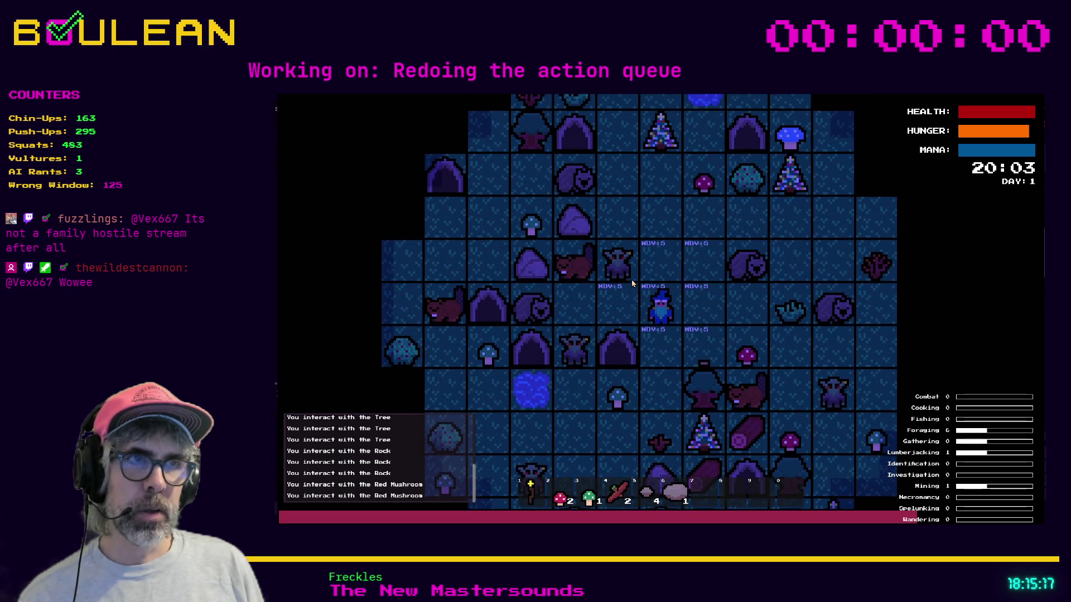
{"action": "key", "text": "Left"}
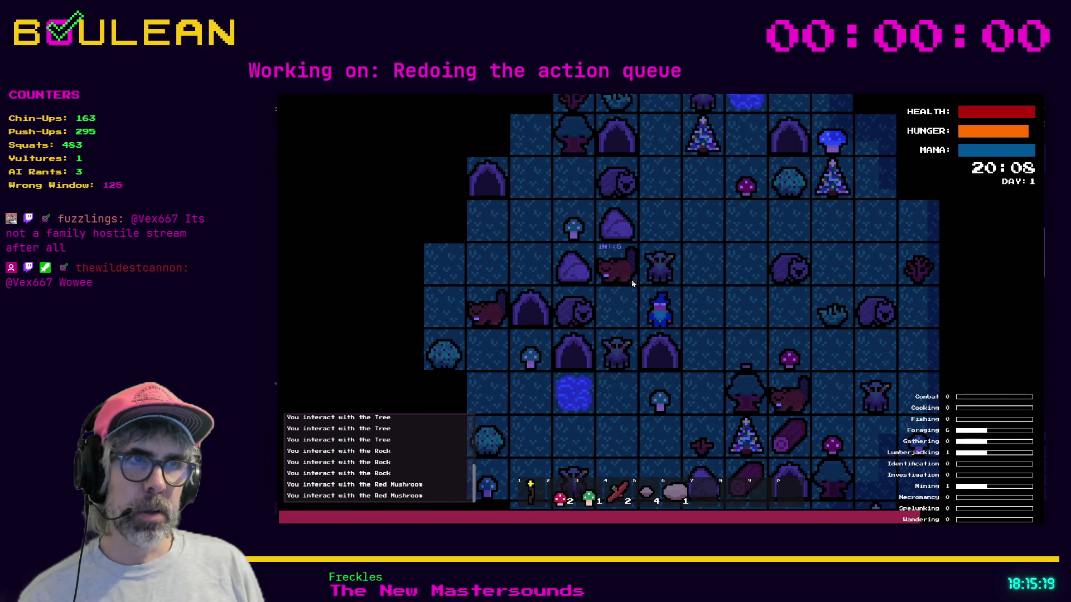
{"action": "key", "text": "Left"}
{"action": "key", "text": "Left"}
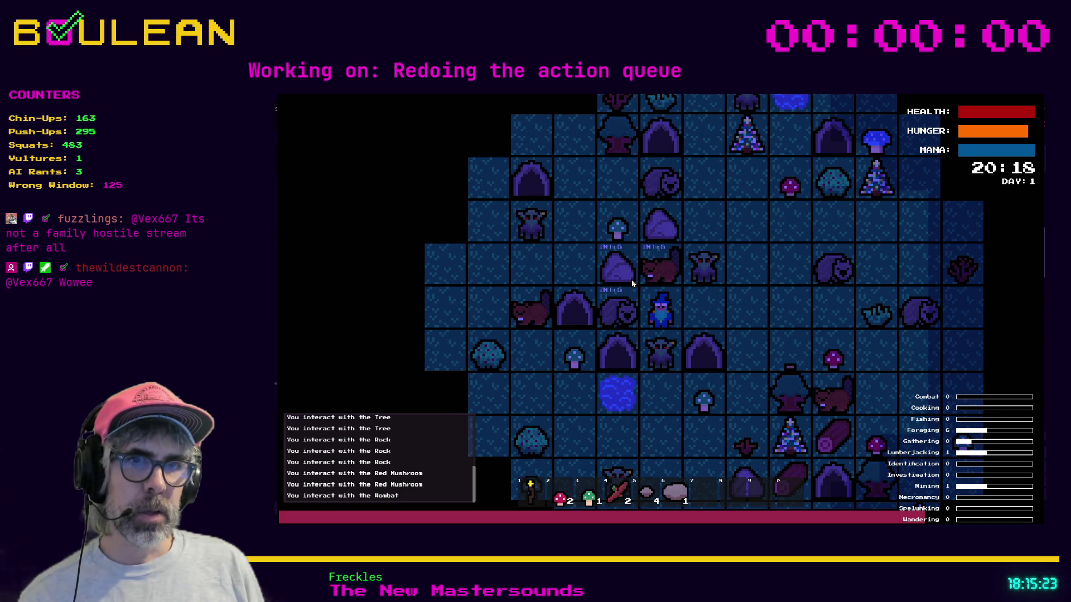
{"action": "key", "text": "Right"}
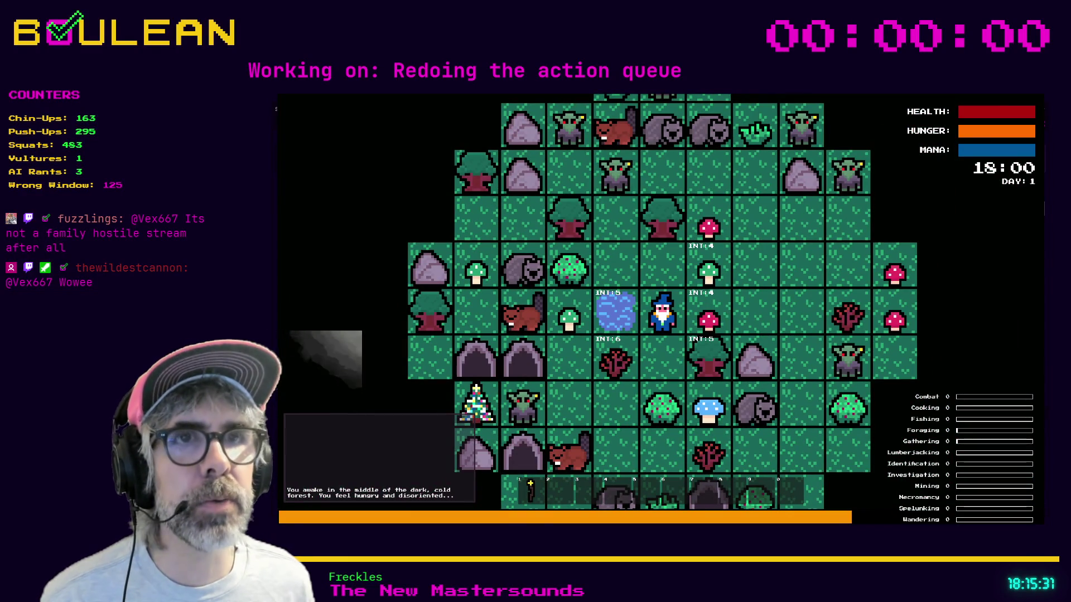
- Restart the game with F8 and F5, then zoom out the map view
{"action": "key", "text": "F8"}
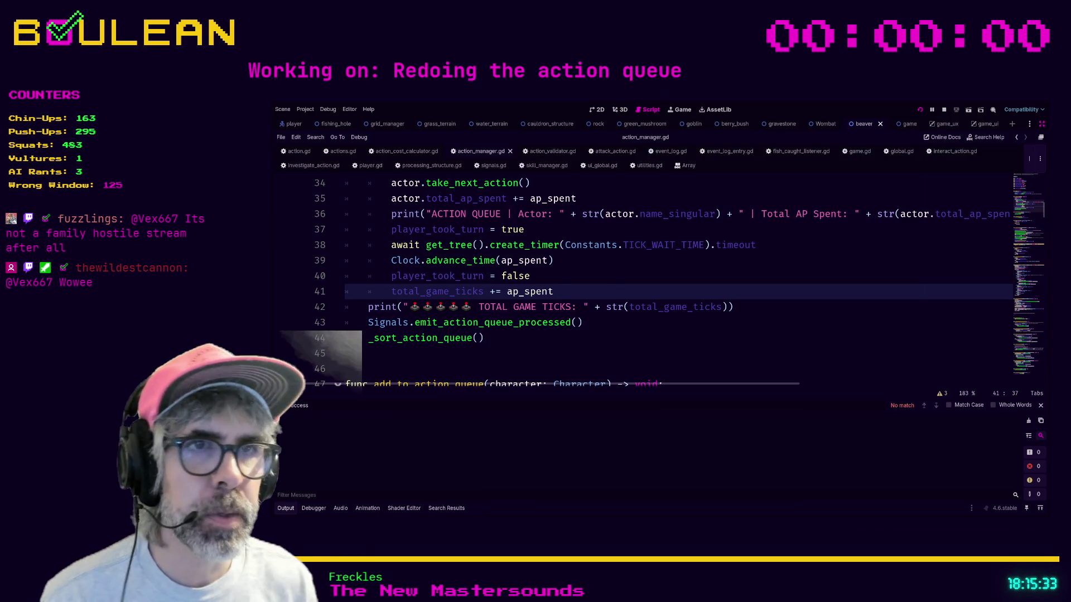
{"action": "key", "text": "F5"}
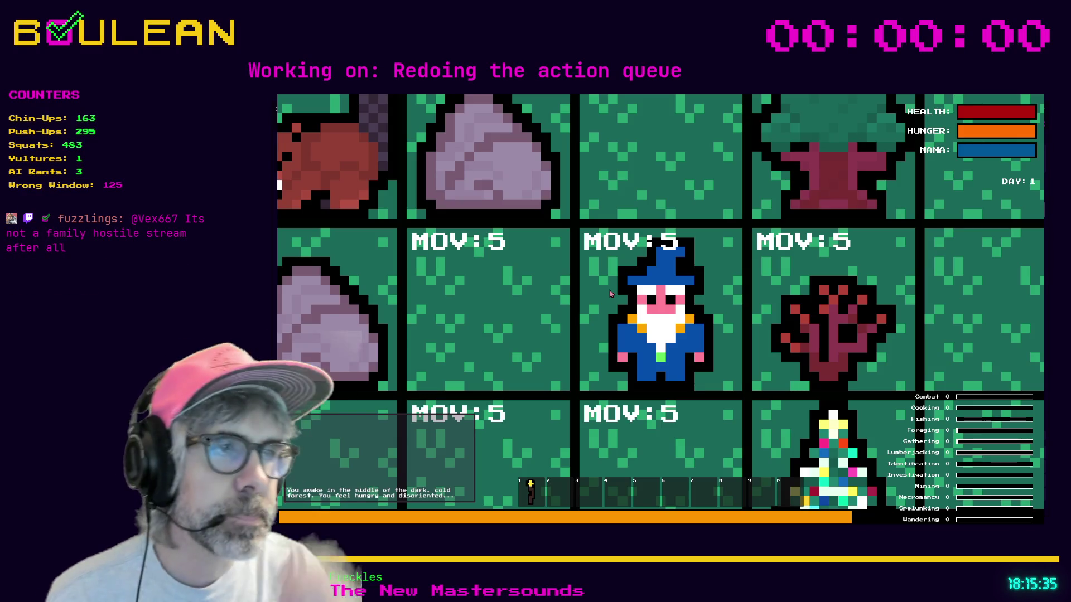
{"action": "scroll", "coordinate": [611, 294], "scroll_direction": "down", "scroll_amount": 3}
{"action": "scroll", "coordinate": [612, 295], "scroll_direction": "down", "scroll_amount": 2}
- Gather from the sapling, mine the rock, pick the blue mushroom, and meet the beaver and wombat
{"action": "key", "text": "Right"}
{"action": "key", "text": "Right"}
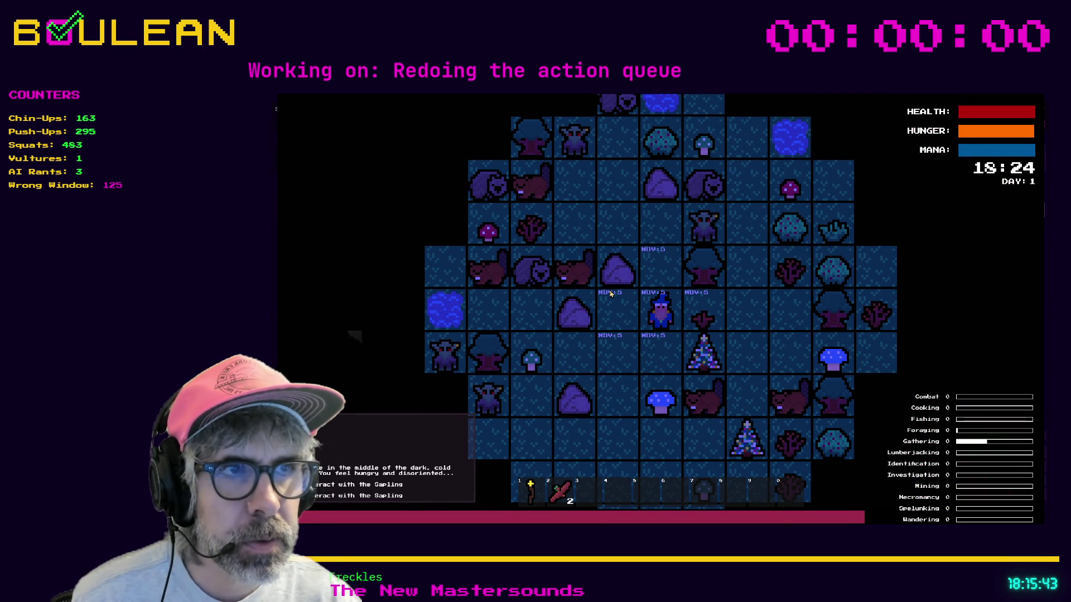
{"action": "key", "text": "Left"}
{"action": "key", "text": "Left"}
{"action": "key", "text": "Left"}
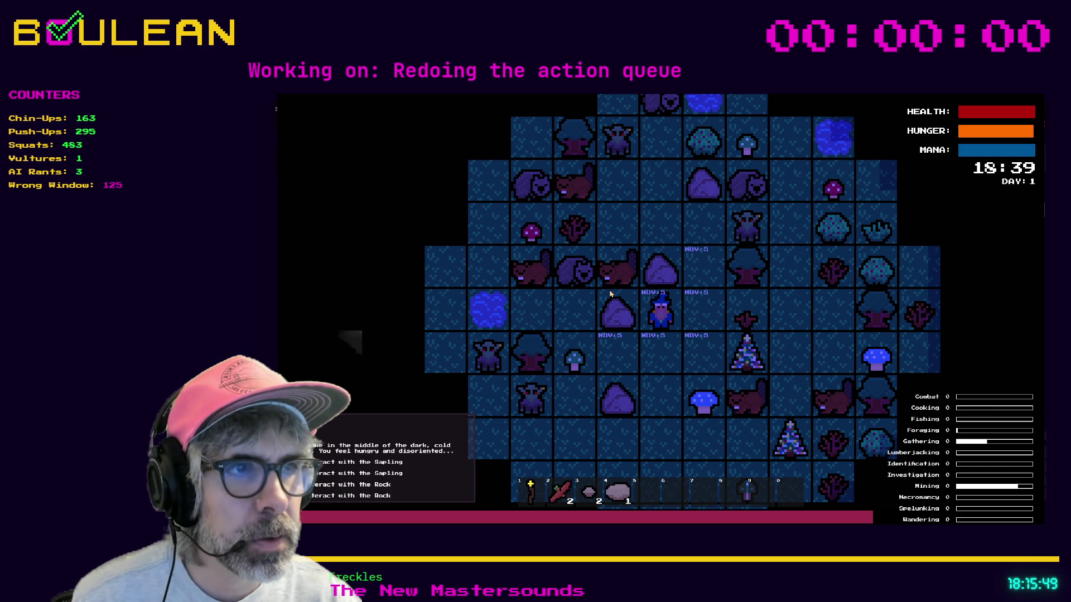
{"action": "key", "text": "Down"}
{"action": "key", "text": "Right"}
{"action": "key", "text": "Right"}
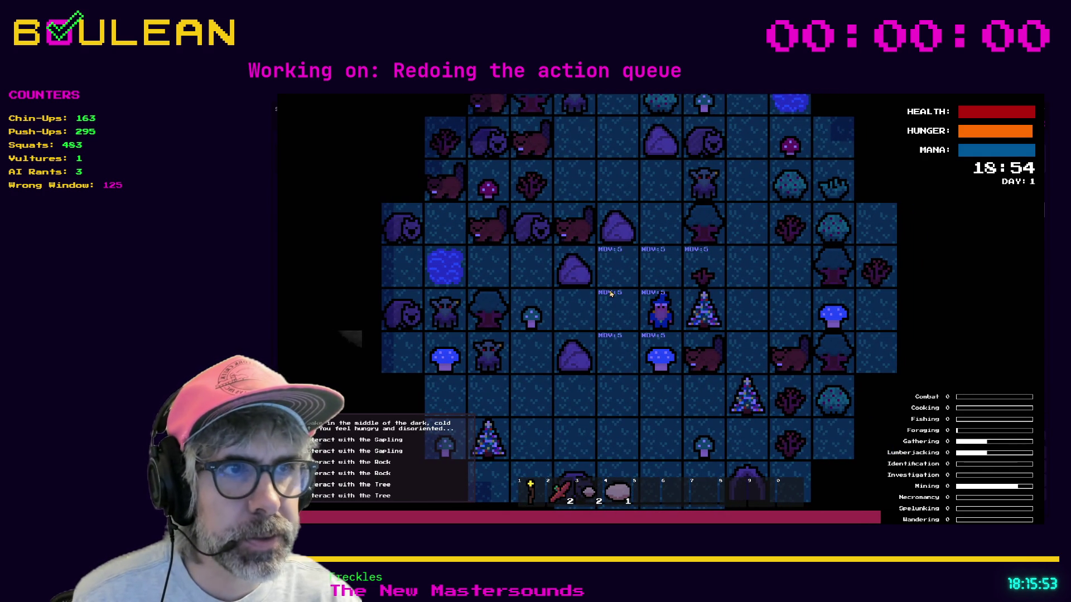
{"action": "key", "text": "Down"}
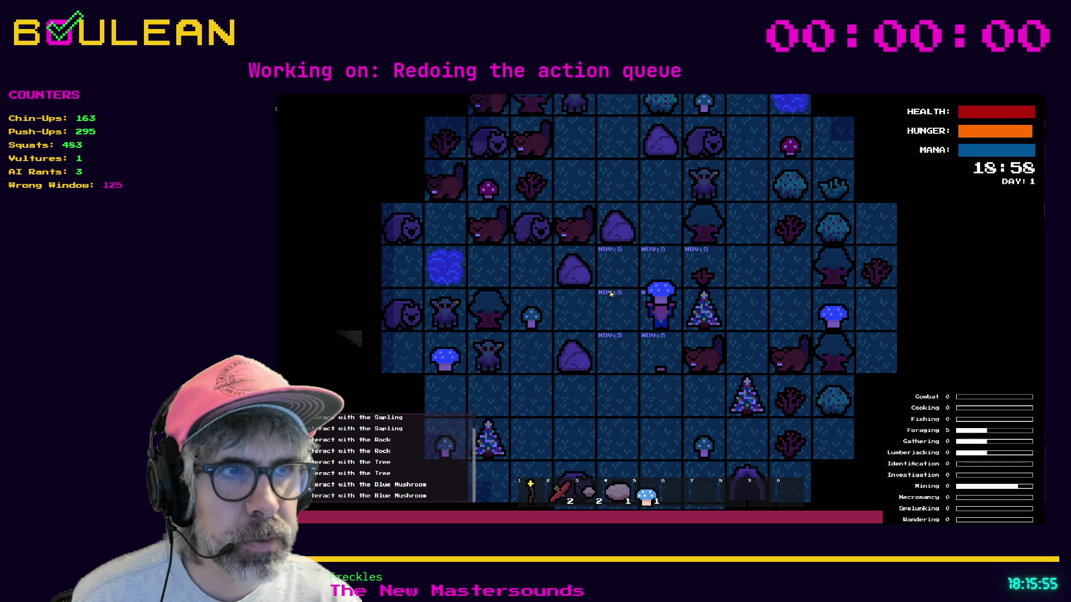
{"action": "key", "text": "Down"}
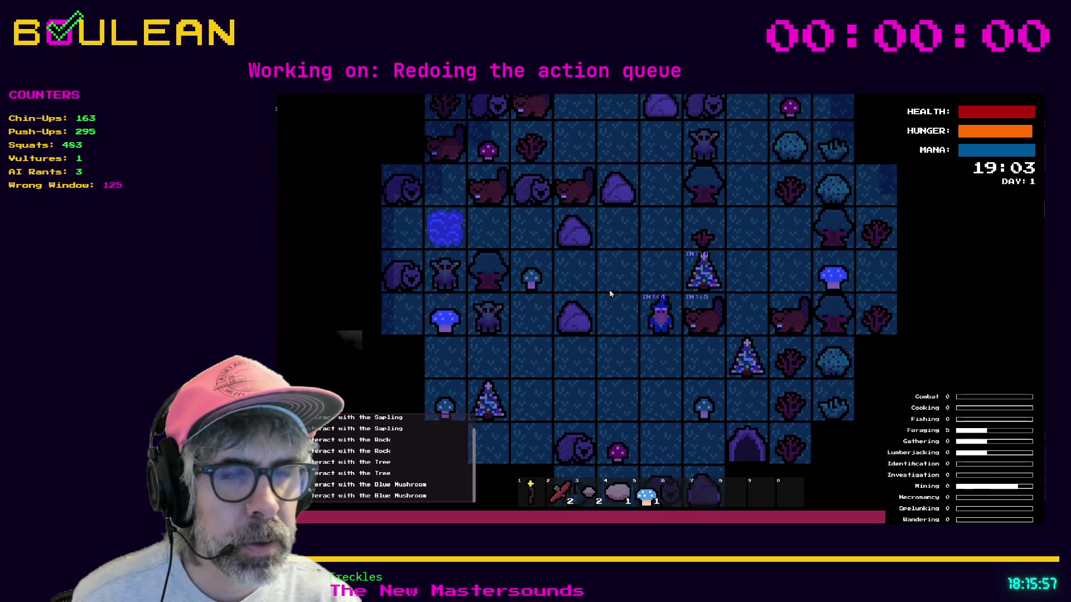
{"action": "key", "text": "Right"}
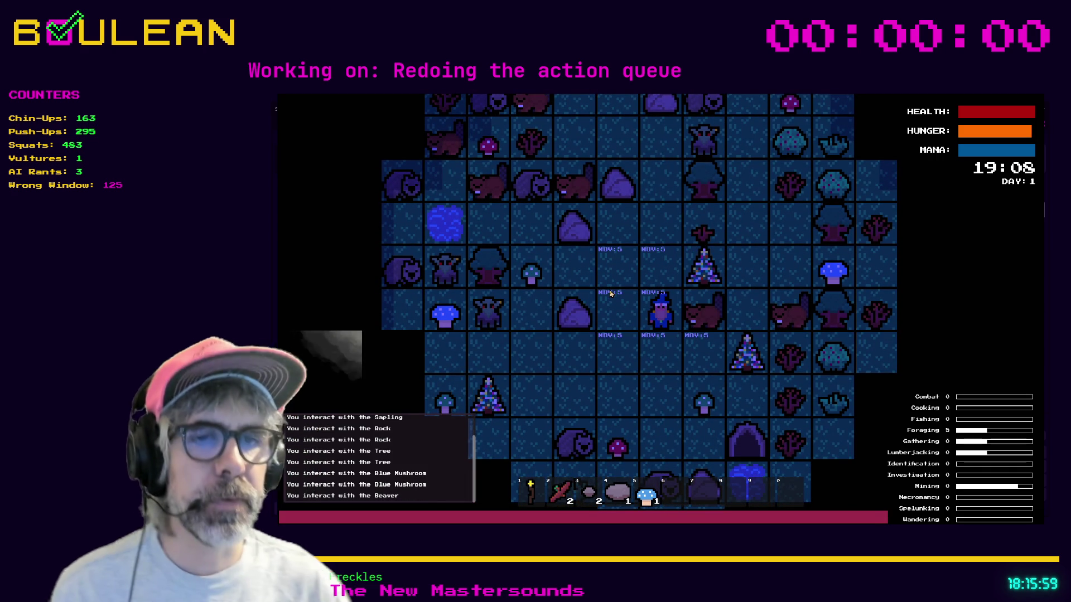
{"action": "key", "text": "Down"}
{"action": "key", "text": "Down"}
{"action": "key", "text": "Left"}
{"action": "key", "text": "Left"}
{"action": "key", "text": "Down"}
{"action": "key", "text": "Left"}
- Harvest the berry bush, review the message log, and stop the game at action_manager.gd line 44
{"action": "key", "text": "Right"}
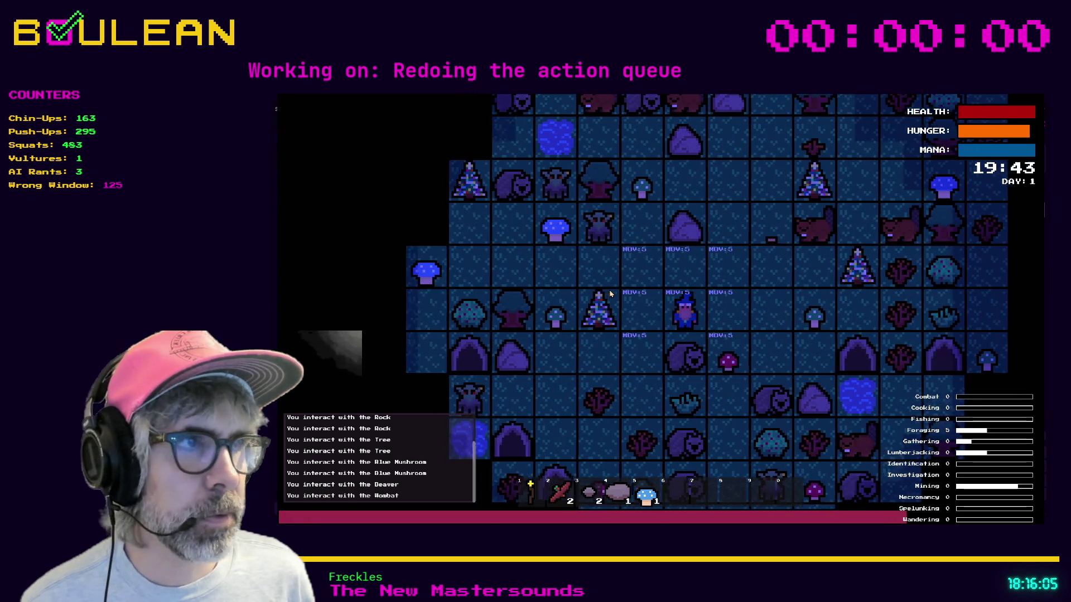
{"action": "key", "text": "Right"}
{"action": "key", "text": "Right"}
{"action": "key", "text": "Right"}
{"action": "key", "text": "Down"}
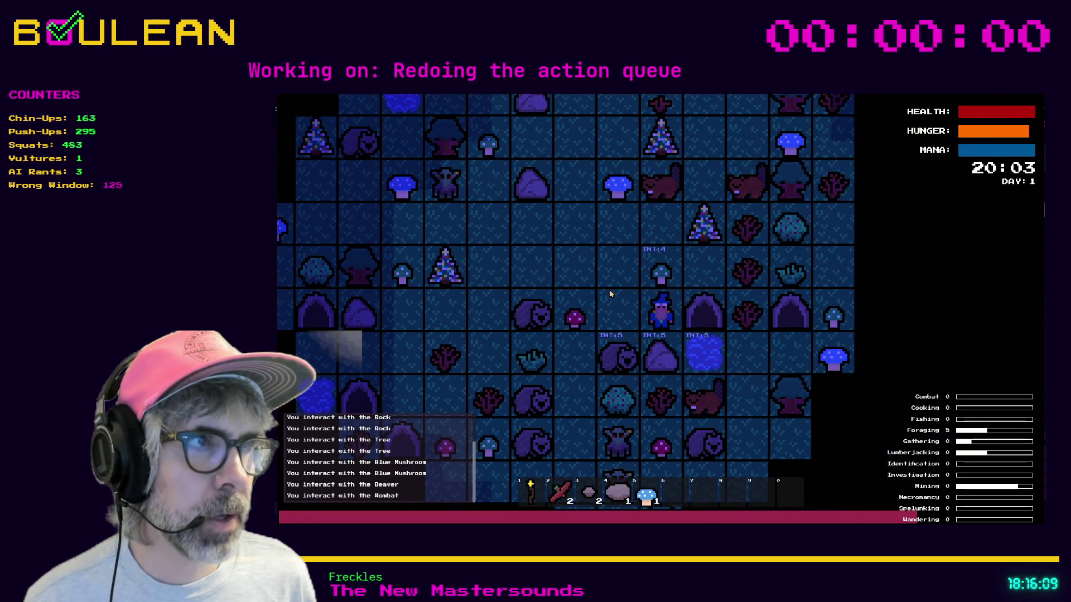
{"action": "key", "text": "Up"}
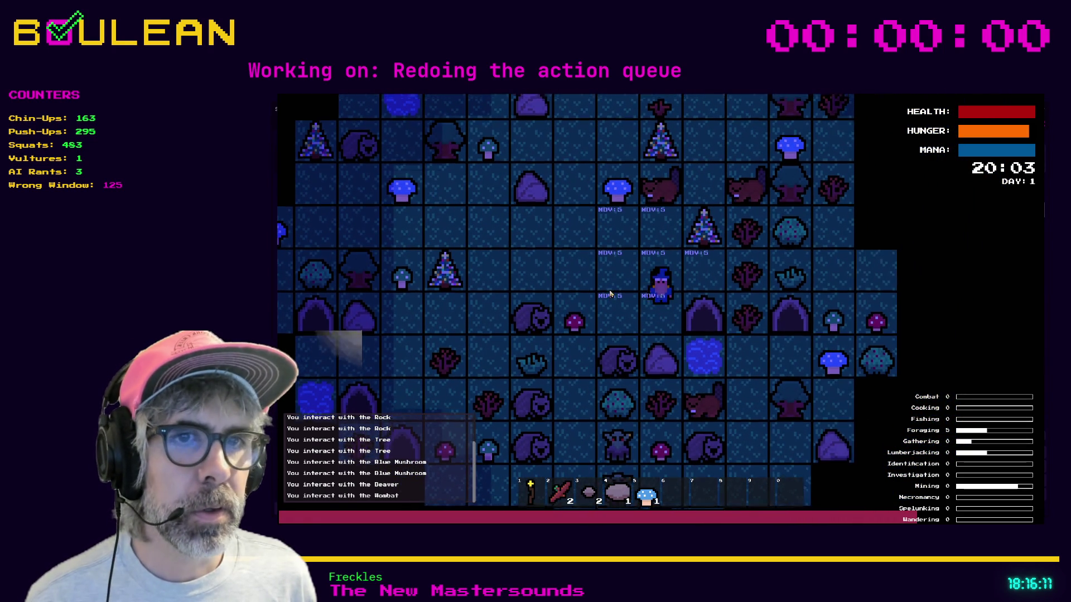
{"action": "key", "text": "Right"}
{"action": "key", "text": "Right"}
{"action": "key", "text": "Right"}
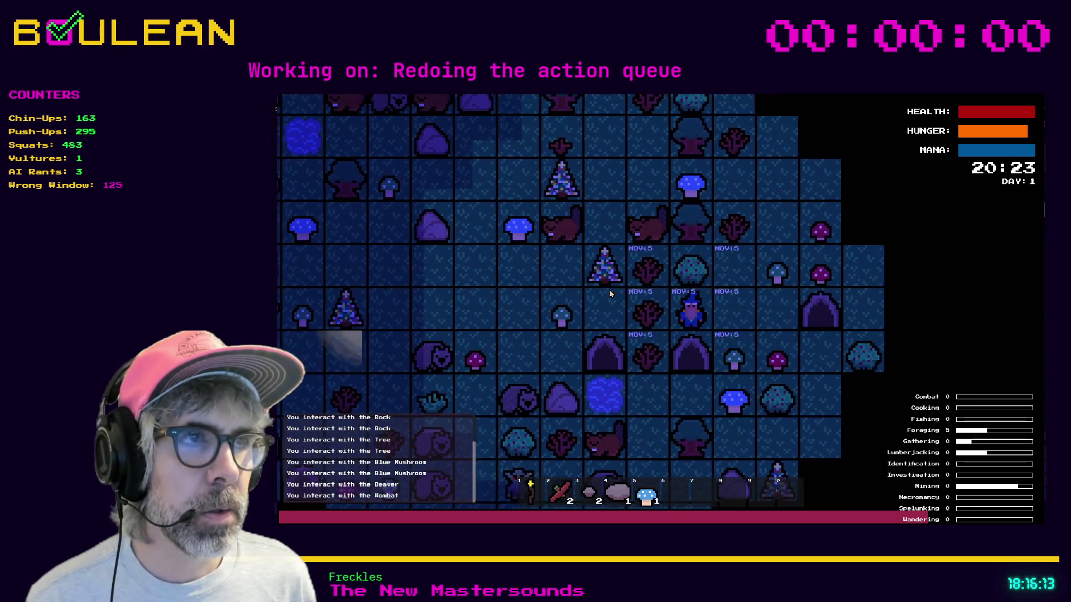
{"action": "key", "text": "Left"}
{"action": "key", "text": "Left"}
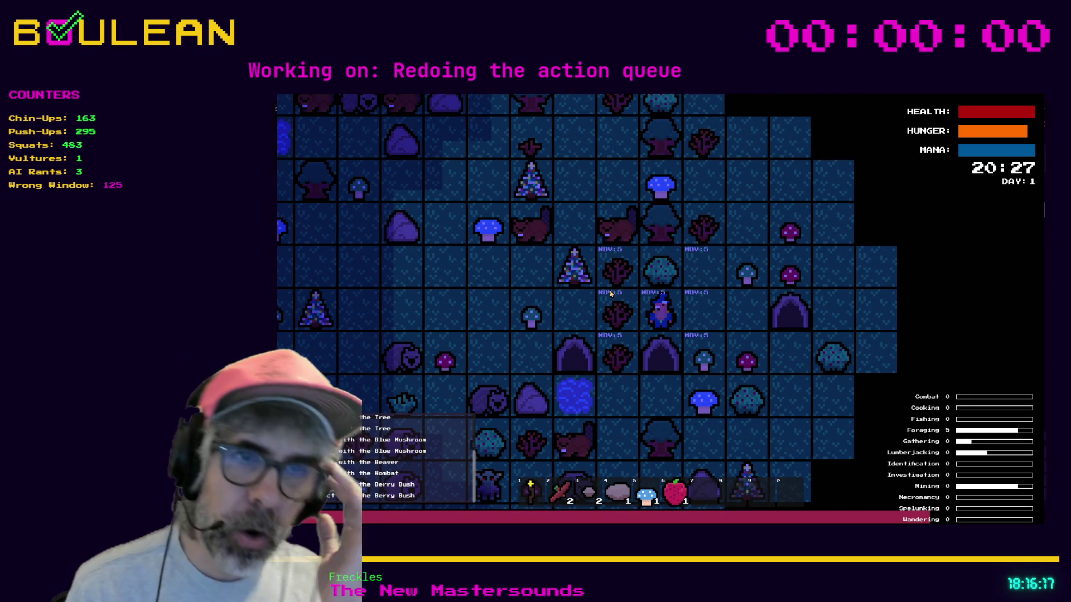
{"action": "scroll", "coordinate": [415, 489], "scroll_direction": "up", "scroll_amount": 4}
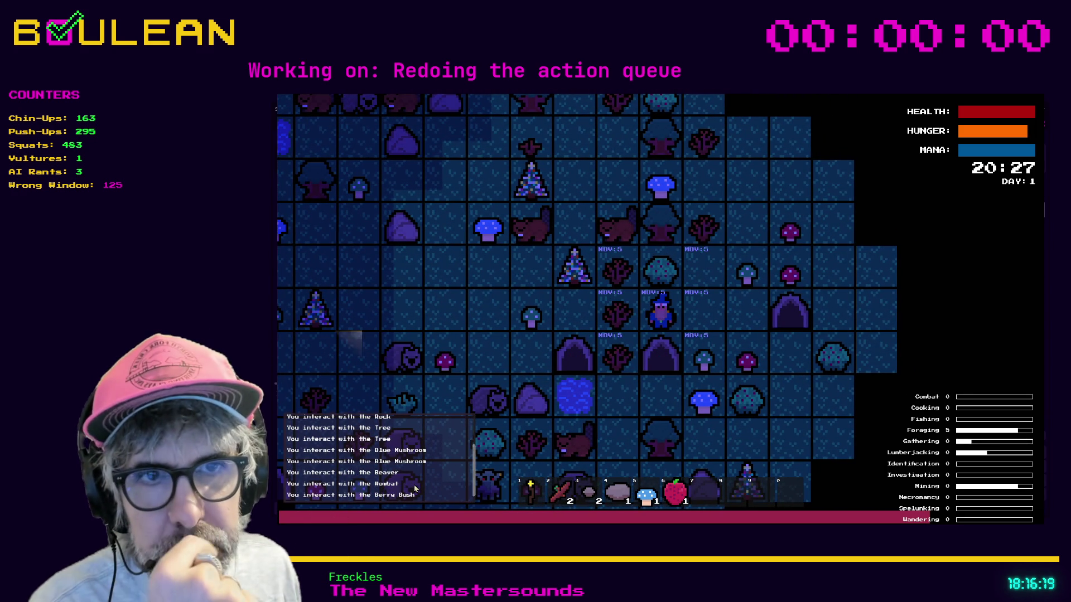
{"action": "scroll", "coordinate": [416, 488], "scroll_direction": "up", "scroll_amount": 2}
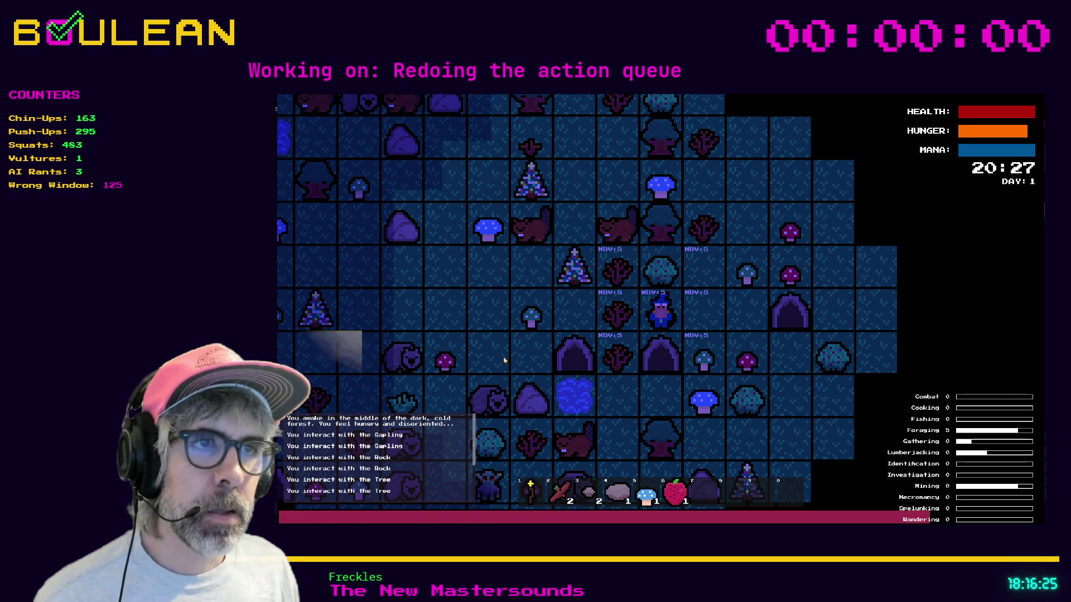
{"action": "key", "text": "F8"}
{"action": "left_click", "coordinate": [608, 342]}
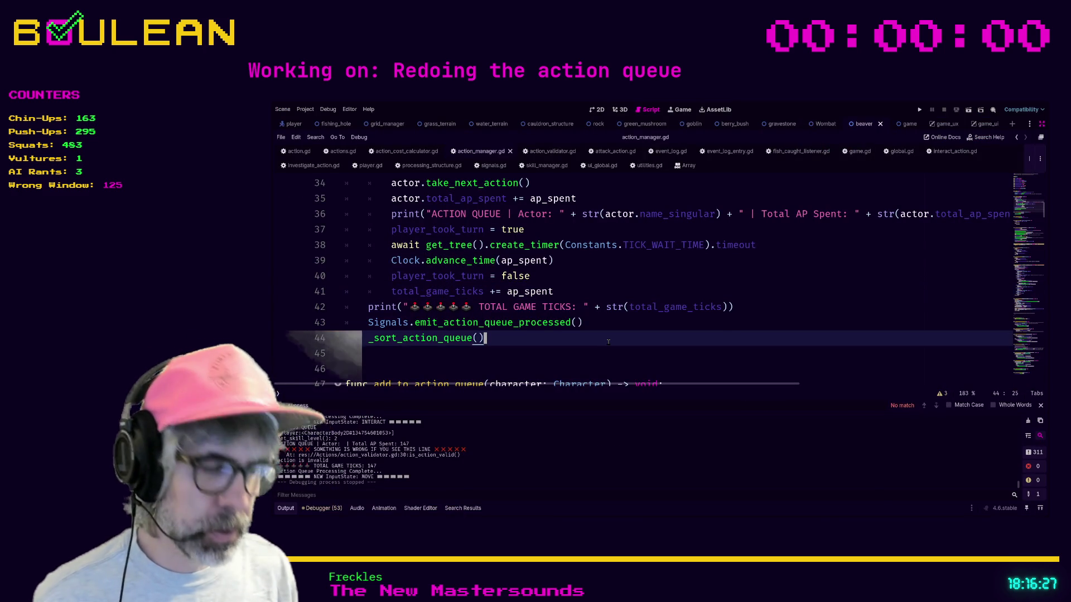
- Restore the docks, filter the FileSystem for 'sapling', and open sapling.gd
{"action": "key", "text": "ctrl+shift+F11"}
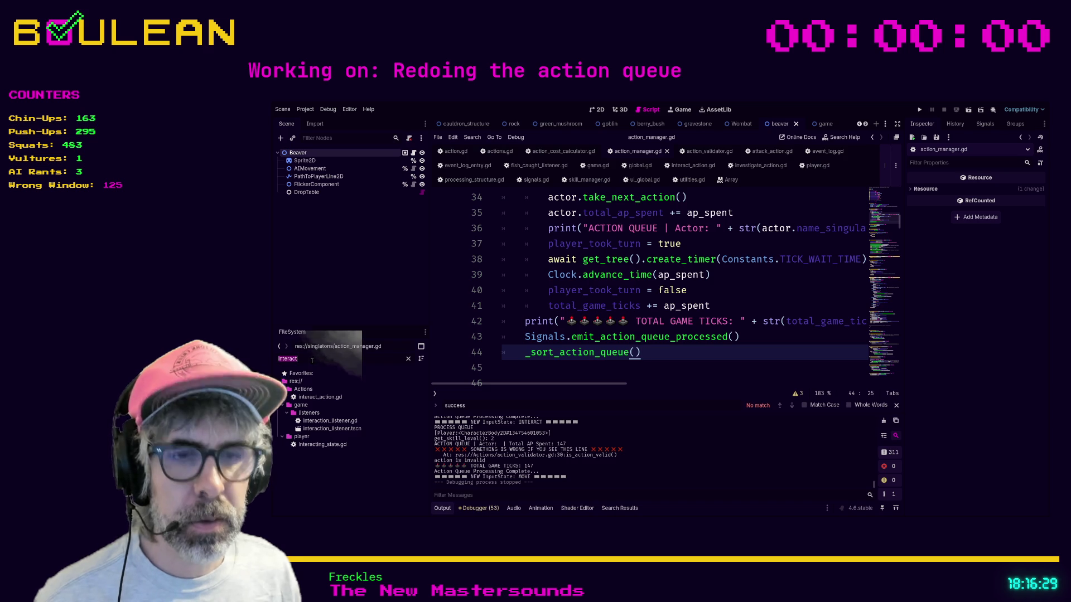
{"action": "type", "text": "sapling"}
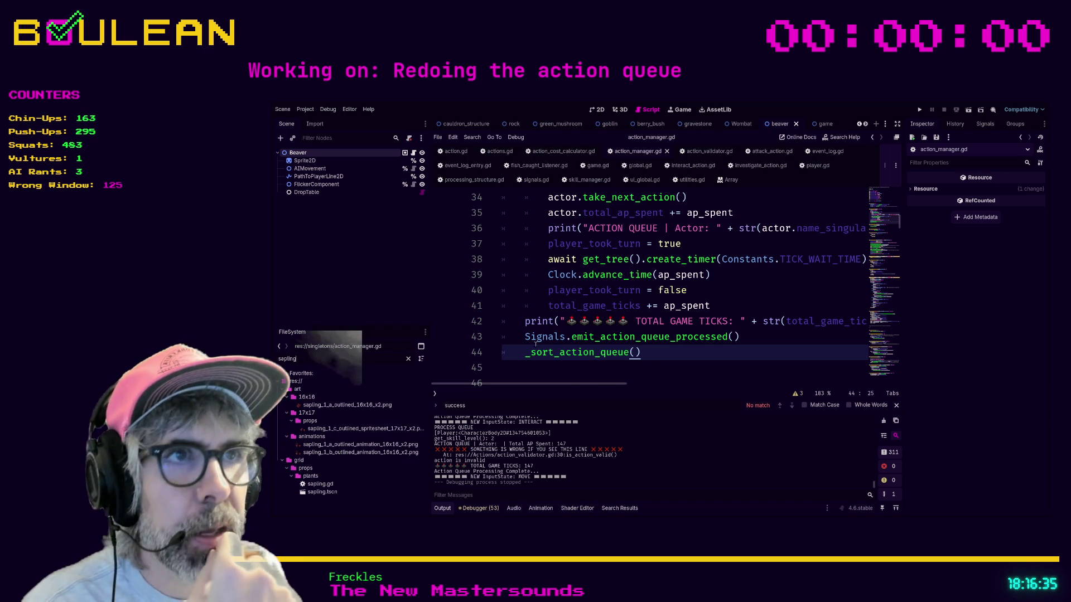
{"action": "scroll", "coordinate": [551, 339], "scroll_direction": "up", "scroll_amount": 1}
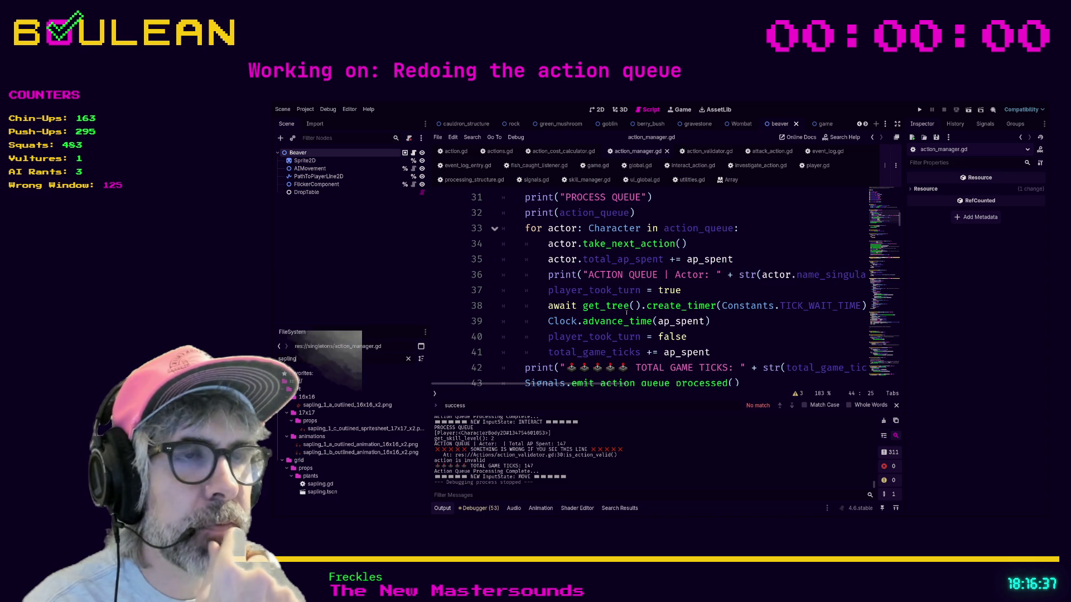
{"action": "scroll", "coordinate": [711, 321], "scroll_direction": "down", "scroll_amount": 1}
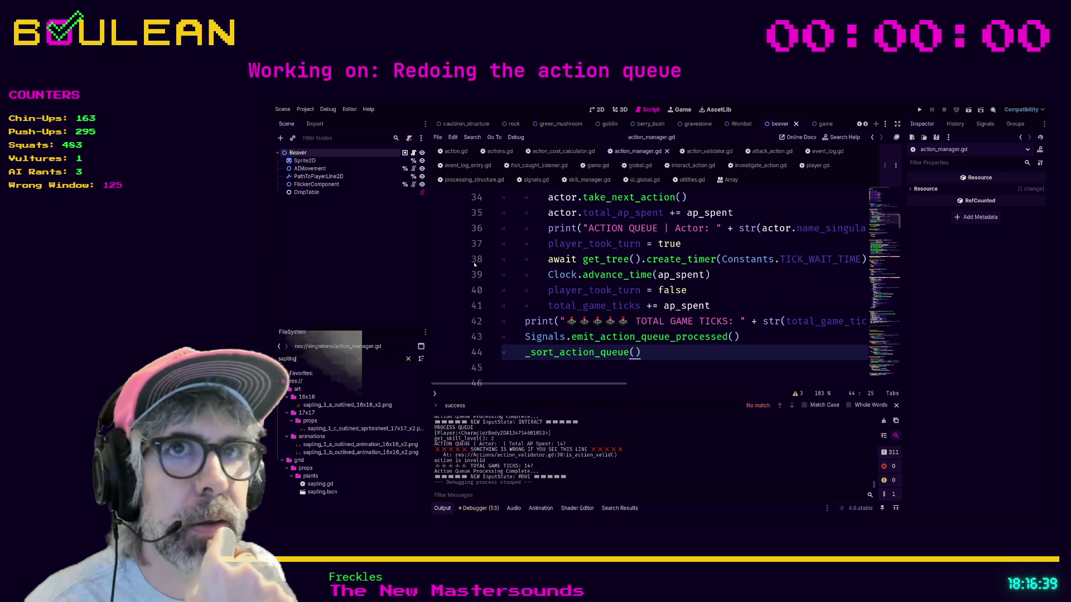
{"action": "double_click", "coordinate": [321, 483]}
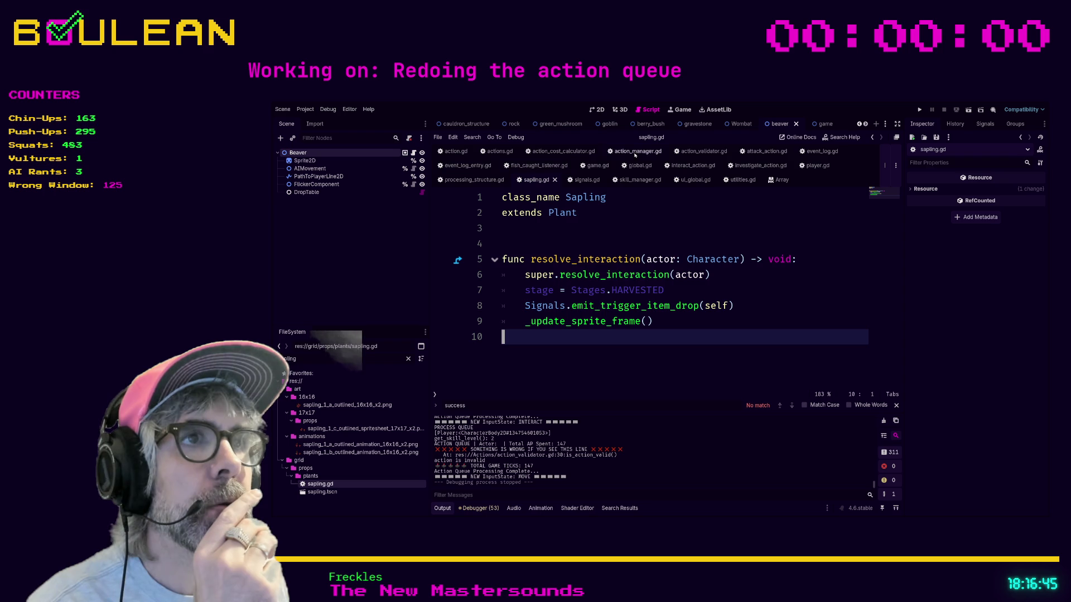
- Review the interaction handler in event_log.gd around line 41
{"action": "left_click", "coordinate": [820, 151]}
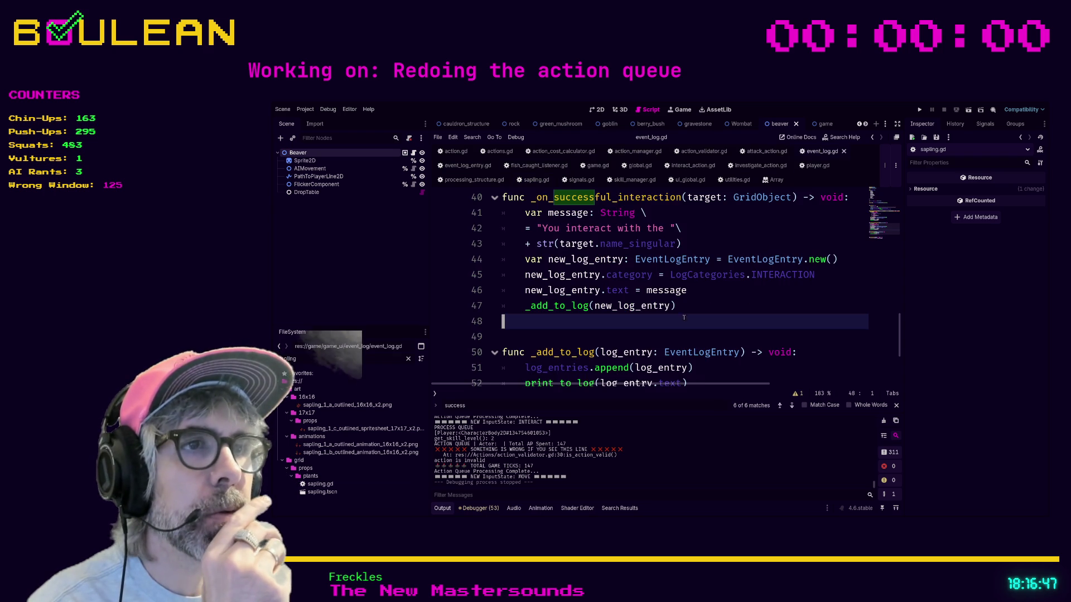
{"action": "scroll", "coordinate": [514, 298], "scroll_direction": "up", "scroll_amount": 1}
{"action": "left_click", "coordinate": [730, 265]}
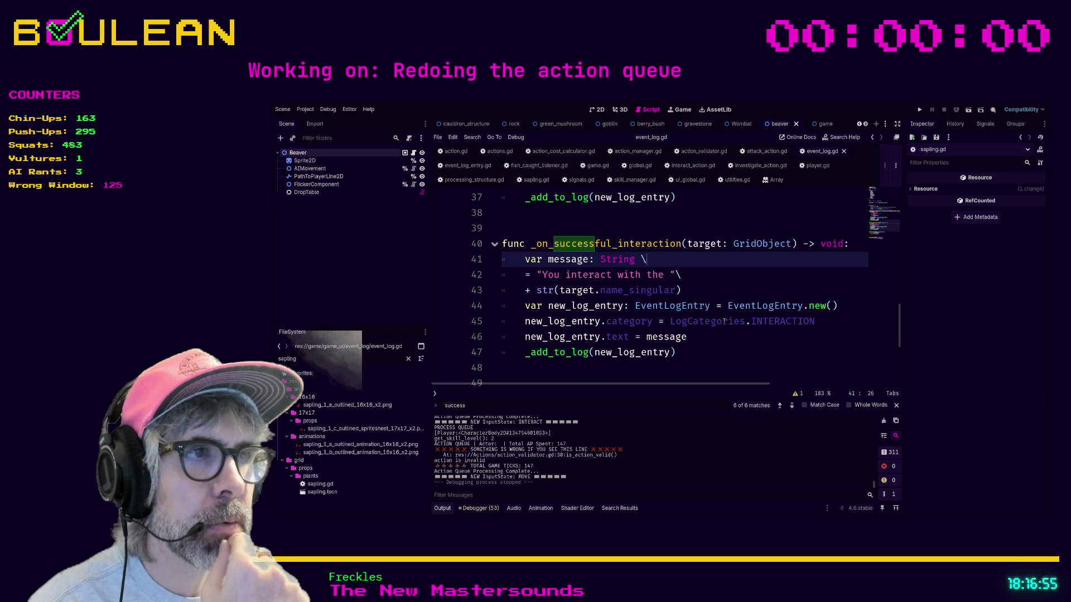
{"action": "scroll", "coordinate": [731, 322], "scroll_direction": "up", "scroll_amount": 1}
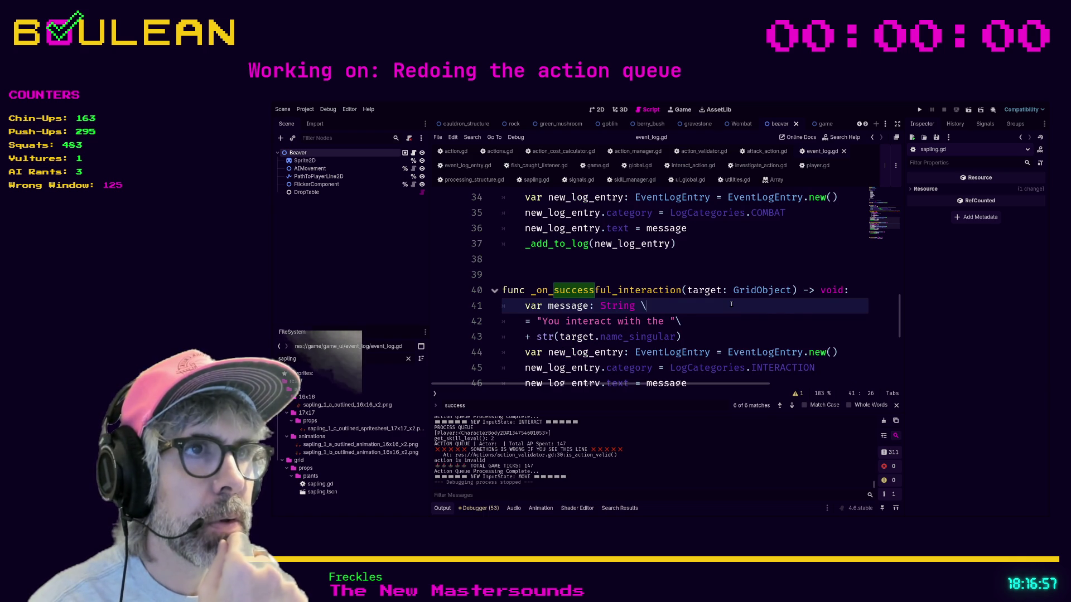
{"action": "scroll", "coordinate": [731, 304], "scroll_direction": "down", "scroll_amount": 1}
{"action": "scroll", "coordinate": [710, 335], "scroll_direction": "up", "scroll_amount": 1}
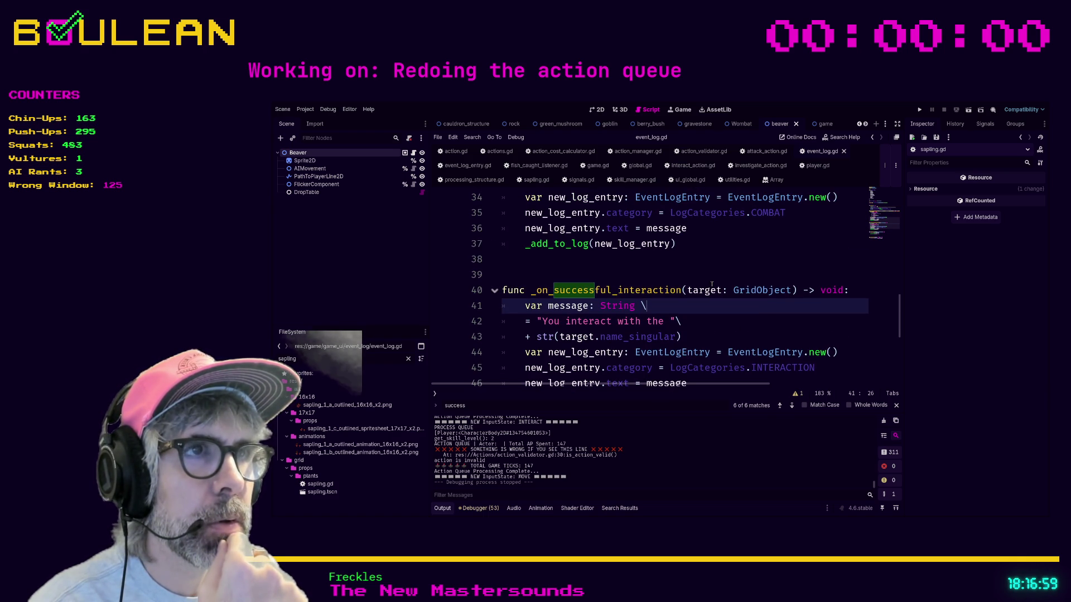
{"action": "scroll", "coordinate": [714, 318], "scroll_direction": "down", "scroll_amount": 1}
{"action": "scroll", "coordinate": [692, 338], "scroll_direction": "down", "scroll_amount": 1}
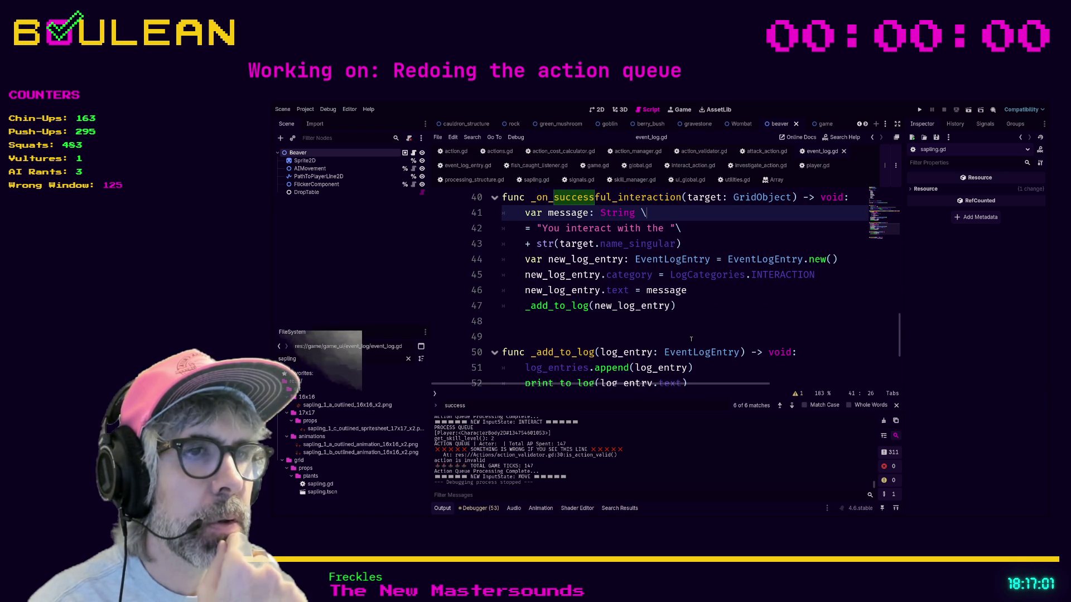
- Open sapling.gd and follow resolve_interaction to the parent Plant definition
{"action": "scroll", "coordinate": [691, 339], "scroll_direction": "down", "scroll_amount": 1}
{"action": "scroll", "coordinate": [704, 336], "scroll_direction": "up", "scroll_amount": 2}
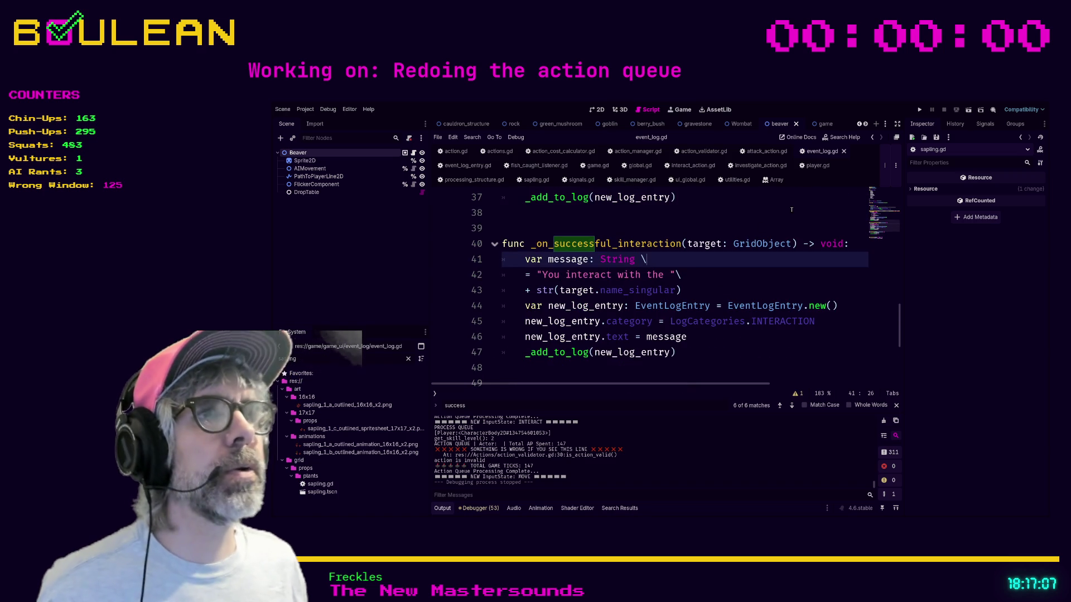
{"action": "left_click", "coordinate": [529, 180]}
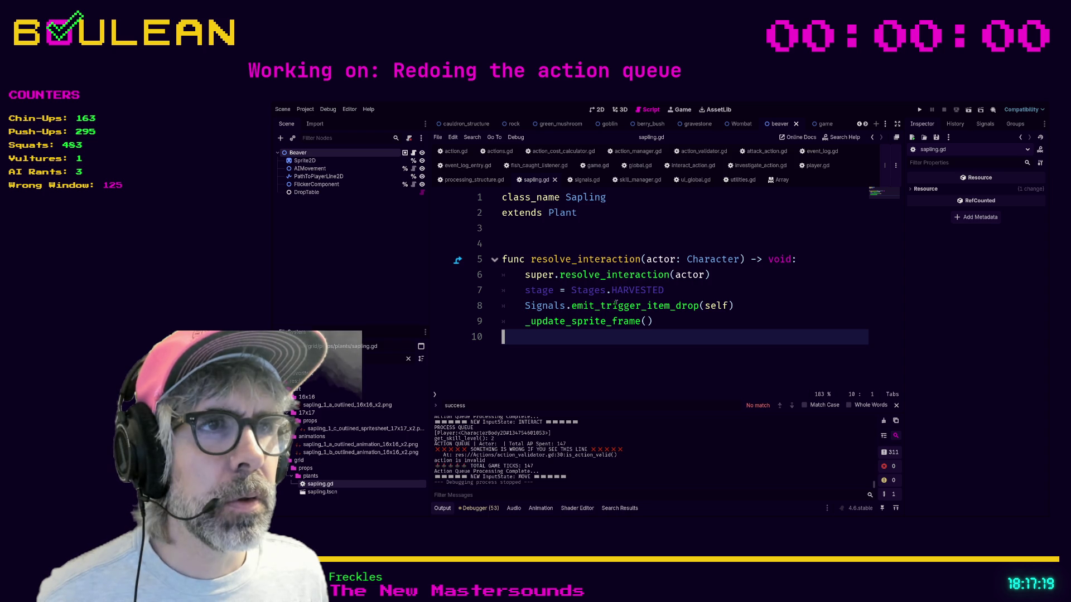
{"action": "left_click", "coordinate": [612, 273], "text": "ctrl"}
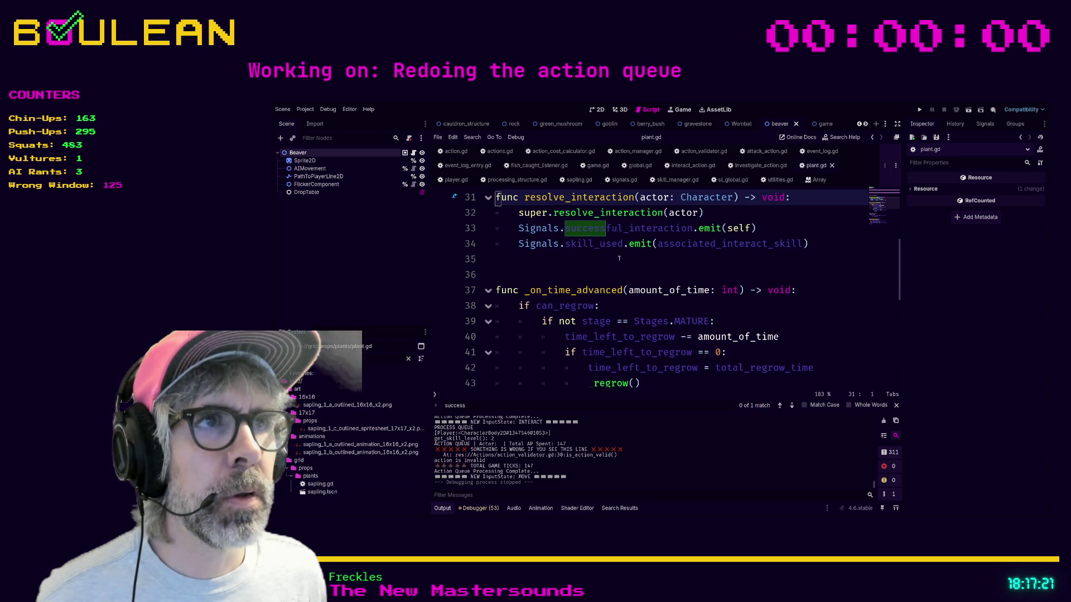
- Read through plant.gd's resolve_interaction and look up the Prop class definition
{"action": "scroll", "coordinate": [631, 267], "scroll_direction": "up", "scroll_amount": 1}
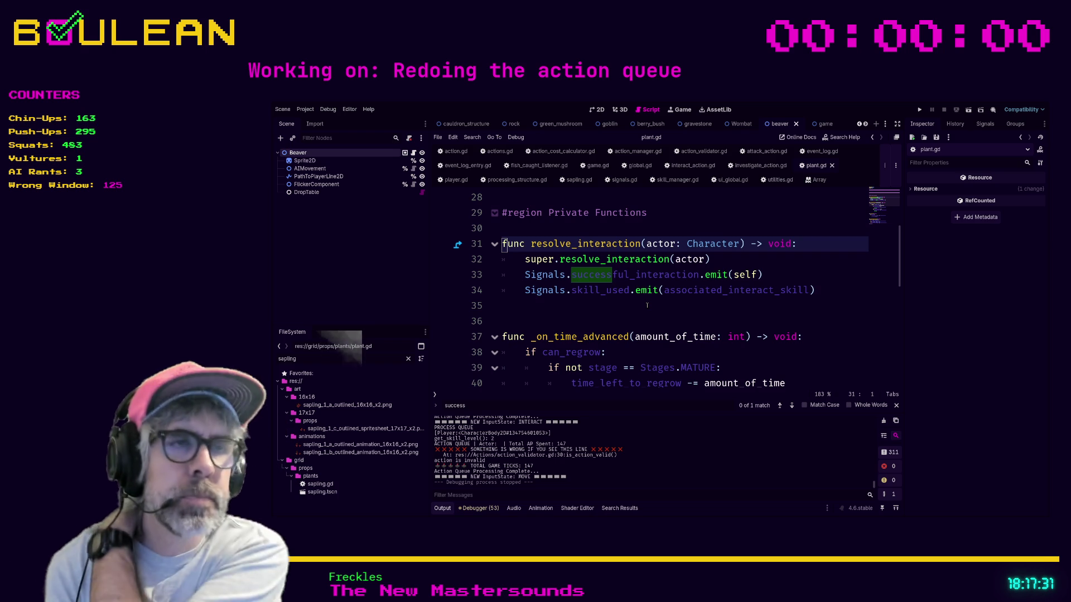
{"action": "scroll", "coordinate": [647, 305], "scroll_direction": "down", "scroll_amount": 1}
{"action": "scroll", "coordinate": [647, 306], "scroll_direction": "up", "scroll_amount": 4}
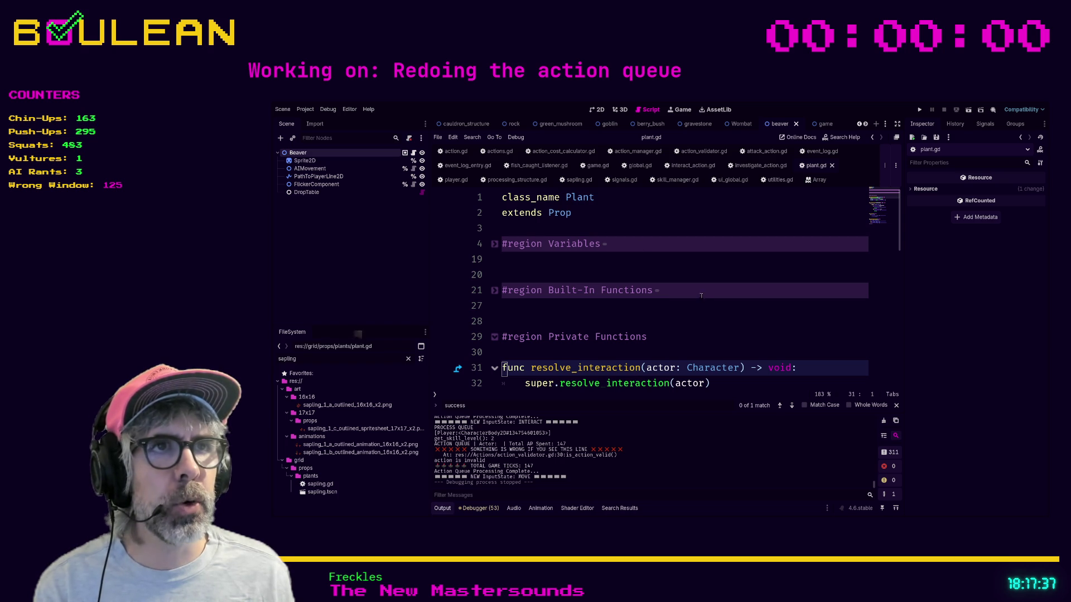
{"action": "scroll", "coordinate": [690, 306], "scroll_direction": "down", "scroll_amount": 2}
{"action": "scroll", "coordinate": [704, 344], "scroll_direction": "down", "scroll_amount": 2}
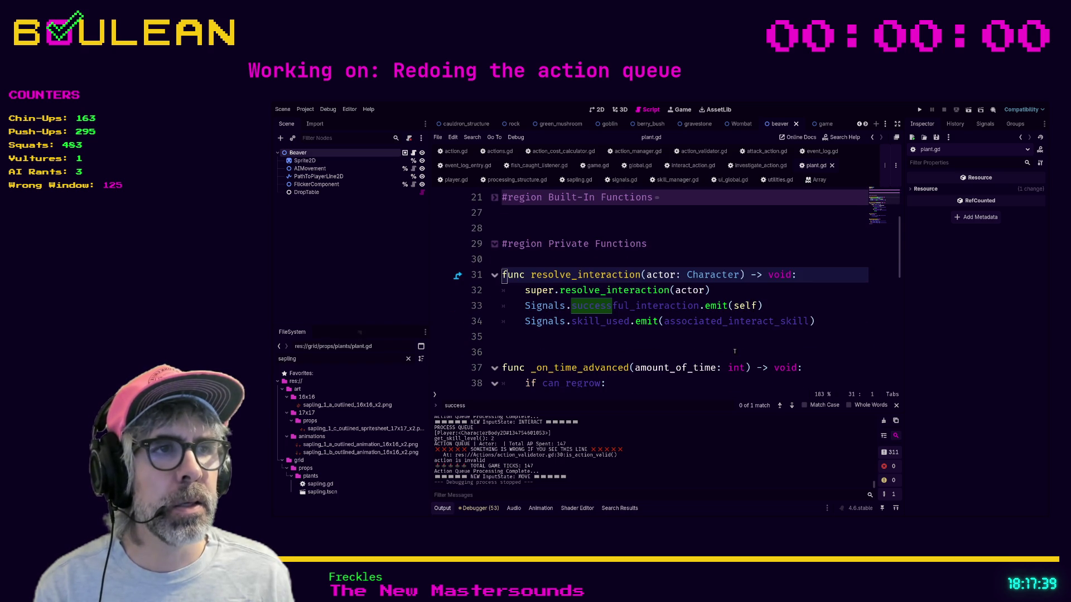
{"action": "scroll", "coordinate": [594, 221], "scroll_direction": "up", "scroll_amount": 4}
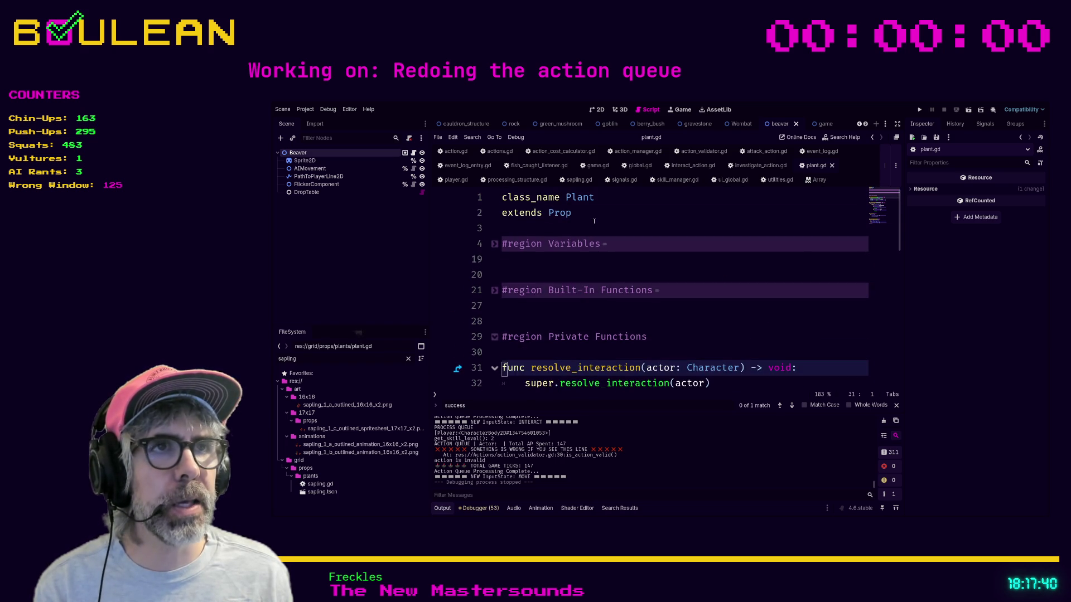
{"action": "left_click", "coordinate": [562, 215], "text": "ctrl"}
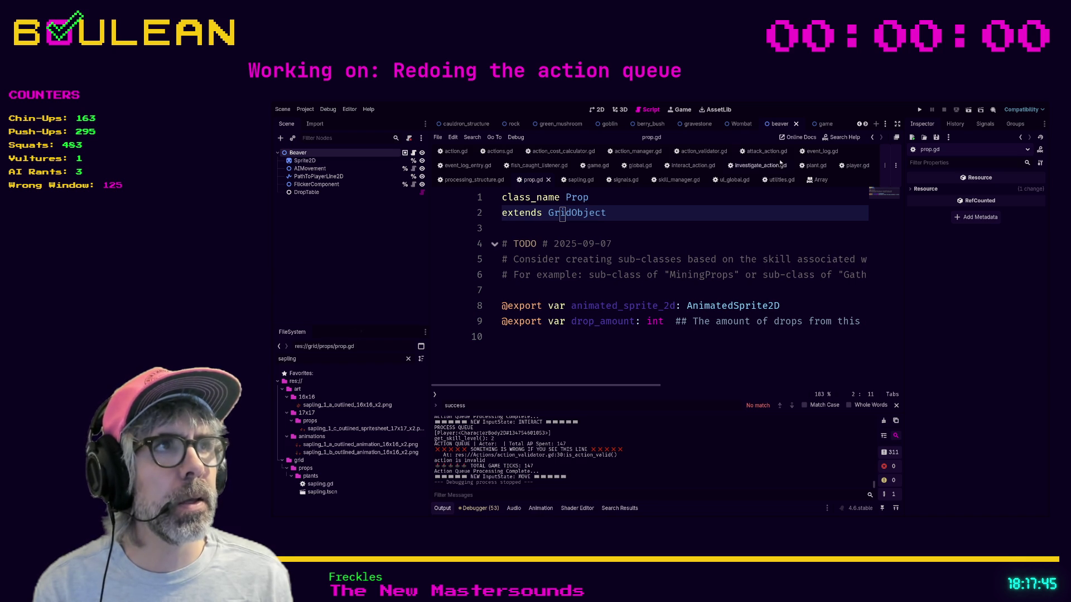
- Back in plant.gd, comment out the successful_interaction emit line with Ctrl+K
{"action": "left_click", "coordinate": [818, 166]}
{"action": "scroll", "coordinate": [724, 213], "scroll_direction": "down", "scroll_amount": 8}
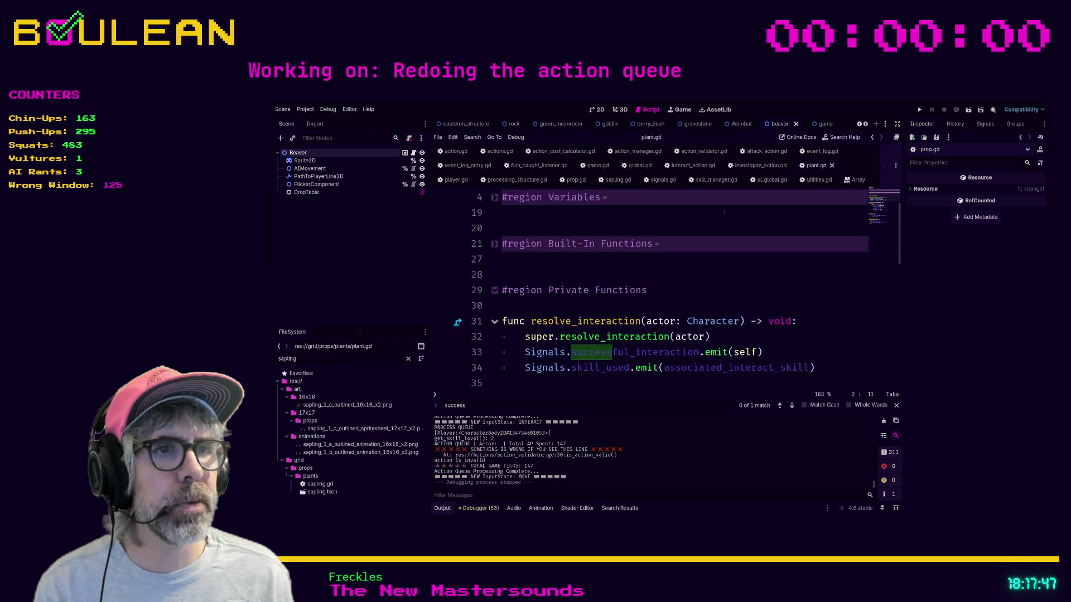
{"action": "left_click", "coordinate": [770, 259]}
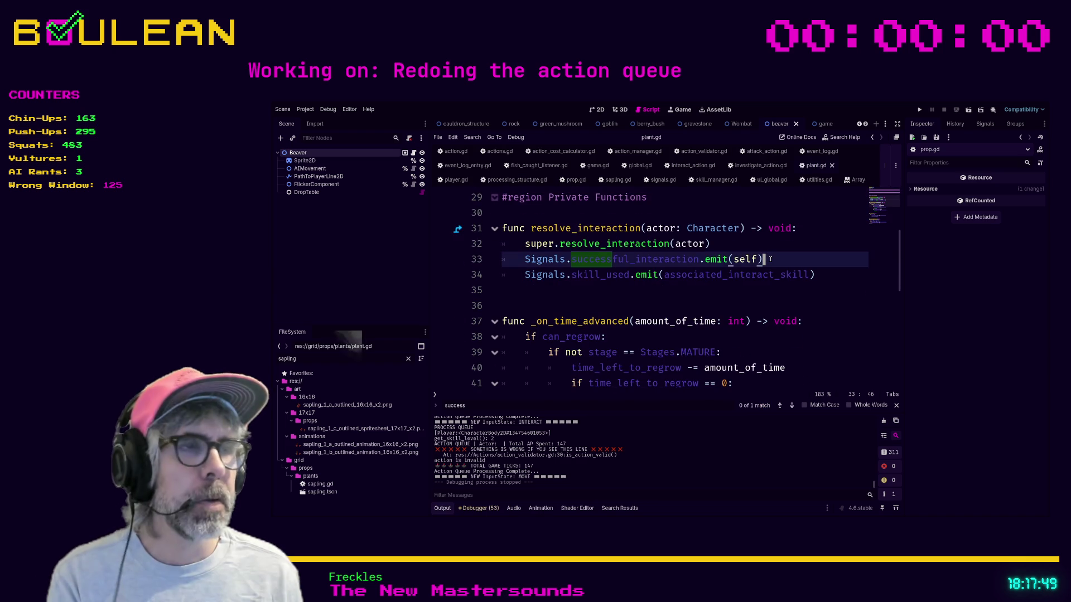
{"action": "key", "text": "ctrl+k"}
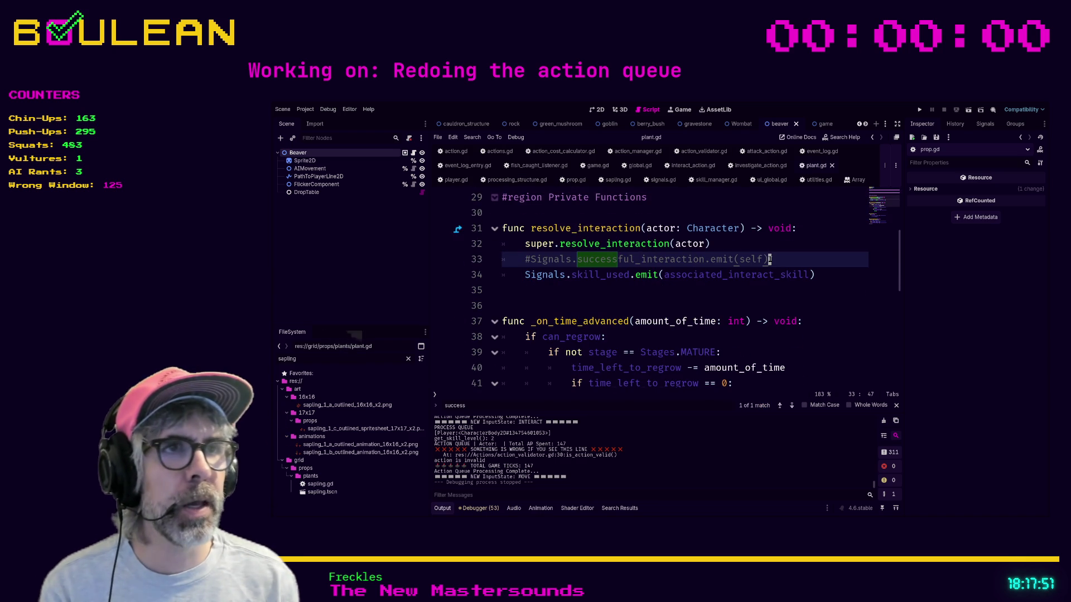
- Save plant.gd with Ctrl+S and run the project with F5
{"action": "left_click", "coordinate": [695, 290]}
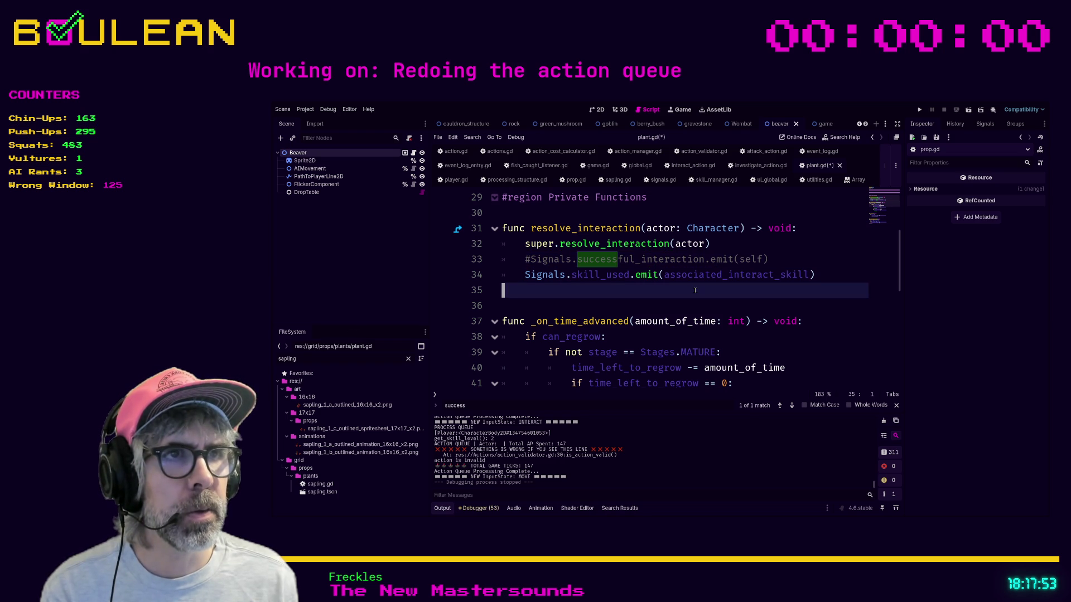
{"action": "key", "text": "ctrl+s"}
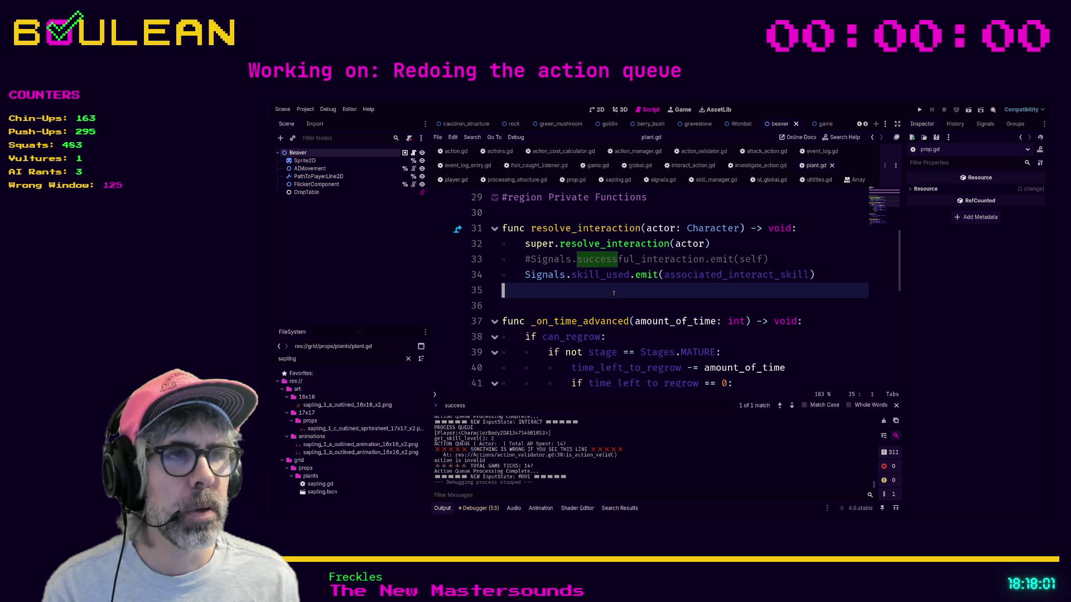
{"action": "key", "text": "F5"}
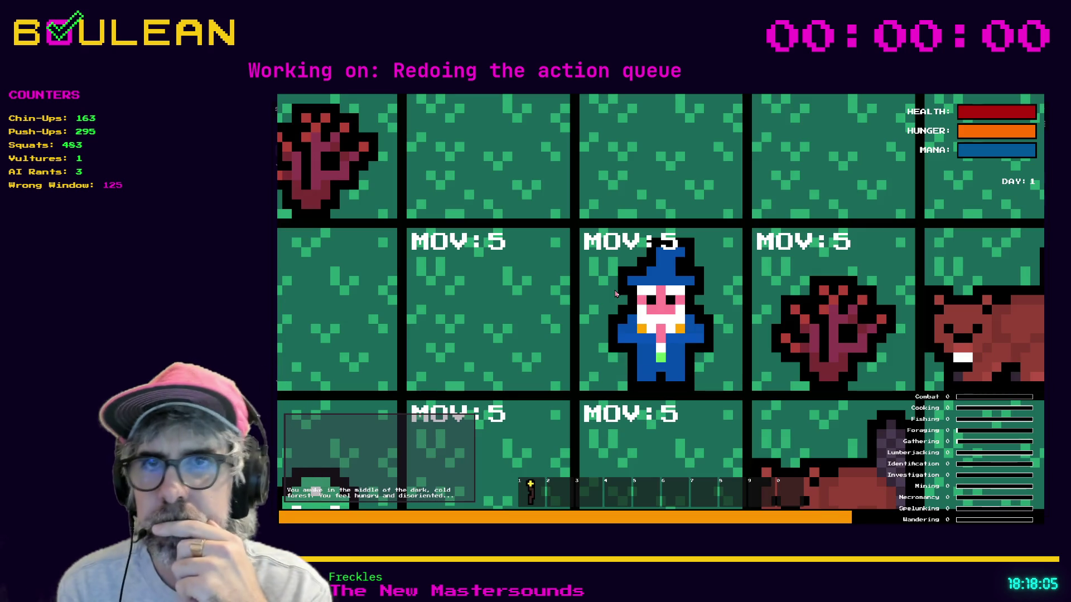
- Zoom out, harvest the sapling, meet the Beaver, and chop a second sapling
{"action": "scroll", "coordinate": [616, 294], "scroll_direction": "down", "scroll_amount": 2}
{"action": "scroll", "coordinate": [617, 294], "scroll_direction": "down", "scroll_amount": 3}
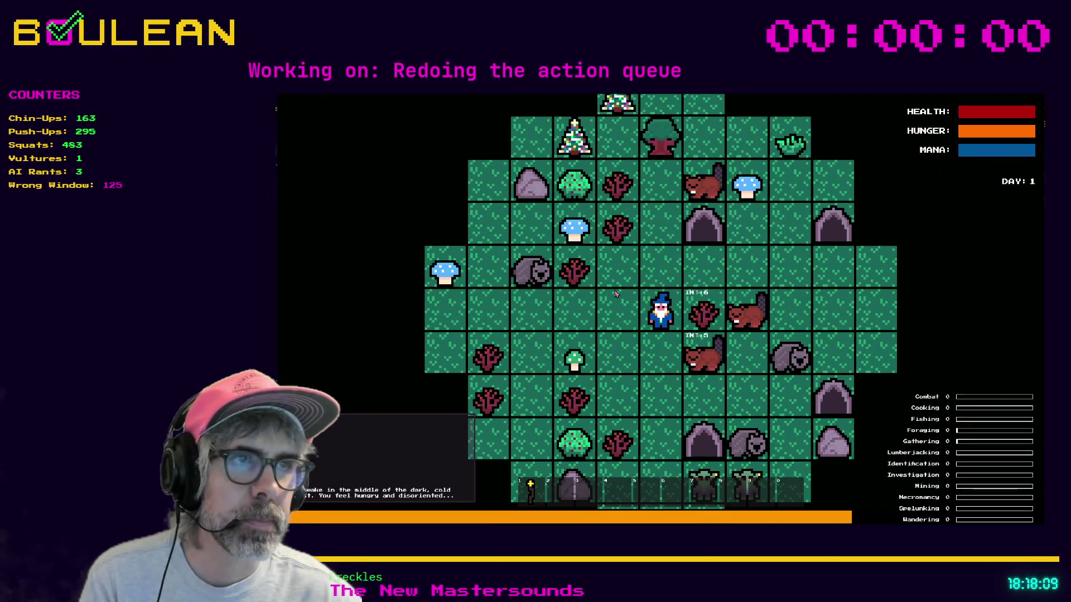
{"action": "key", "text": "Right"}
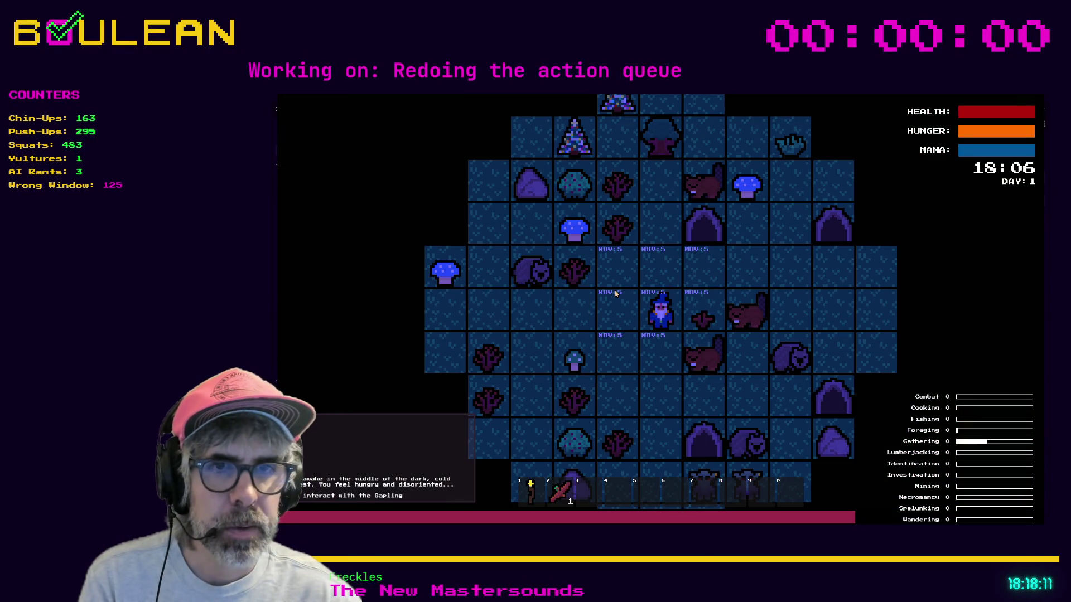
{"action": "key", "text": "Down"}
{"action": "key", "text": "Right"}
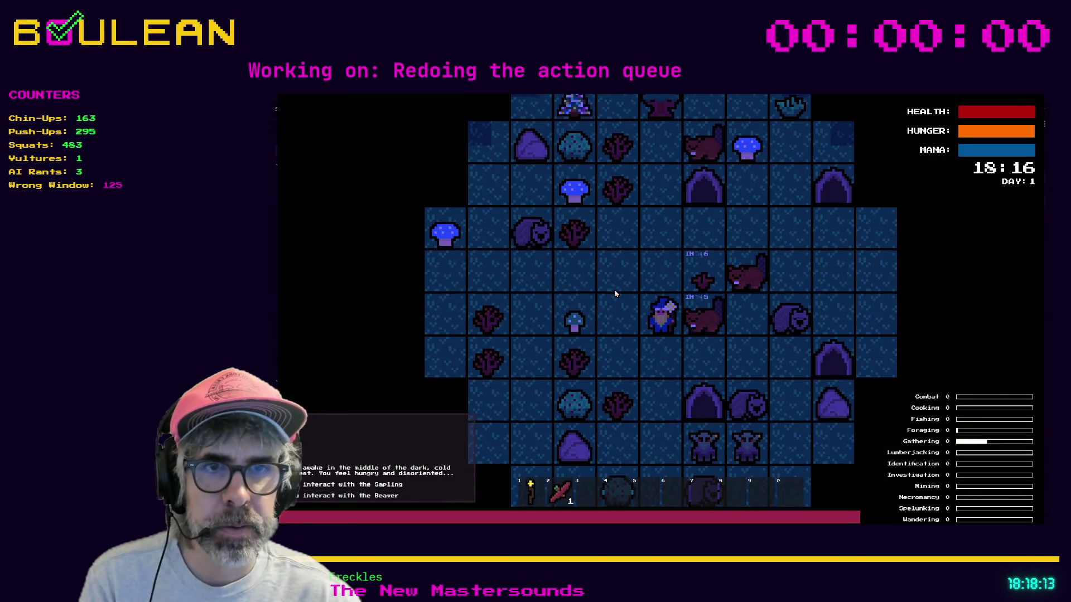
{"action": "key", "text": "Down"}
{"action": "key", "text": "Left"}
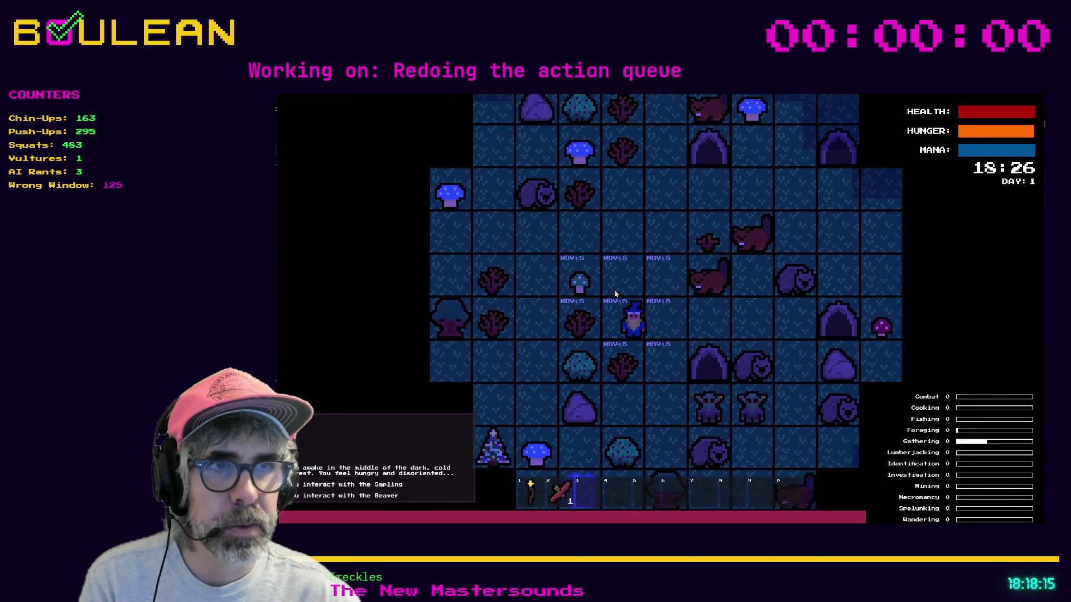
{"action": "key", "text": "Left"}
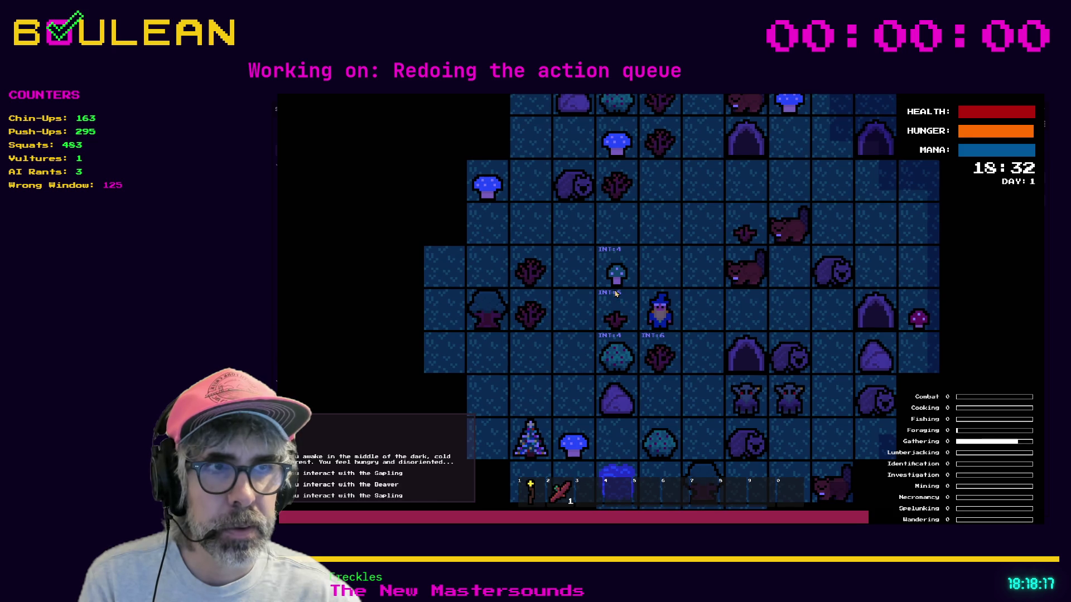
{"action": "key", "text": "Left"}
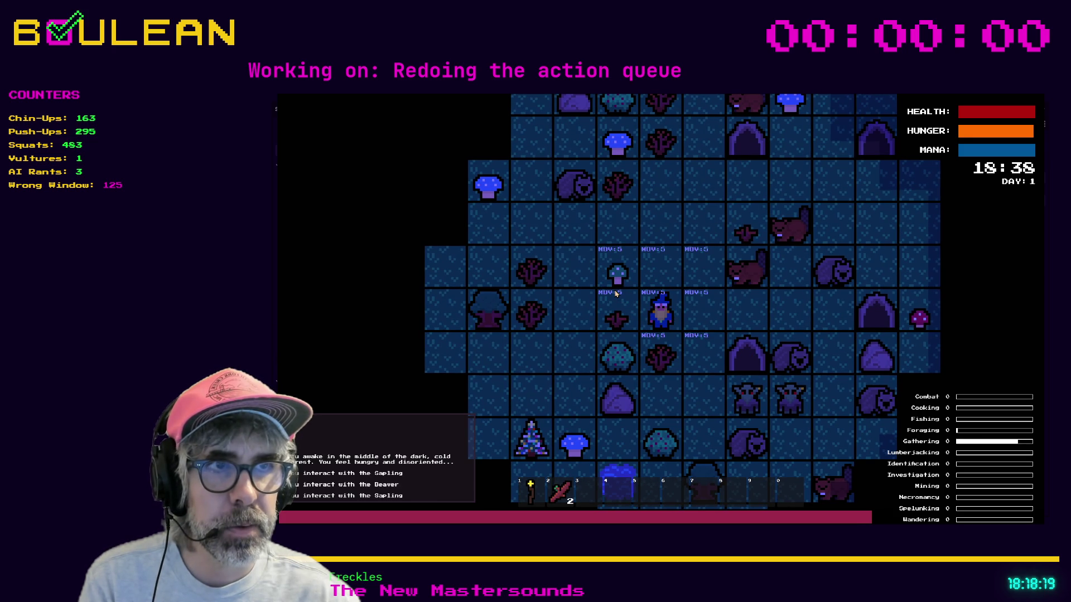
- Pick the green mushroom, use another sapling, gather berries, and interact with the Tree and Wombat
{"action": "key", "text": "Up"}
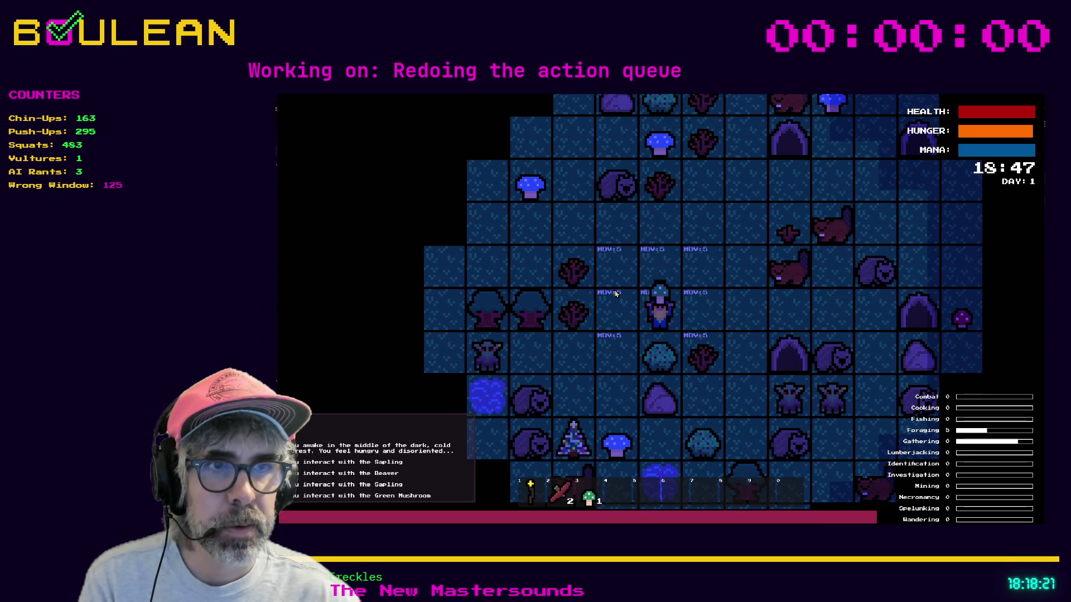
{"action": "key", "text": "Left"}
{"action": "key", "text": "Left"}
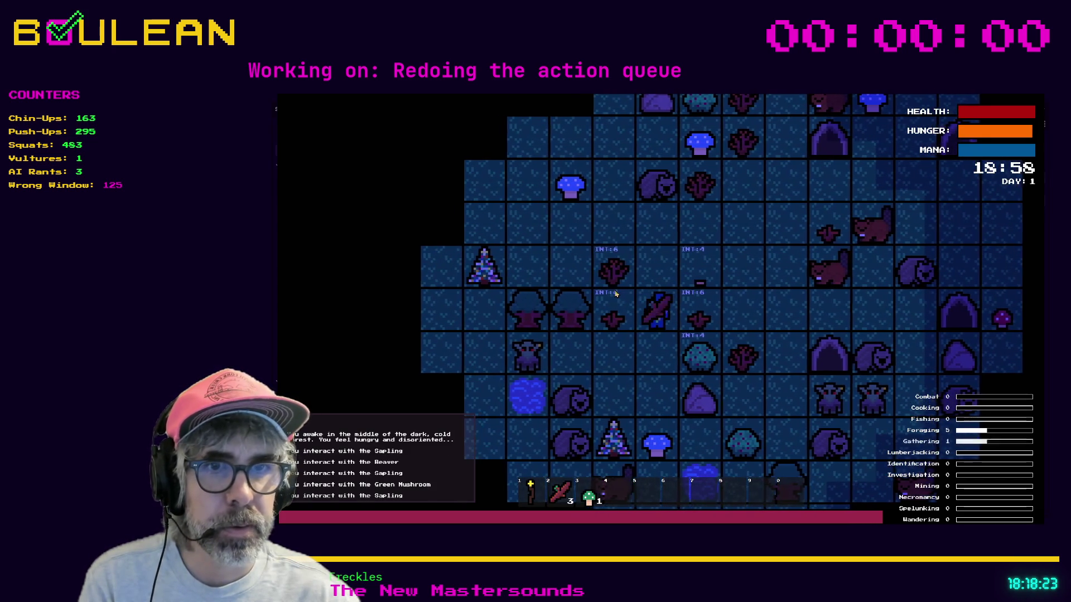
{"action": "key", "text": "Down"}
{"action": "key", "text": "Right"}
{"action": "key", "text": "Left"}
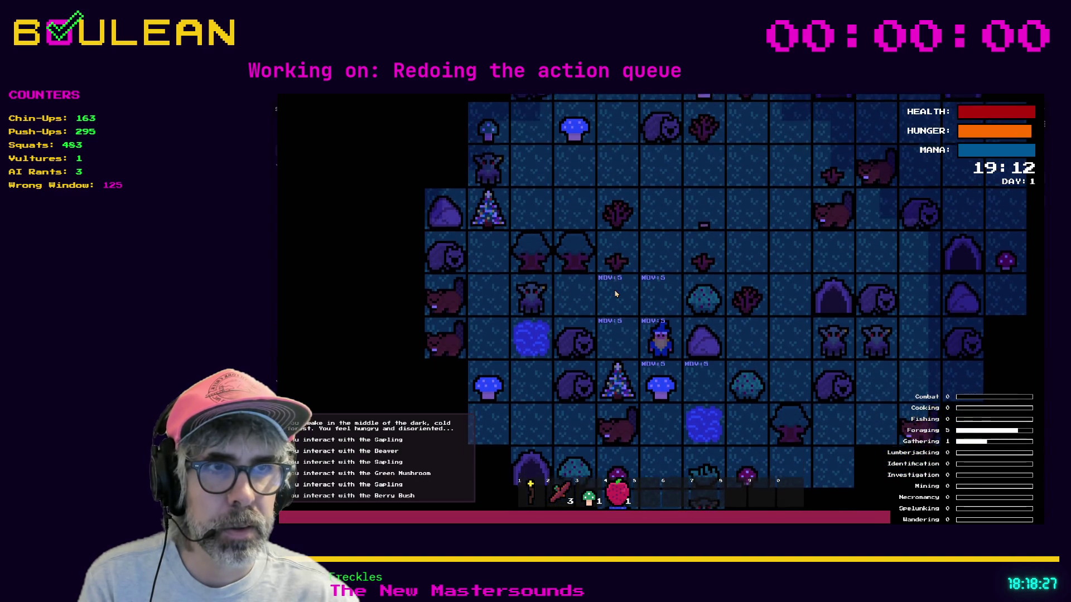
{"action": "key", "text": "Down"}
{"action": "key", "text": "Down"}
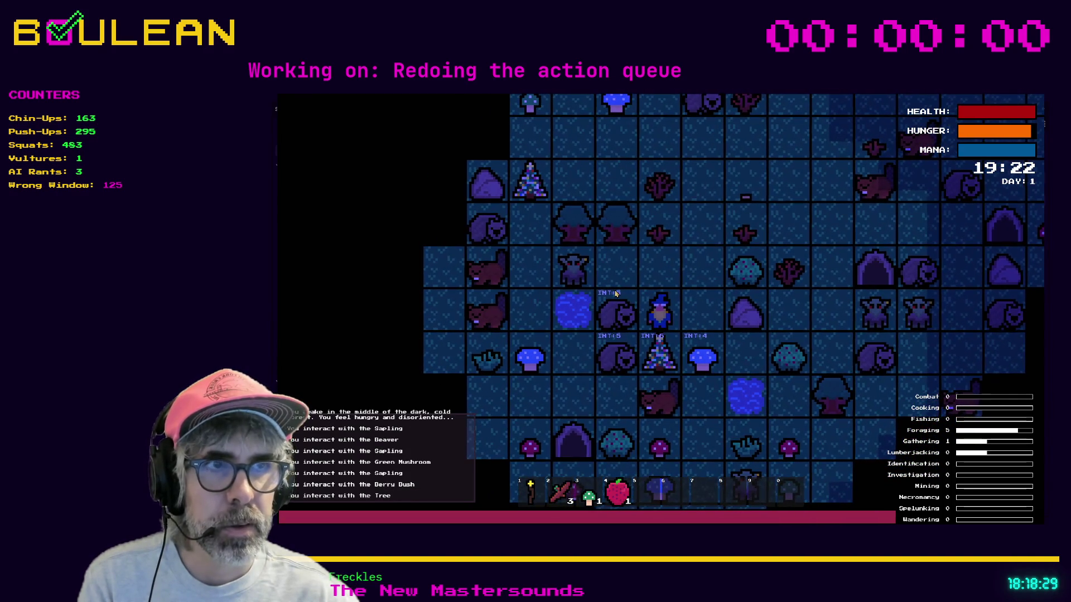
{"action": "key", "text": "Left"}
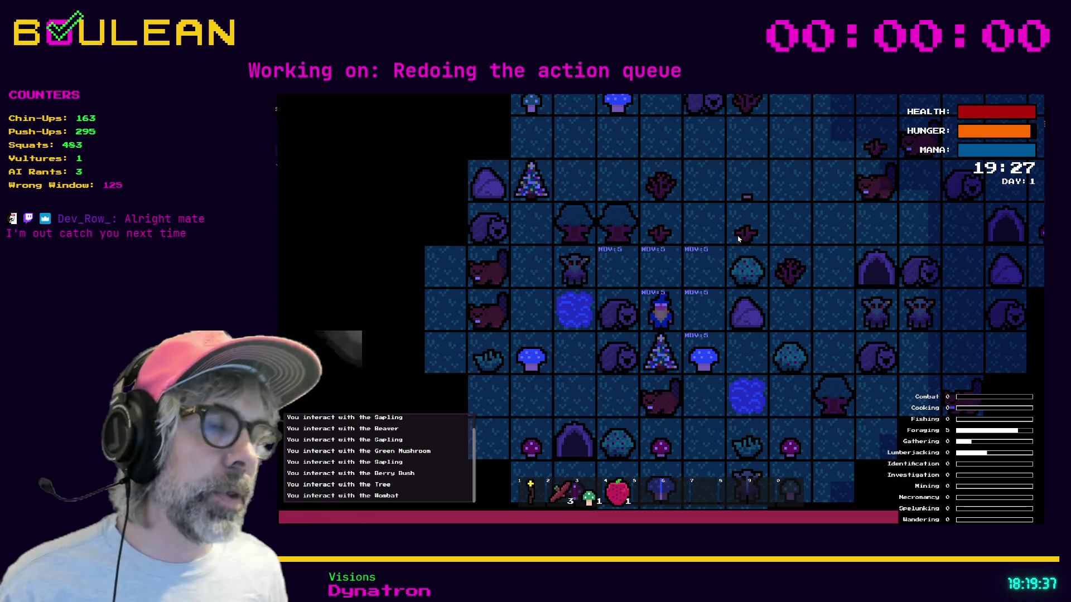
- Step right and down, then press E twice to collect the white creature item
{"action": "key", "text": "Right"}
{"action": "key", "text": "Down"}
{"action": "key", "text": "Down"}
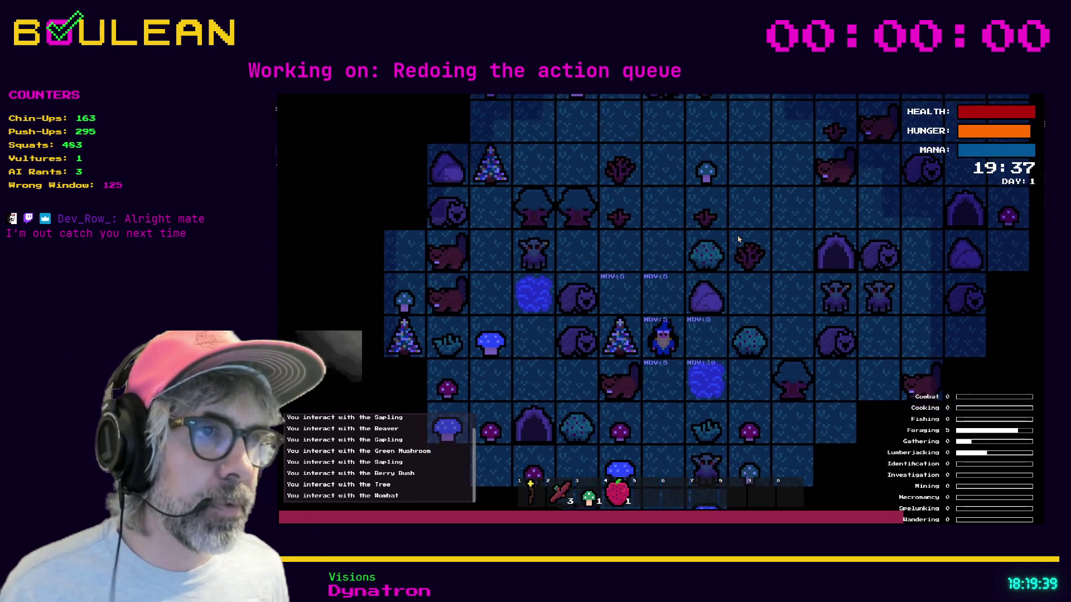
{"action": "key", "text": "e"}
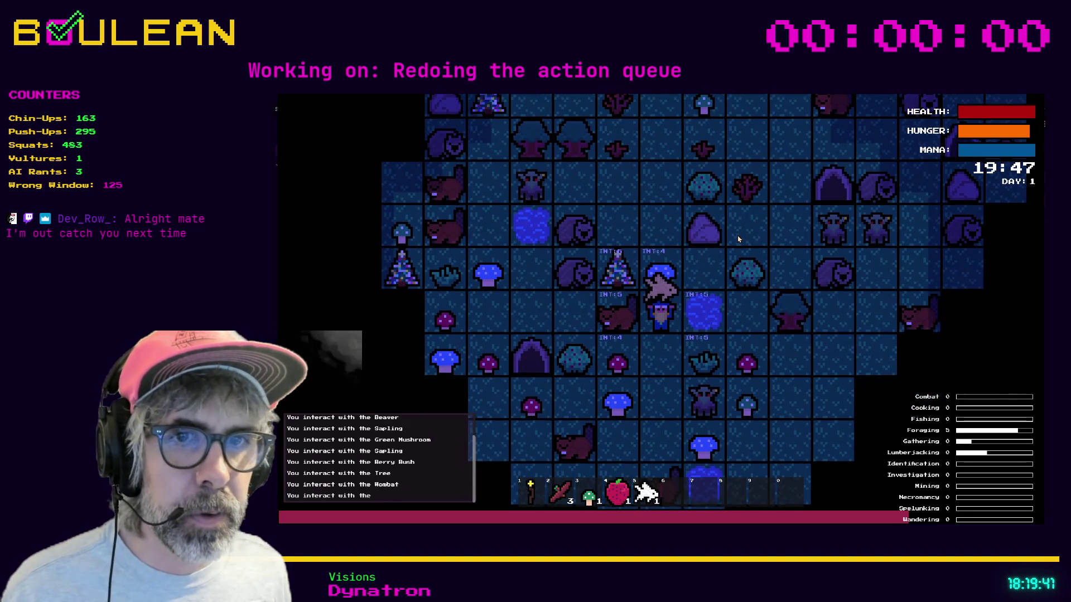
{"action": "key", "text": "e"}
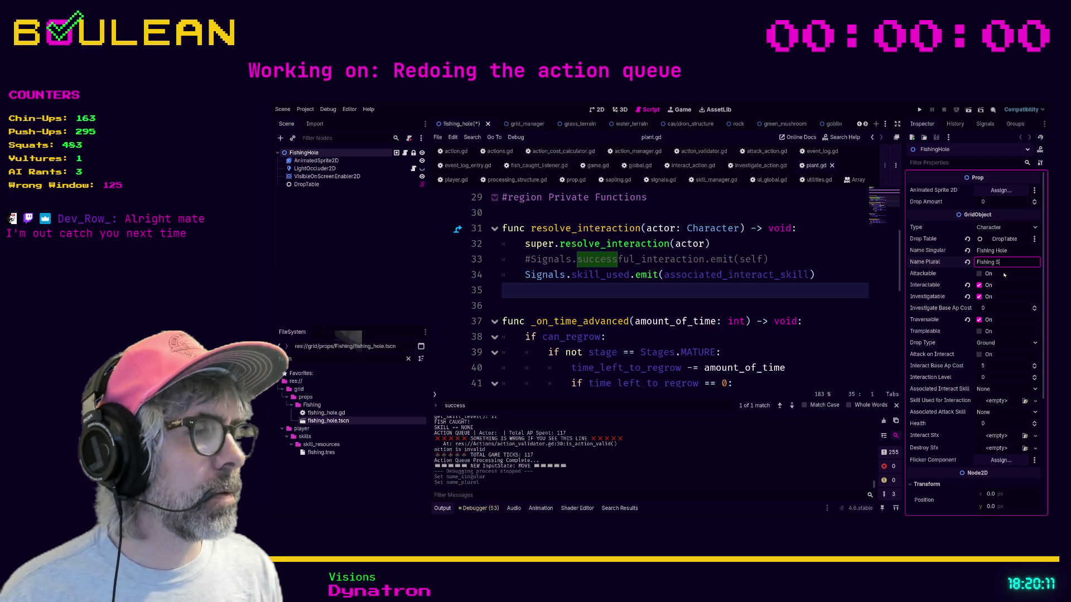
- Set the Fishing Hole's Name Plural to 'Fishing Holes', commit it, and run the game
{"action": "type", "text": "pot"}
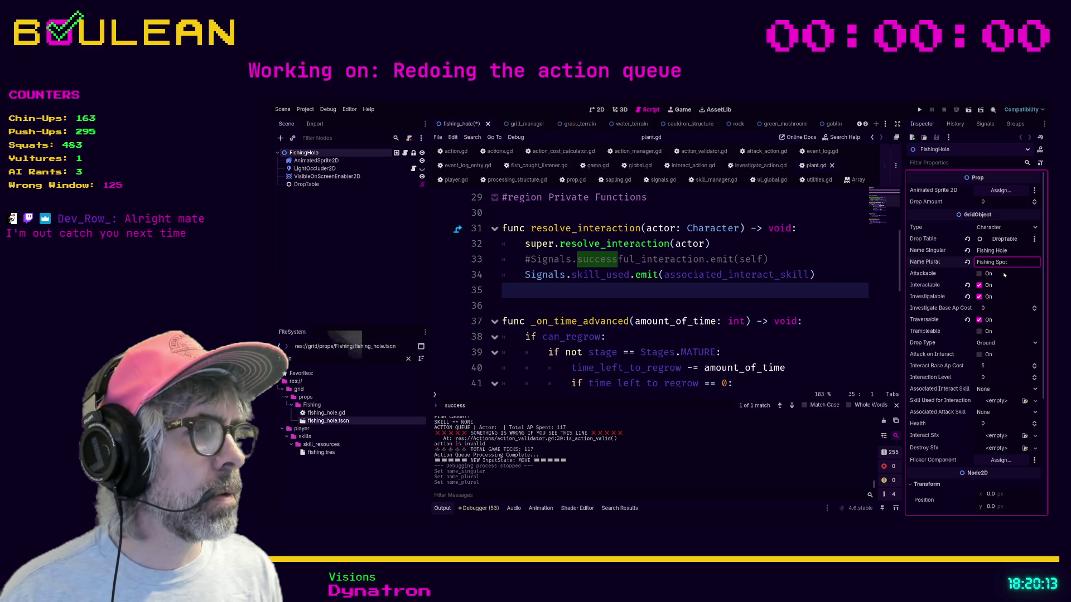
{"action": "key", "text": "BackSpace"}
{"action": "key", "text": "BackSpace"}
{"action": "type", "text": "Holes"}
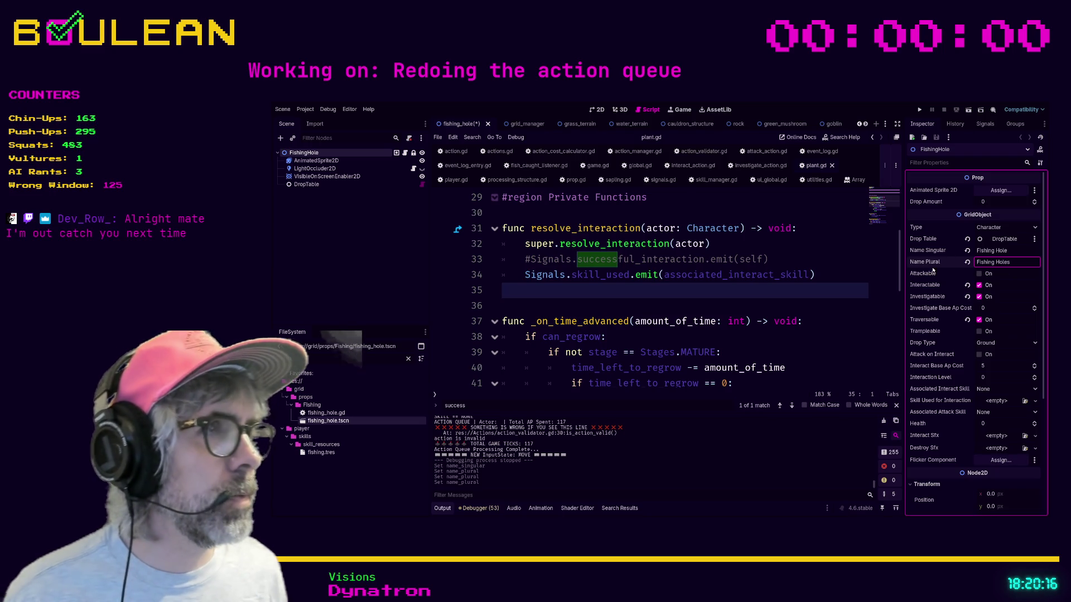
{"action": "left_click", "coordinate": [831, 261]}
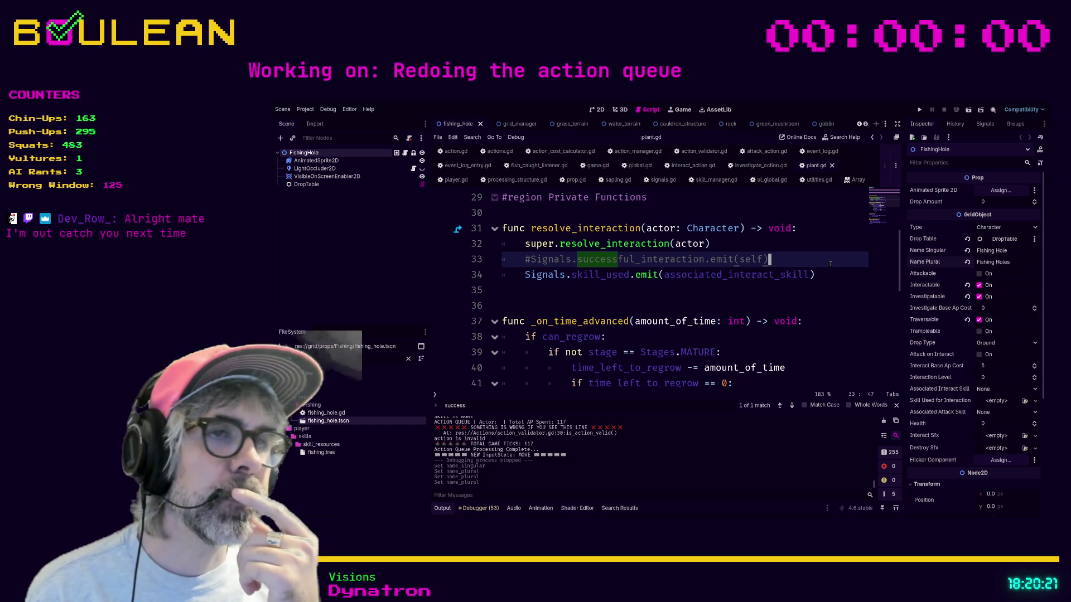
{"action": "key", "text": "F5"}
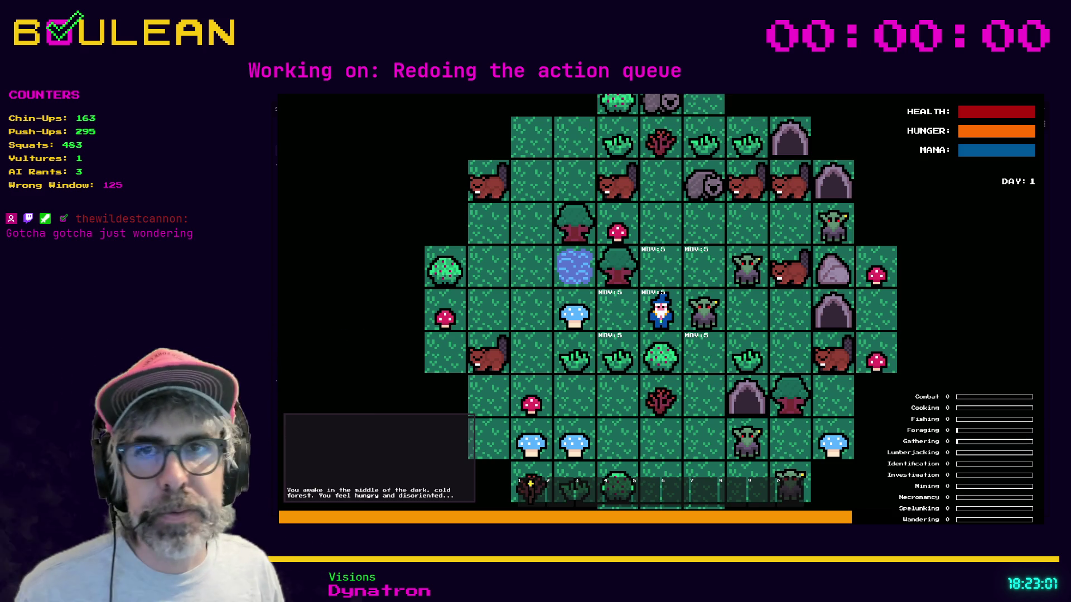
- Gather from the Berry Bush, pick the Blue Mushroom, and fish at the Fishing Hole three times
{"action": "left_click", "coordinate": [682, 359]}
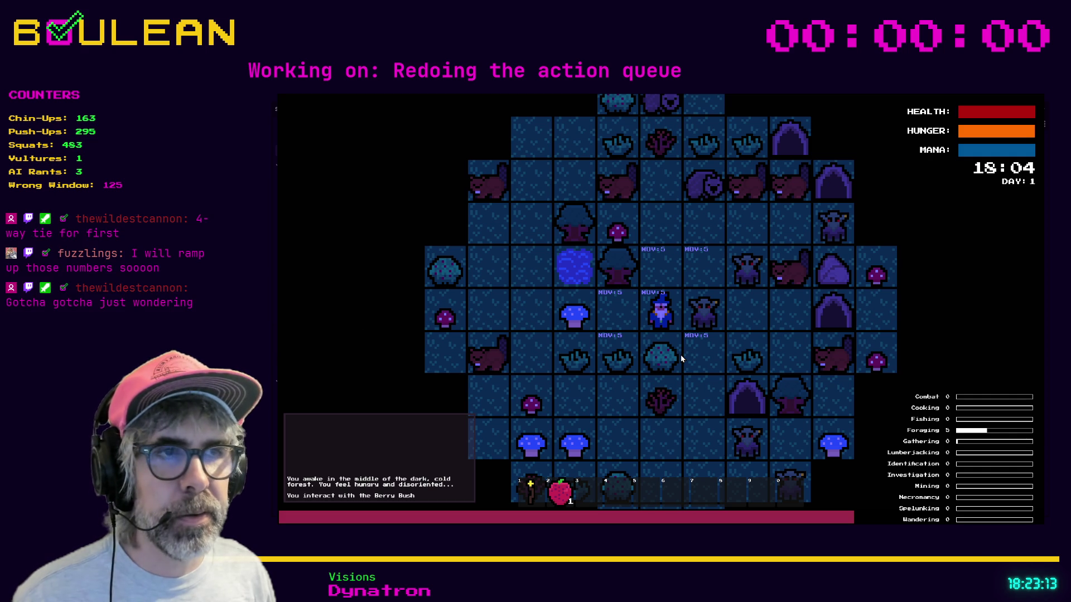
{"action": "key", "text": "Left"}
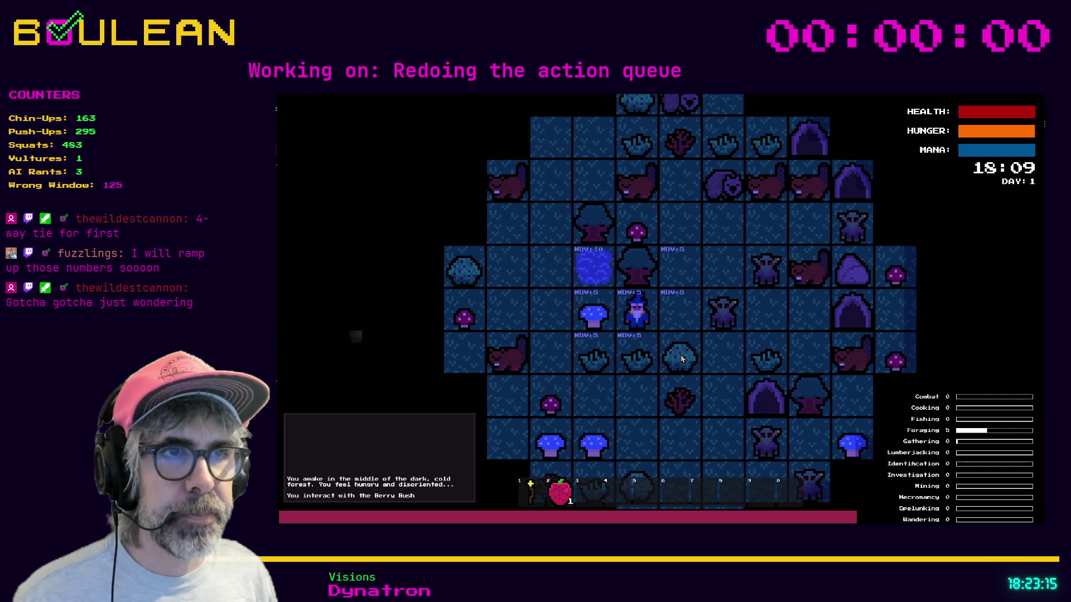
{"action": "key", "text": "Left"}
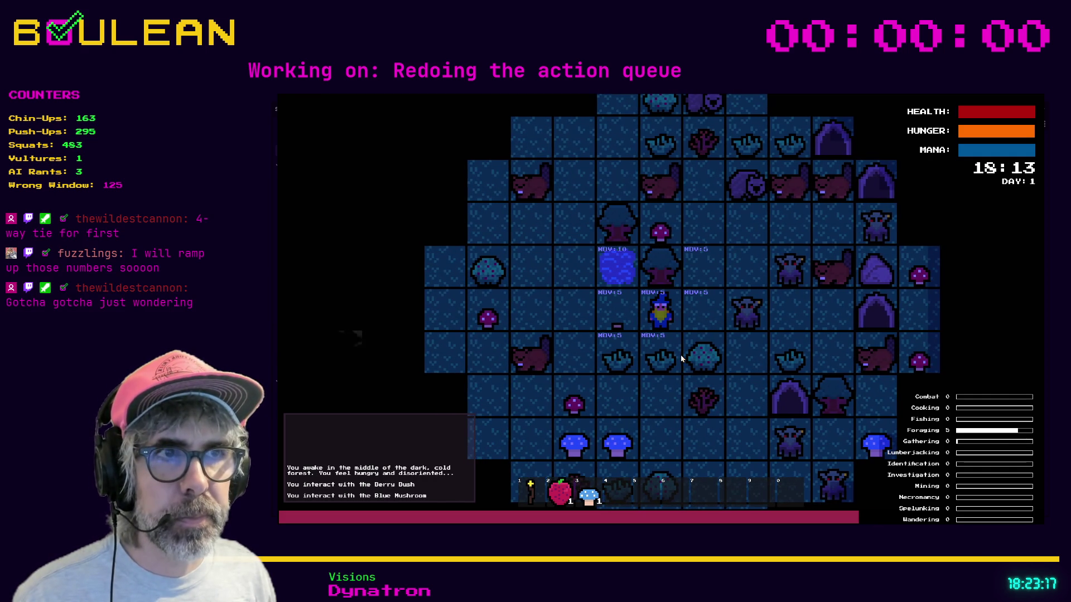
{"action": "key", "text": "Left"}
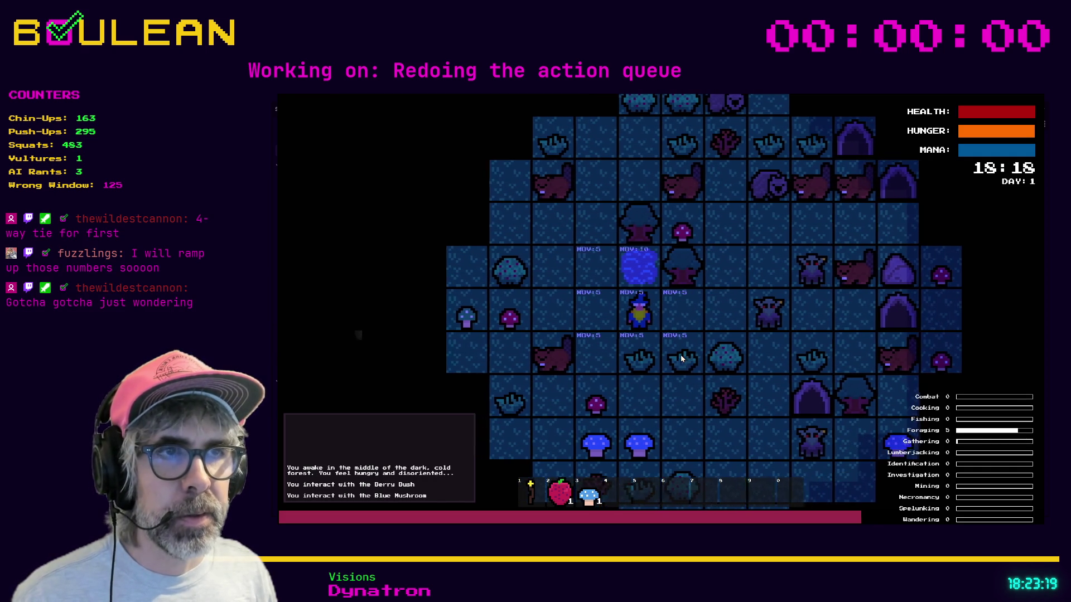
{"action": "key", "text": "Up"}
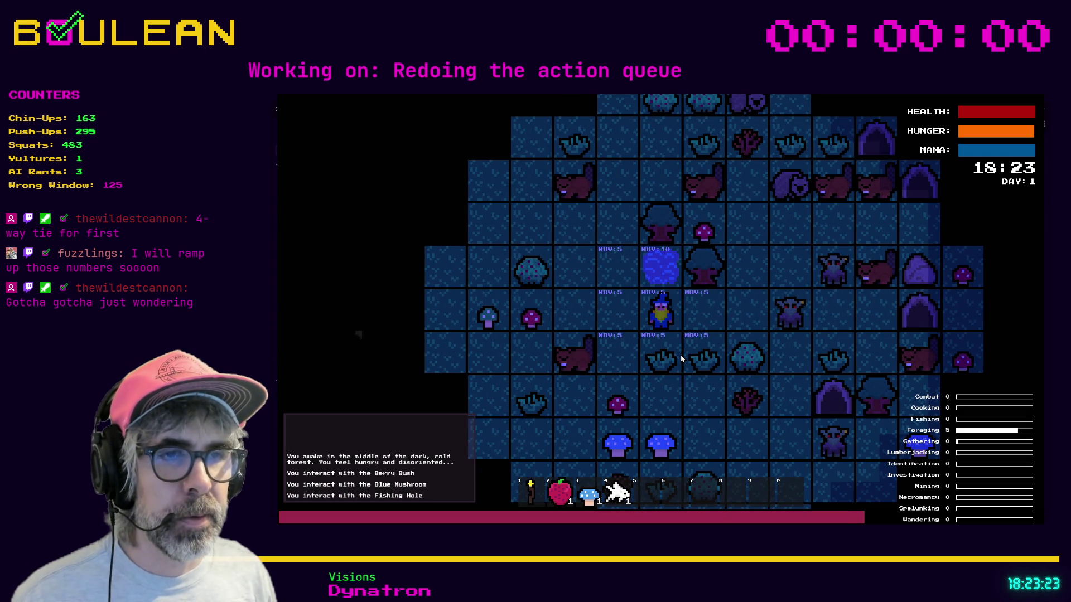
{"action": "key", "text": "Left"}
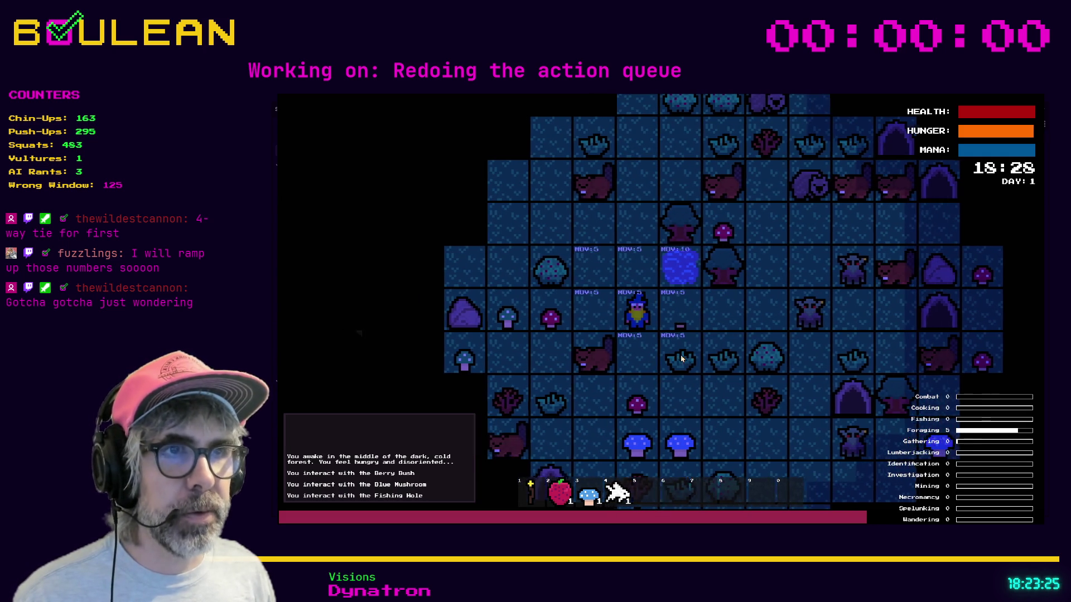
{"action": "key", "text": "Up"}
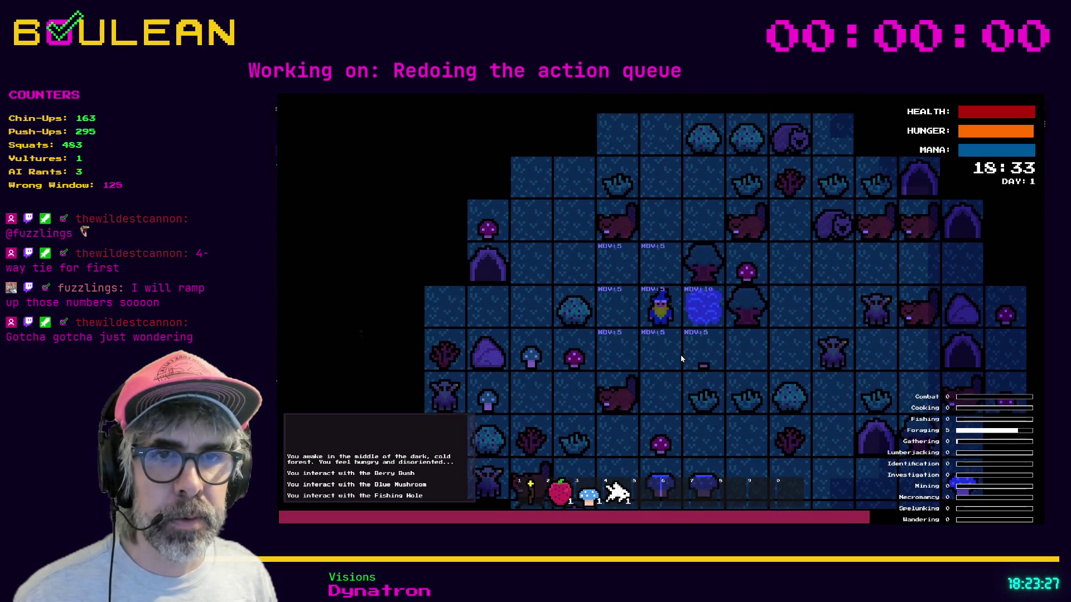
{"action": "key", "text": "Right"}
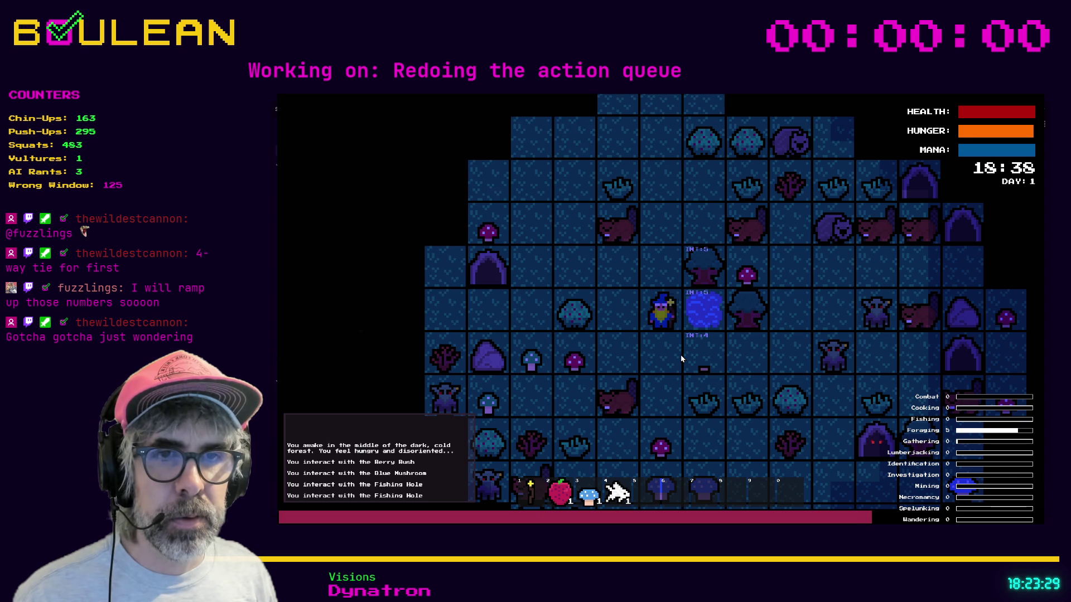
{"action": "key", "text": "Right"}
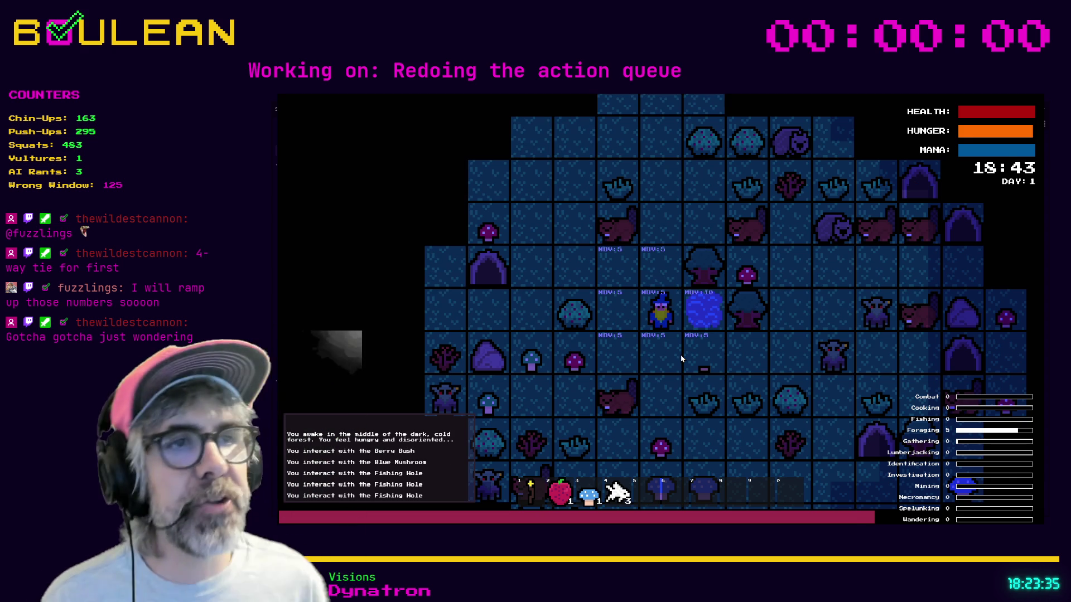
- Chop the Tree, gather from the Berry Bush again, and stop the game
{"action": "key", "text": "Up"}
{"action": "key", "text": "Right"}
{"action": "key", "text": "Right"}
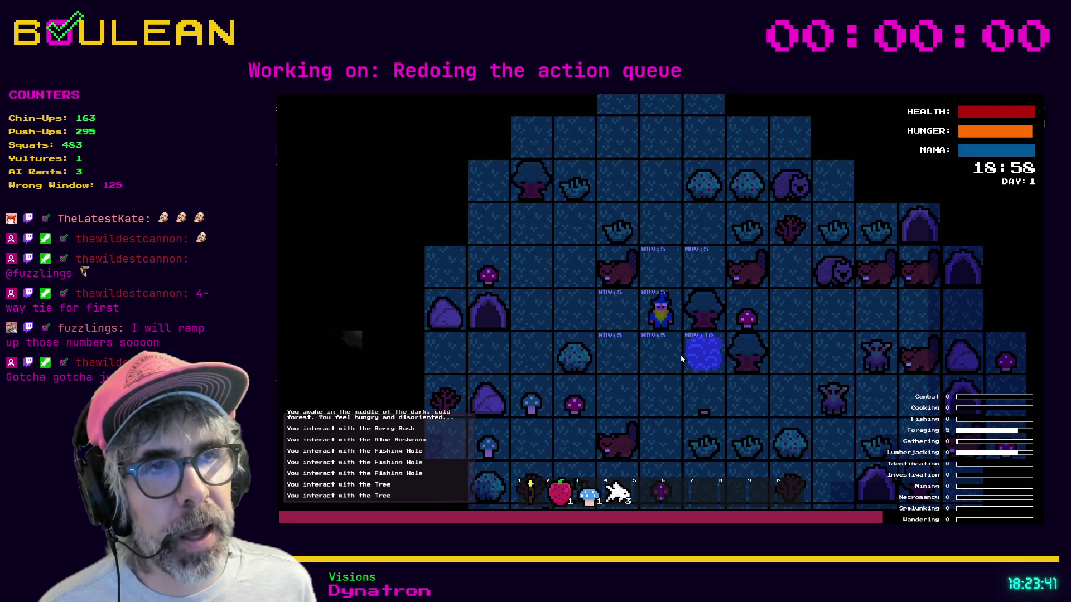
{"action": "key", "text": "Down"}
{"action": "key", "text": "Left"}
{"action": "key", "text": "Left"}
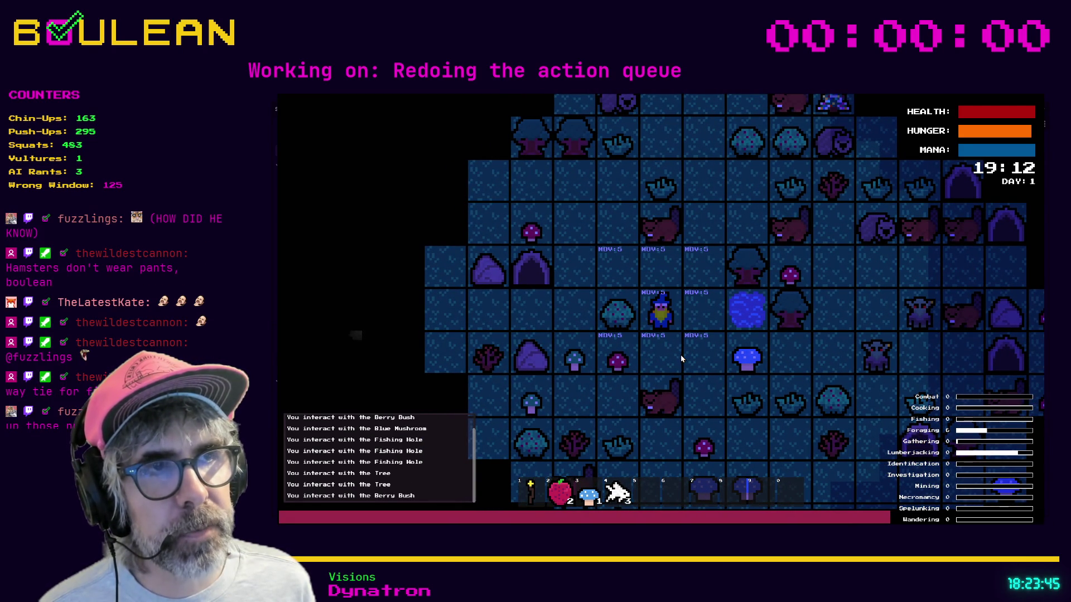
{"action": "key", "text": "Right"}
{"action": "key", "text": "Right"}
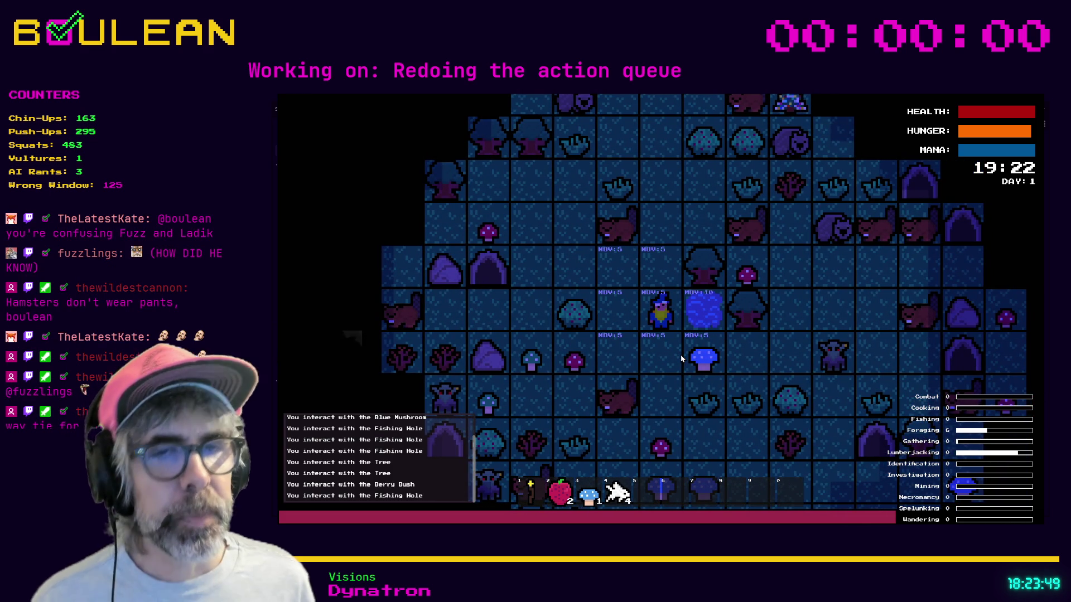
{"action": "key", "text": "F8"}
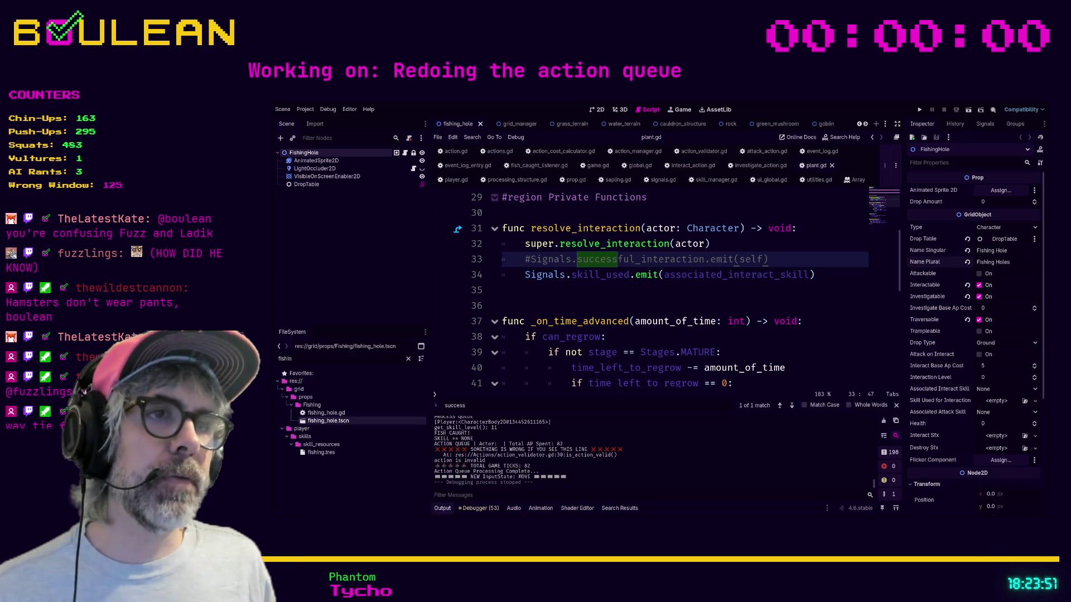
- Switch to signals.gd and place the cursor on its empty line 121
{"action": "key", "text": "Down"}
{"action": "key", "text": "Down"}
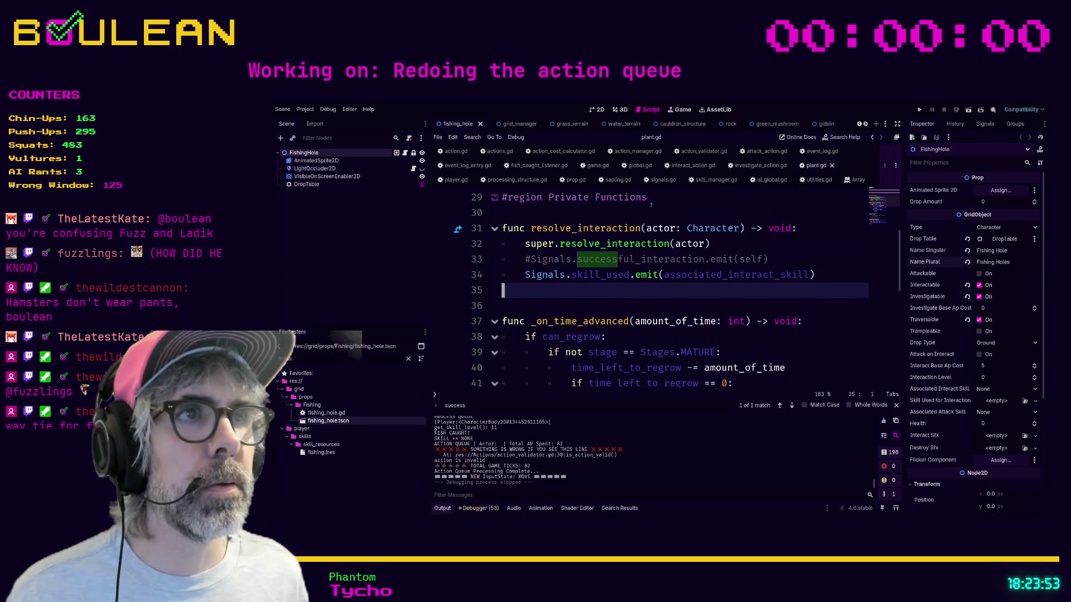
{"action": "left_click", "coordinate": [661, 181]}
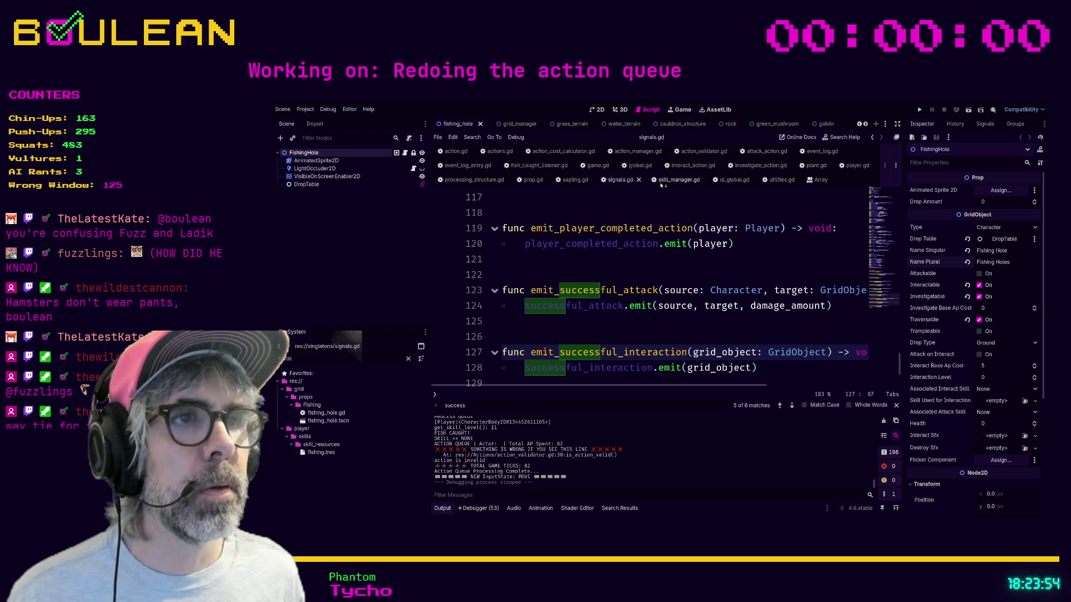
{"action": "left_click", "coordinate": [637, 333]}
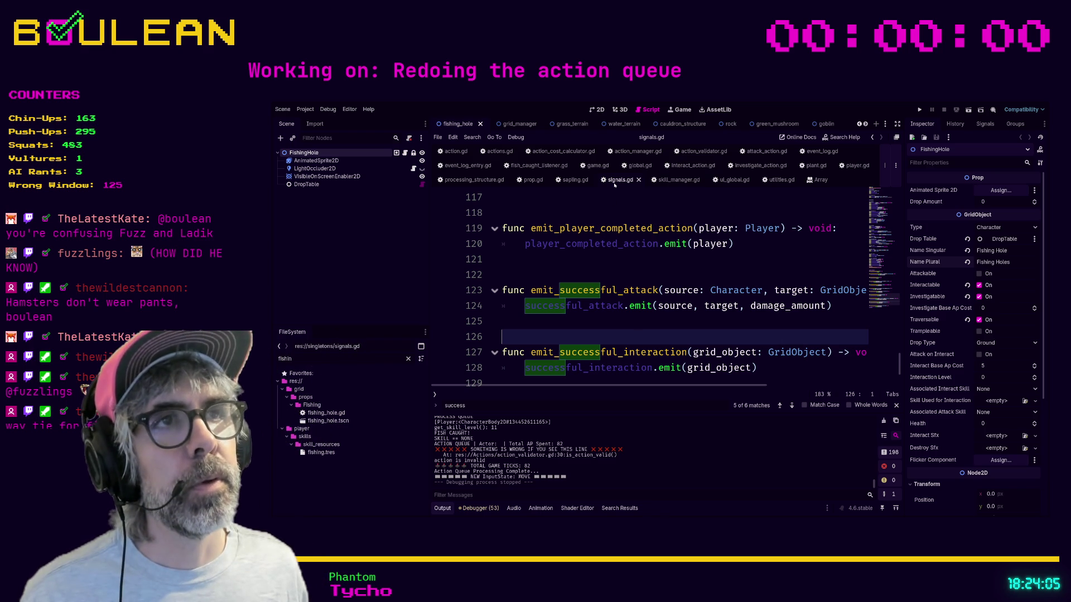
{"action": "left_click", "coordinate": [620, 264]}
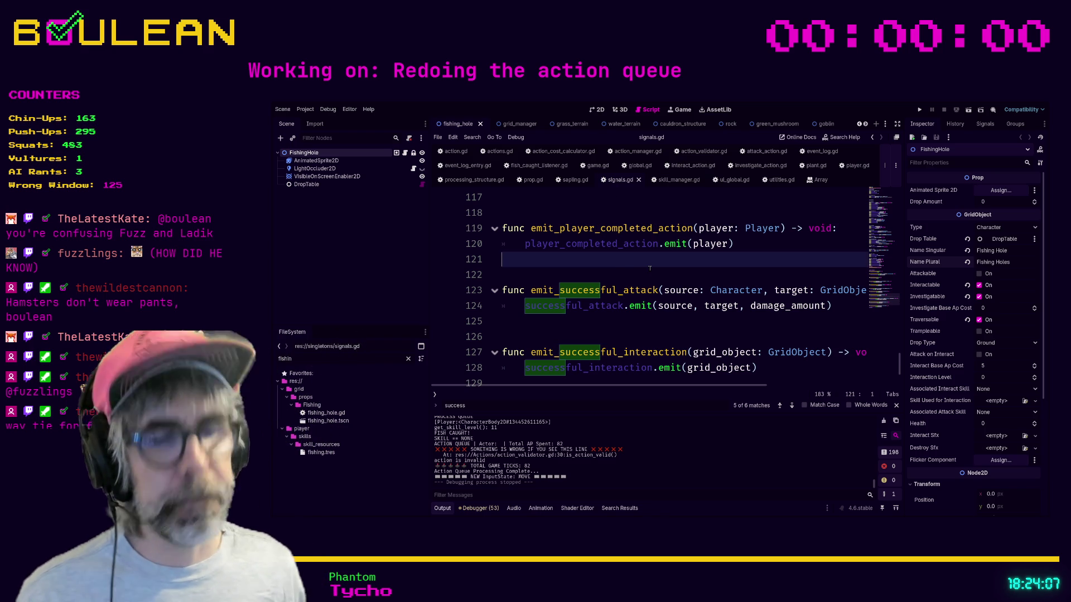
- Search signals.gd for 'fish' to find emit_fish_caught, then switch to event_log.gd
{"action": "key", "text": "ctrl+f"}
{"action": "type", "text": "fish"}
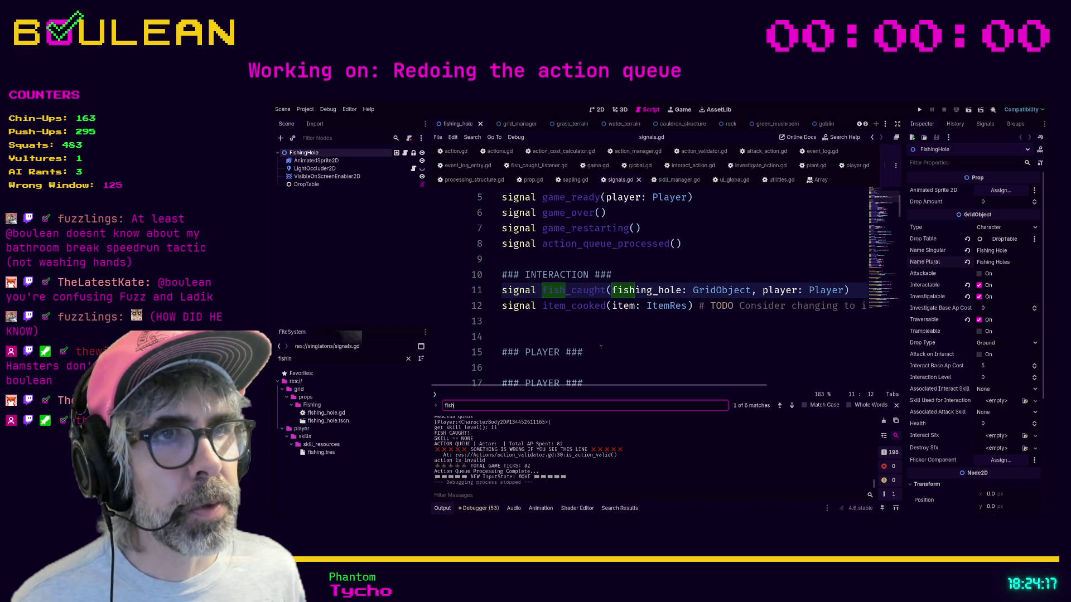
{"action": "left_click", "coordinate": [791, 406]}
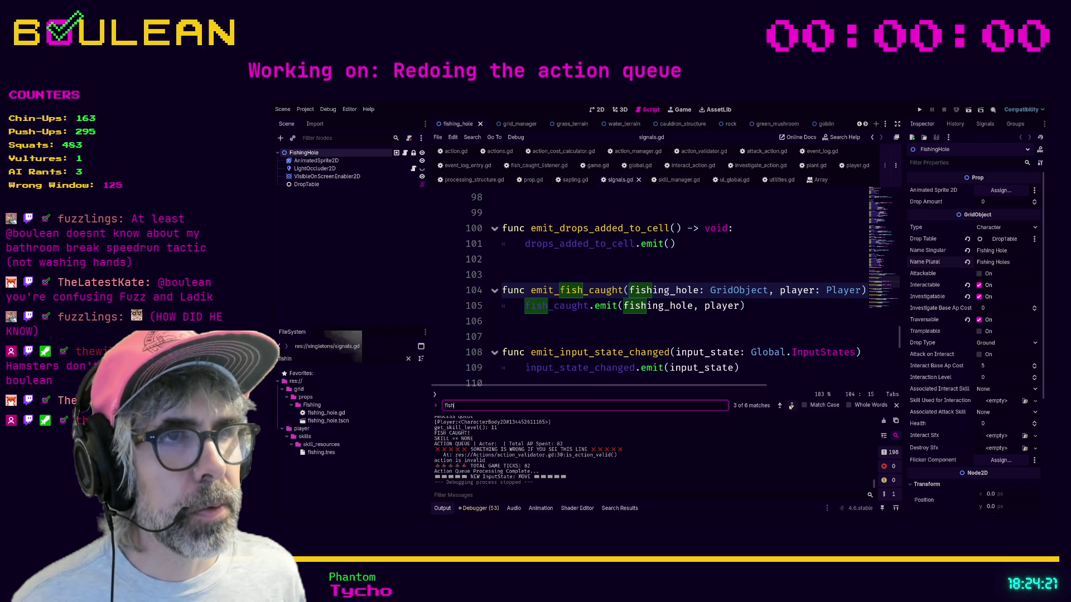
{"action": "left_click", "coordinate": [633, 324]}
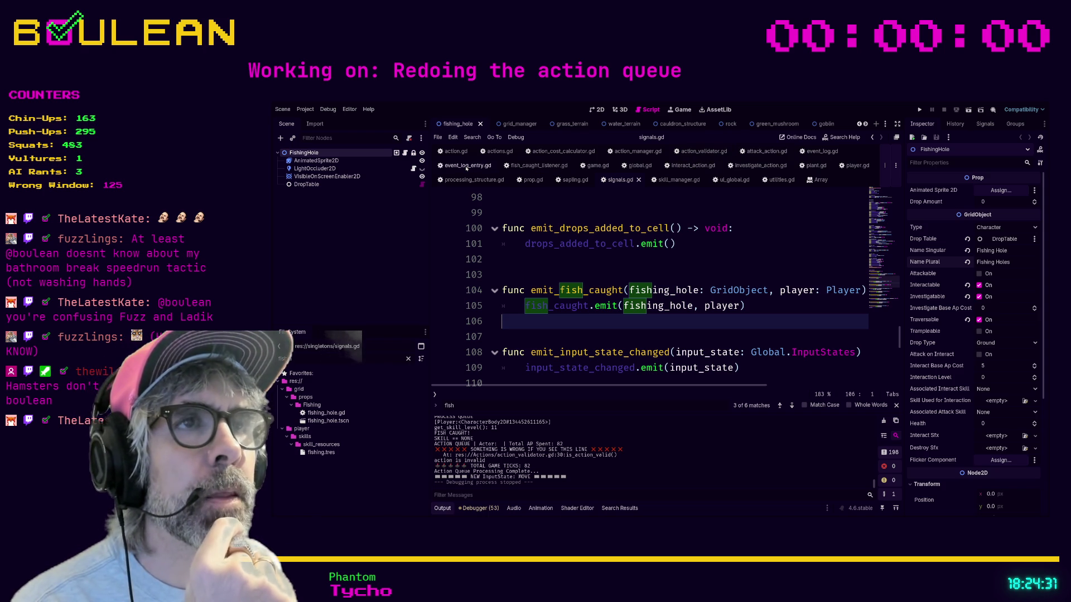
{"action": "left_click", "coordinate": [822, 151]}
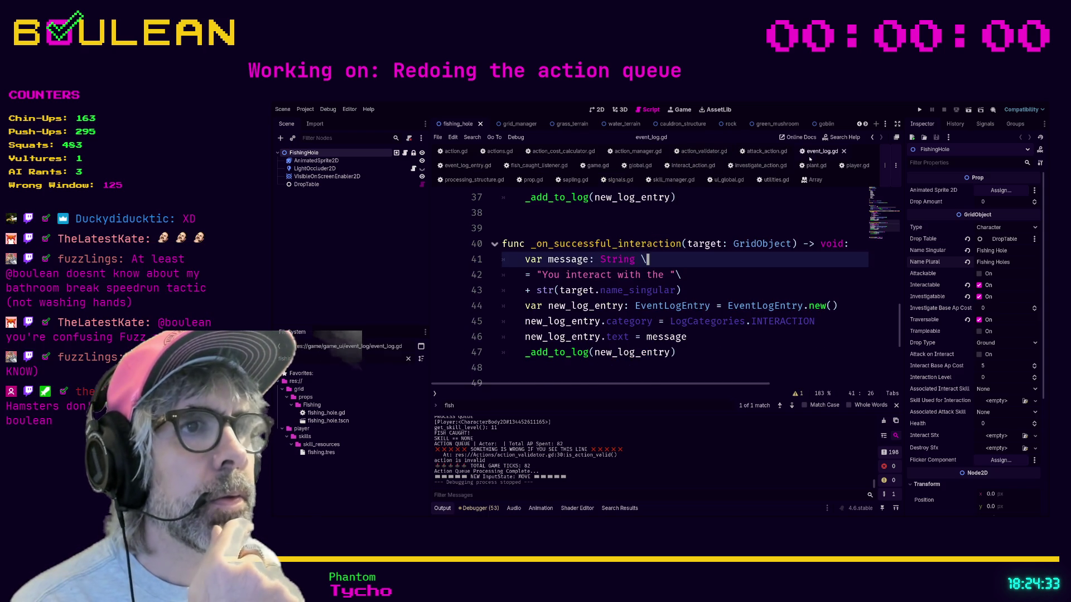
- Insert a new indented line 26 below the existing signal connections in event_log.gd
{"action": "scroll", "coordinate": [712, 278], "scroll_direction": "up", "scroll_amount": 8}
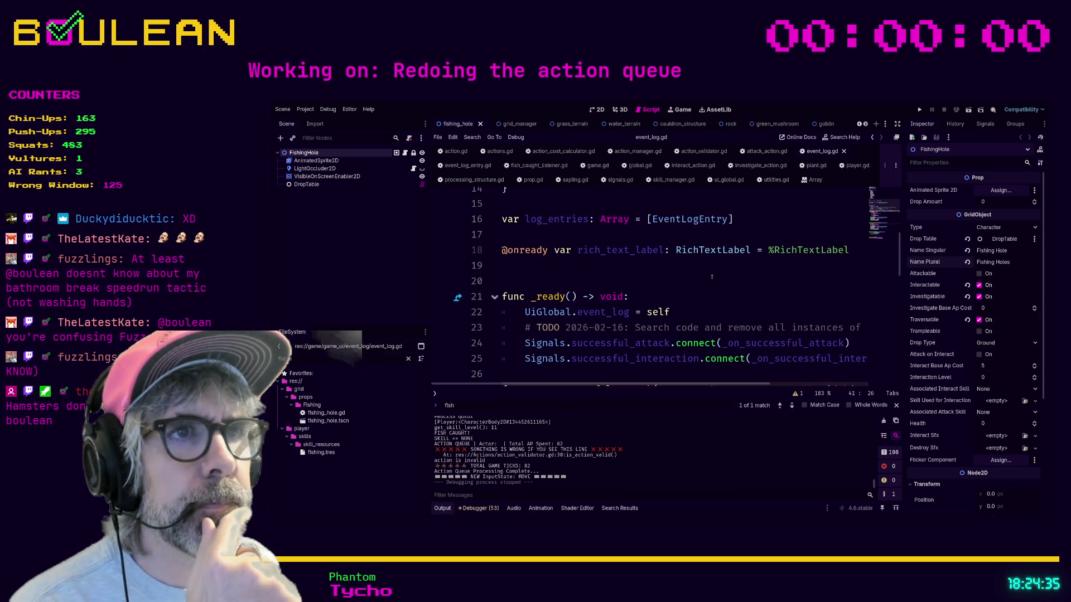
{"action": "scroll", "coordinate": [711, 277], "scroll_direction": "up", "scroll_amount": 3}
{"action": "scroll", "coordinate": [709, 274], "scroll_direction": "down", "scroll_amount": 7}
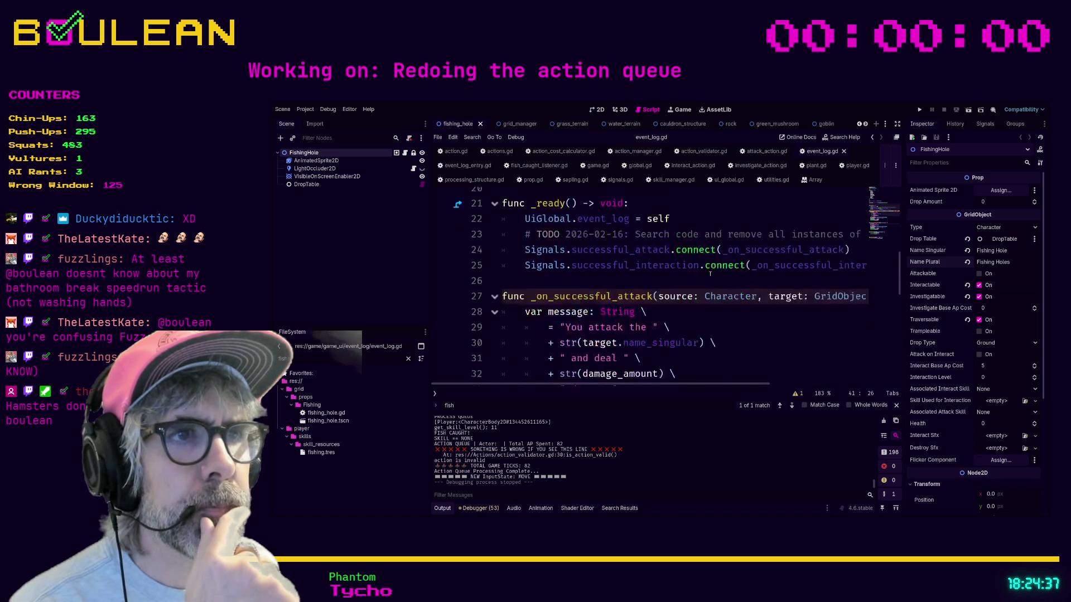
{"action": "left_click", "coordinate": [602, 243]}
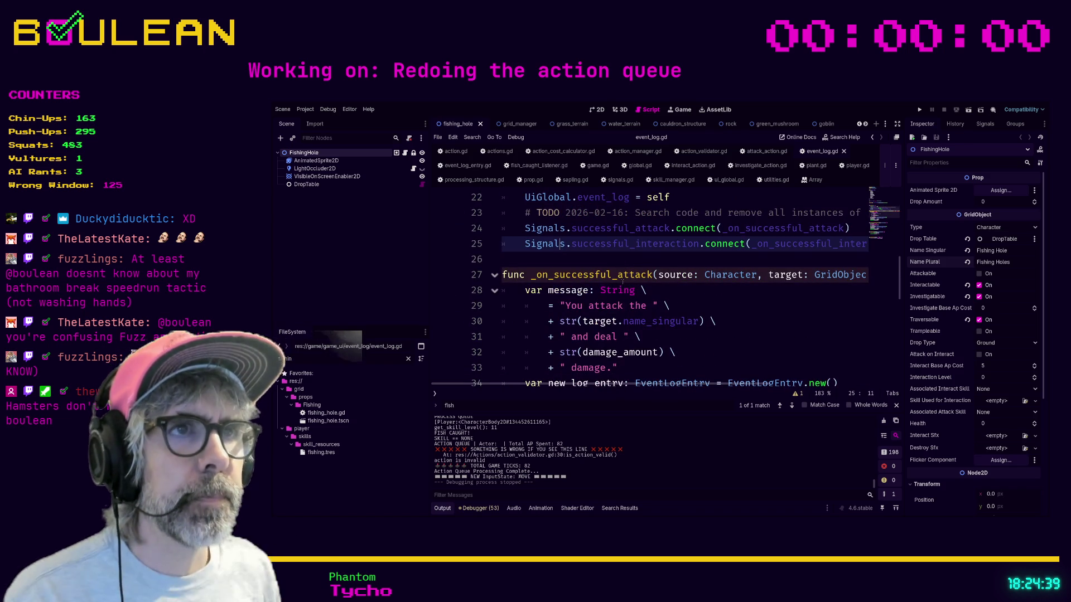
{"action": "left_click", "coordinate": [600, 260]}
{"action": "key", "text": "Return"}
{"action": "key", "text": "Return"}
{"action": "key", "text": "Up"}
{"action": "key", "text": "Up"}
{"action": "key", "text": "Tab"}
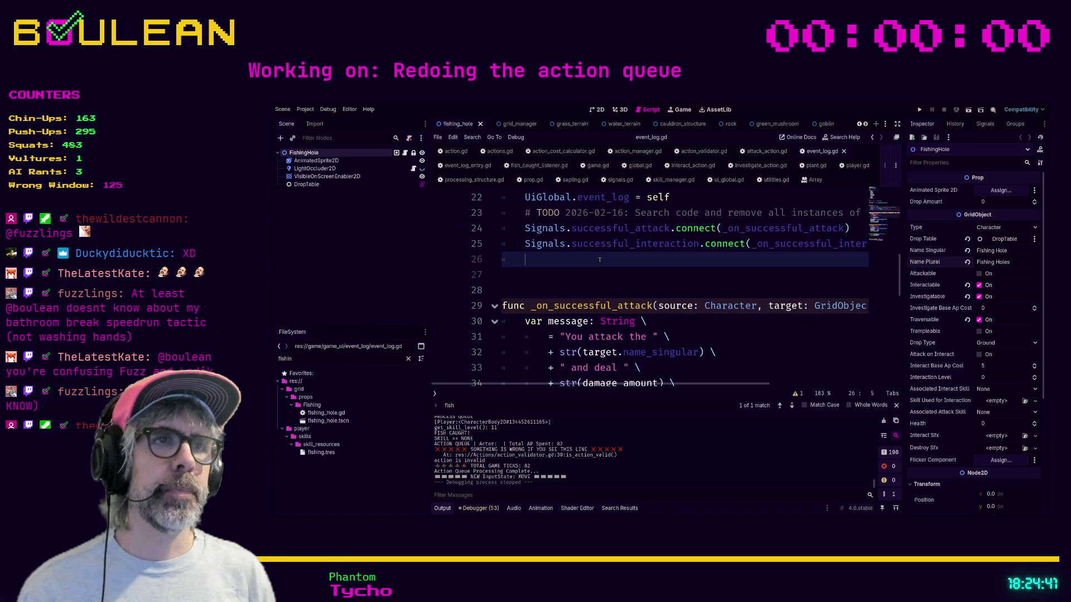
- Write Signals.fish_caught.connect(_on_fish_caught) on that line, using autocomplete for fish_caught and connect
{"action": "type", "text": "Signals.p"}
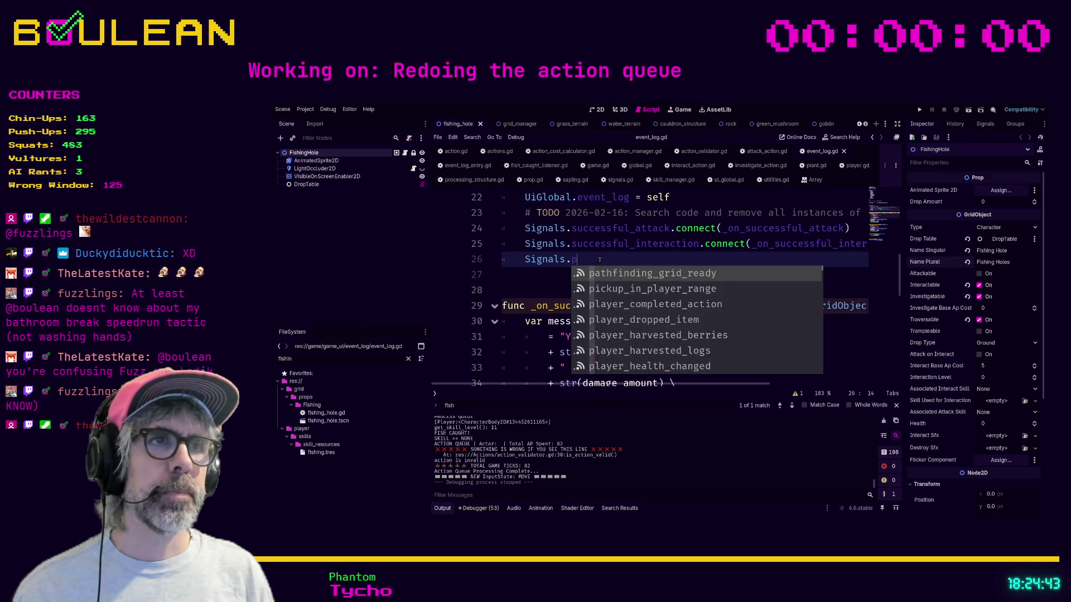
{"action": "type", "text": "his"}
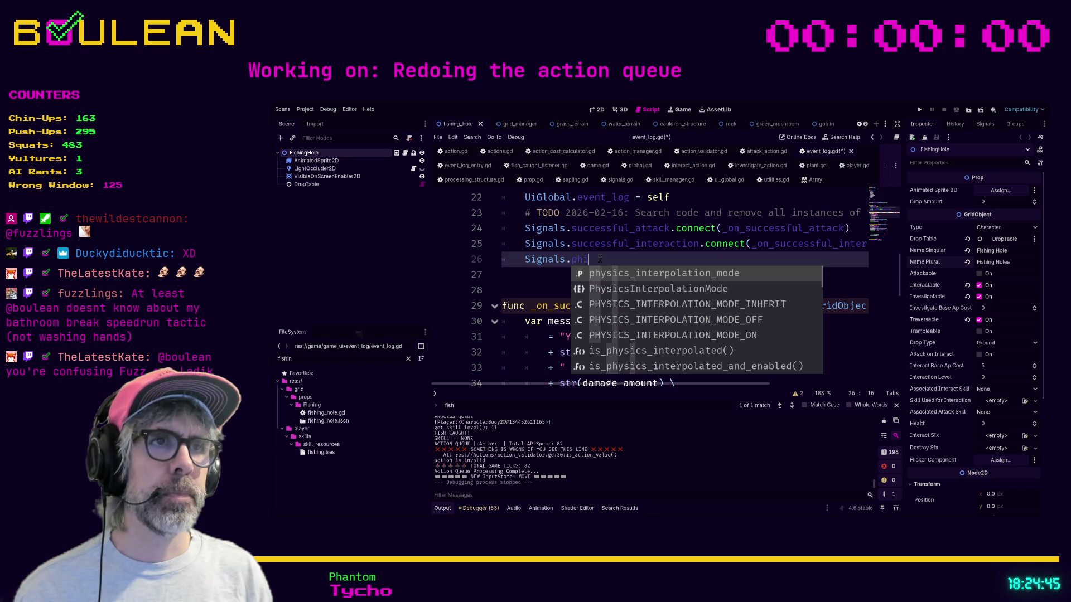
{"action": "key", "text": "BackSpace"}
{"action": "key", "text": "BackSpace"}
{"action": "key", "text": "BackSpace"}
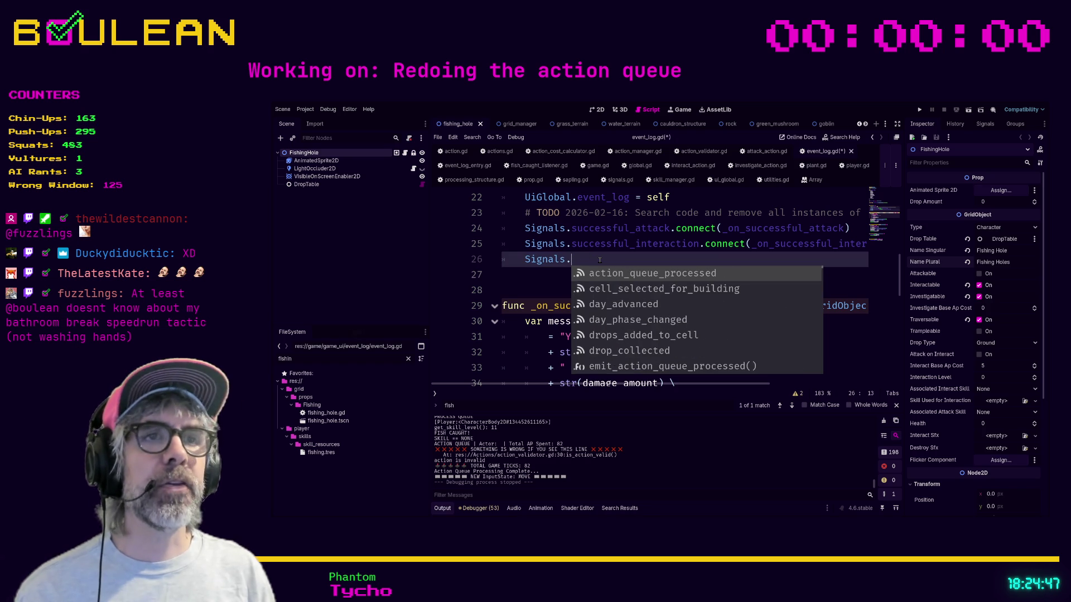
{"action": "type", "text": "fih"}
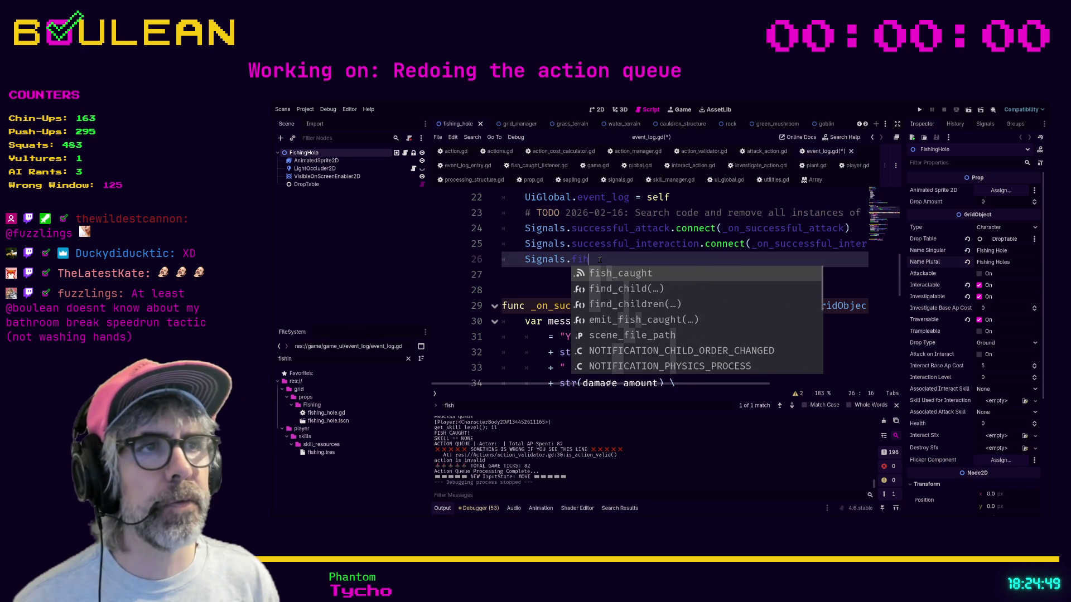
{"action": "key", "text": "Return"}
{"action": "type", "text": ".con"}
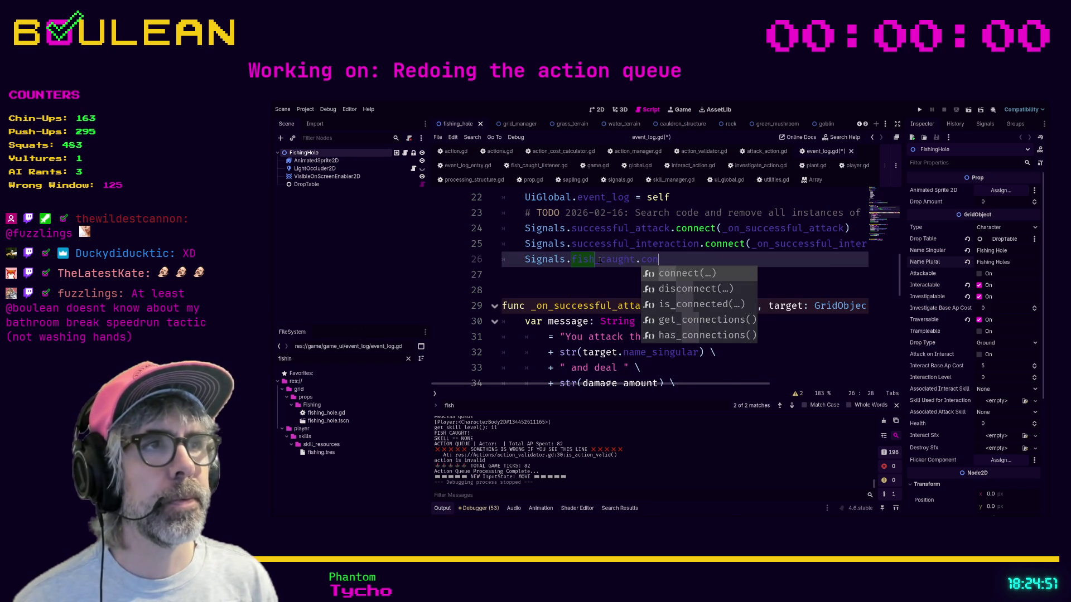
{"action": "key", "text": "Return"}
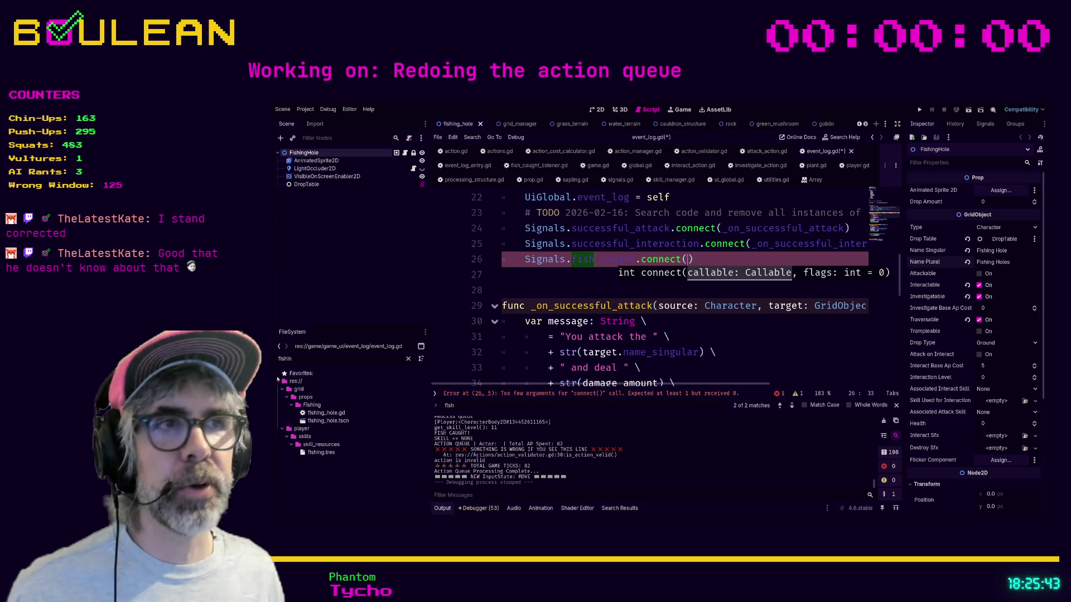
{"action": "left_click", "coordinate": [717, 259]}
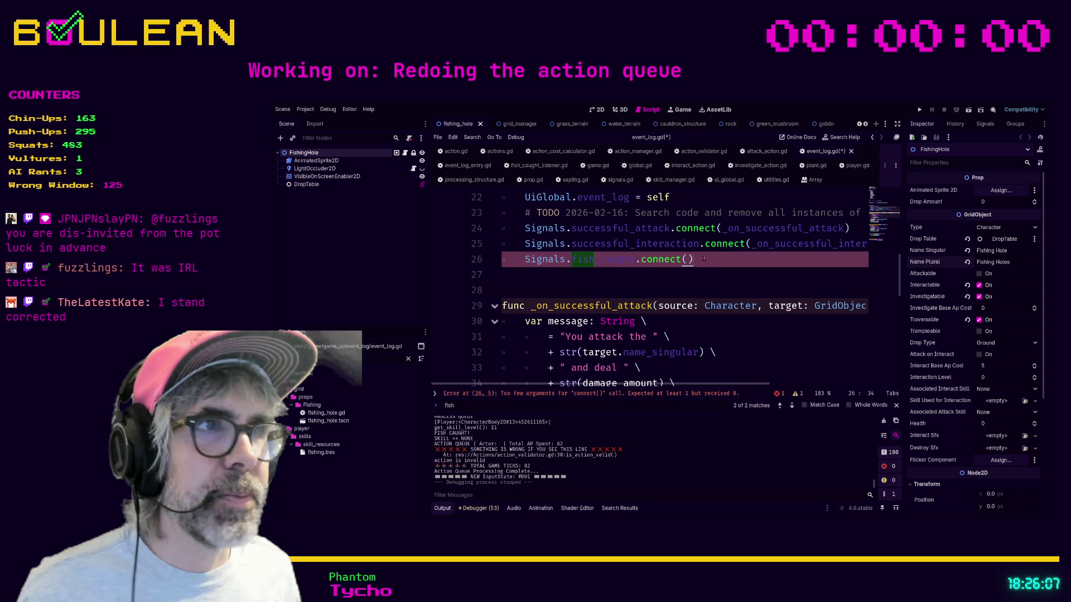
{"action": "key", "text": "Left"}
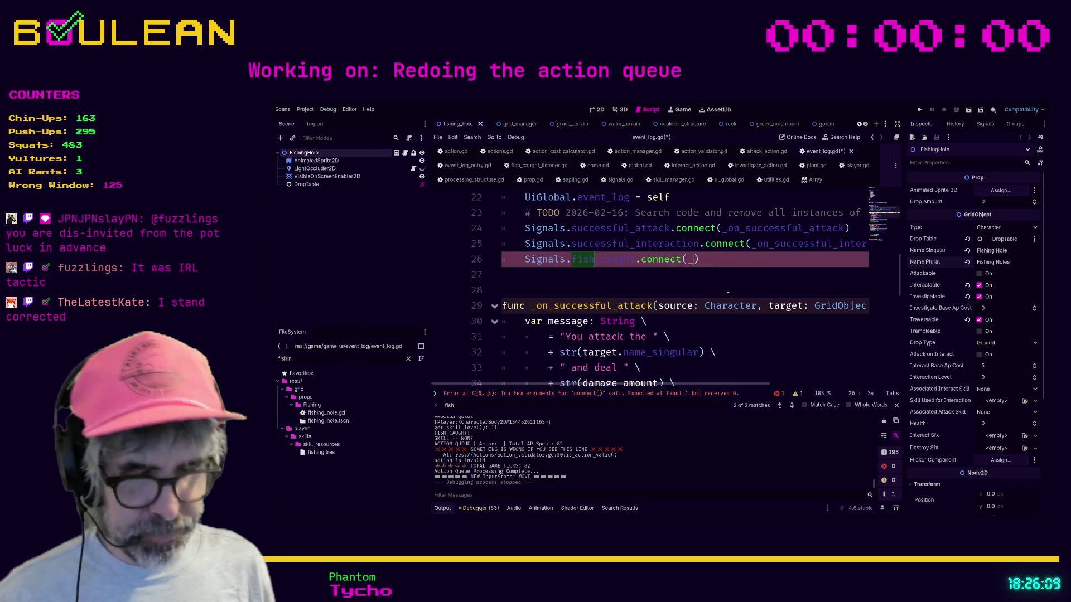
{"action": "type", "text": "on_"}
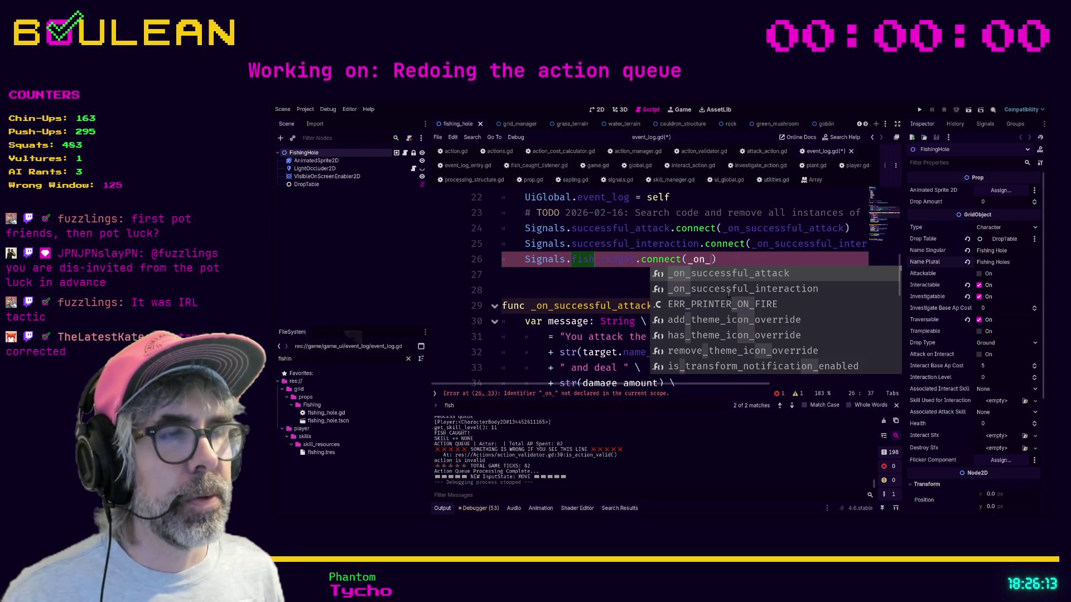
{"action": "type", "text": "fish"}
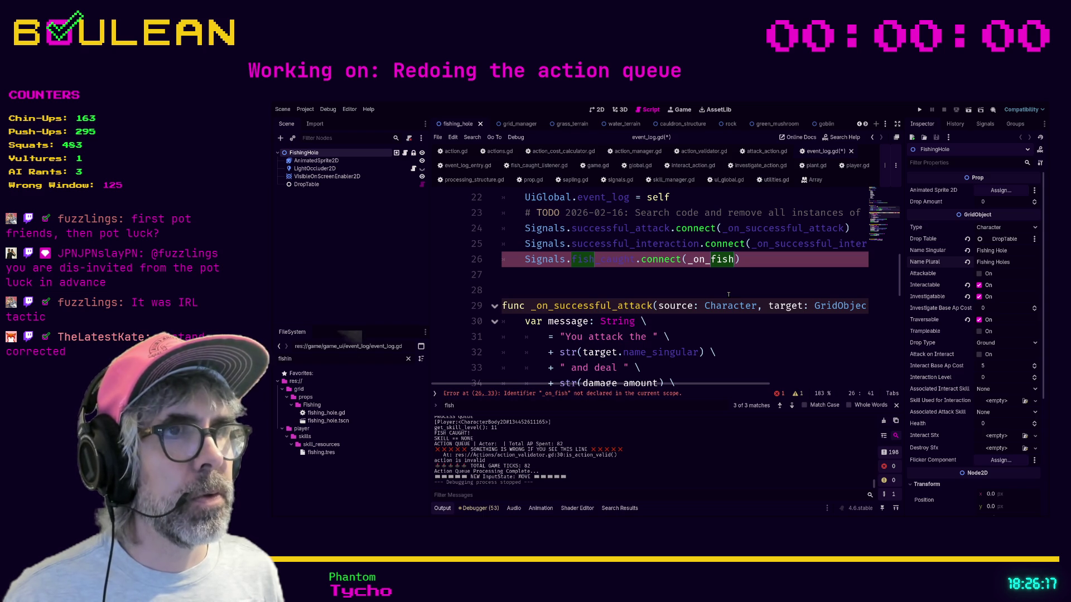
{"action": "type", "text": "_caught"}
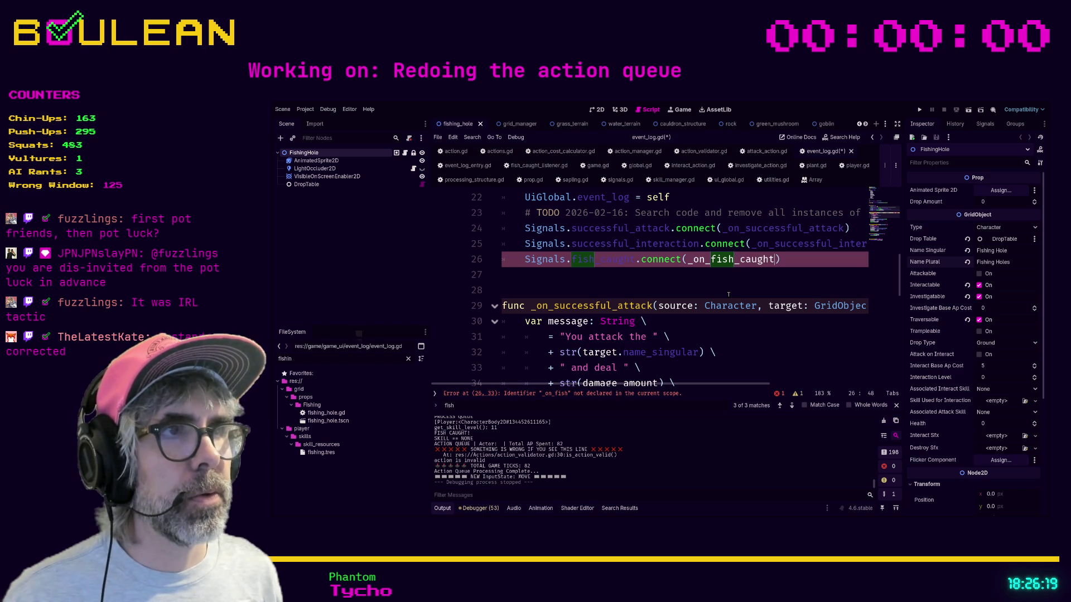
{"action": "scroll", "coordinate": [728, 294], "scroll_direction": "down", "scroll_amount": 4}
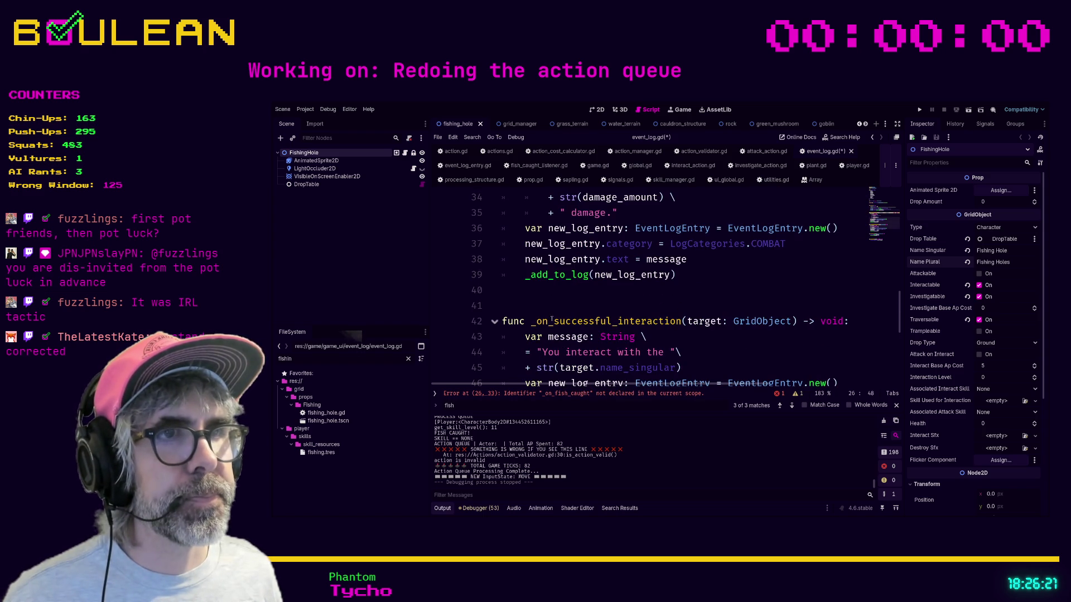
- Declare func _on_fish_caught() on a new line below _on_successful_interaction, then switch to signals.gd
{"action": "scroll", "coordinate": [505, 318], "scroll_direction": "down", "scroll_amount": 2}
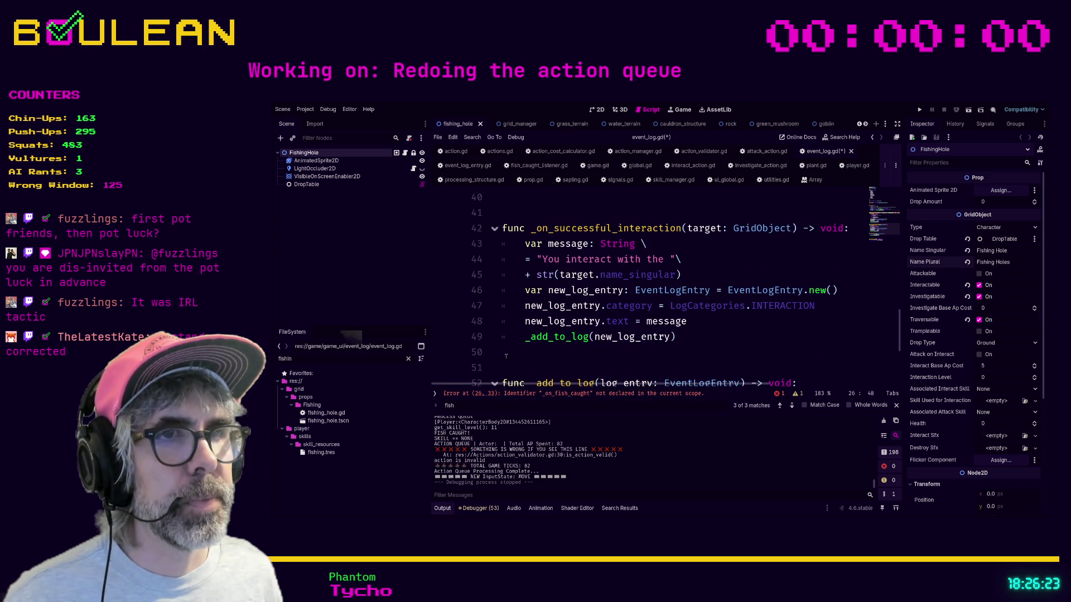
{"action": "left_click", "coordinate": [574, 373]}
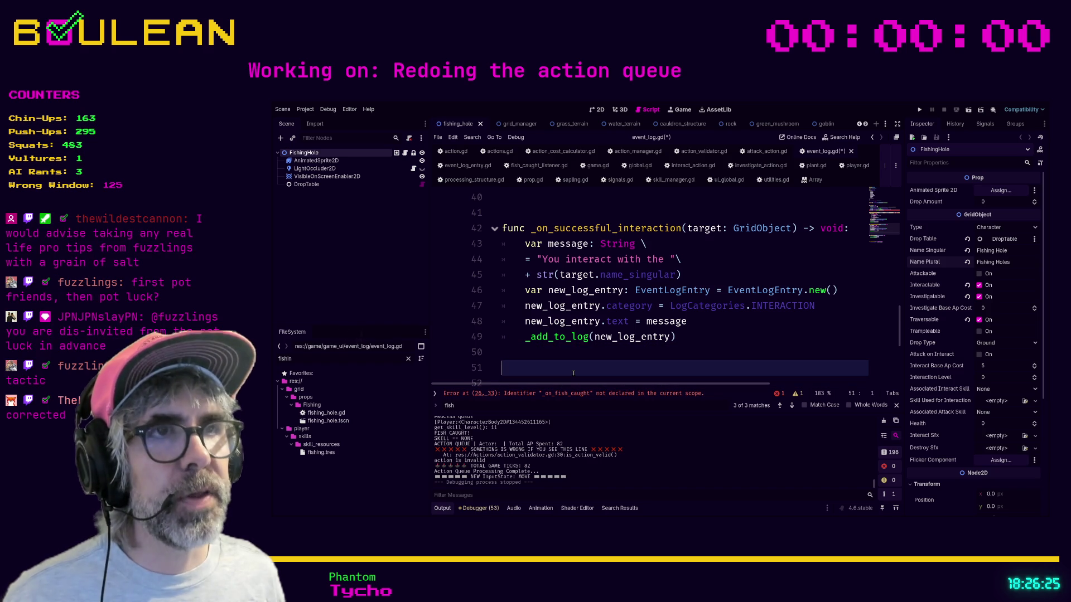
{"action": "left_click_drag", "start_coordinate": [698, 341], "coordinate": [484, 223]}
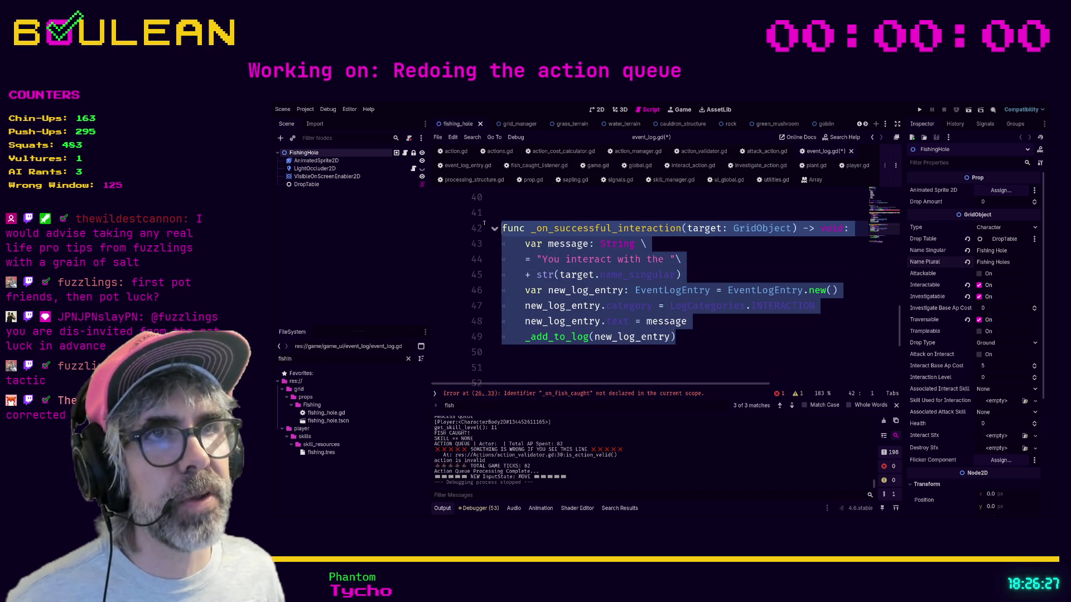
{"action": "left_click", "coordinate": [508, 367]}
{"action": "scroll", "coordinate": [558, 346], "scroll_direction": "down", "scroll_amount": 1}
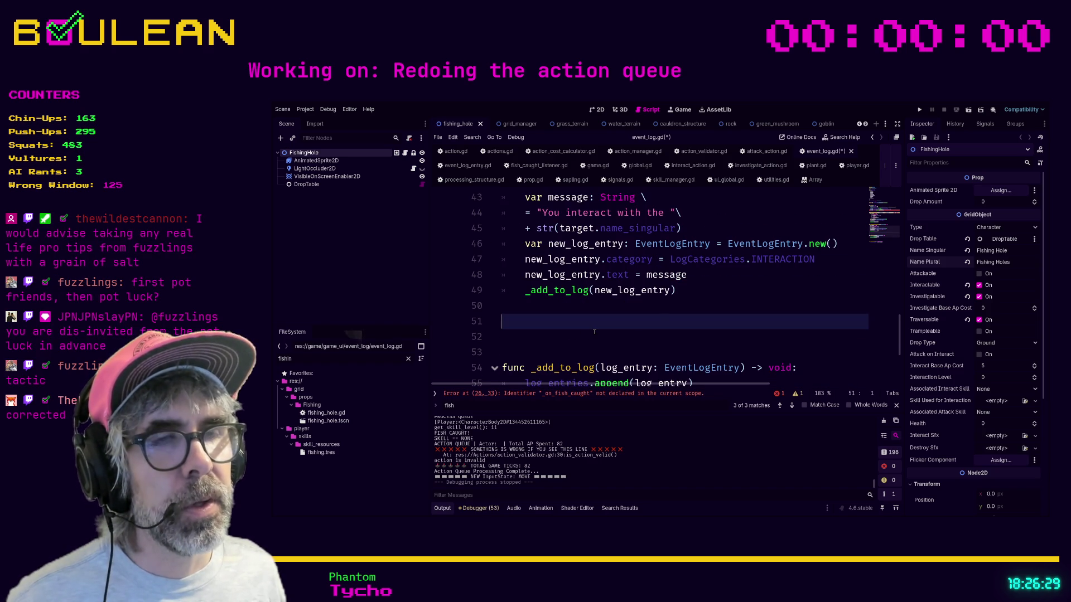
{"action": "key", "text": "Return"}
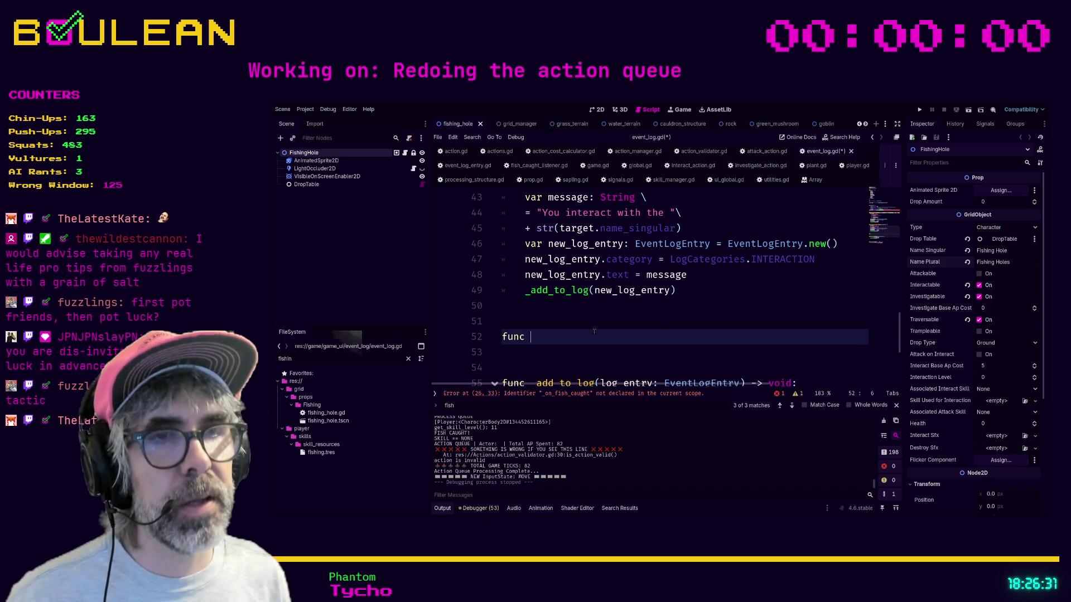
{"action": "type", "text": "func _on_fish_caught"}
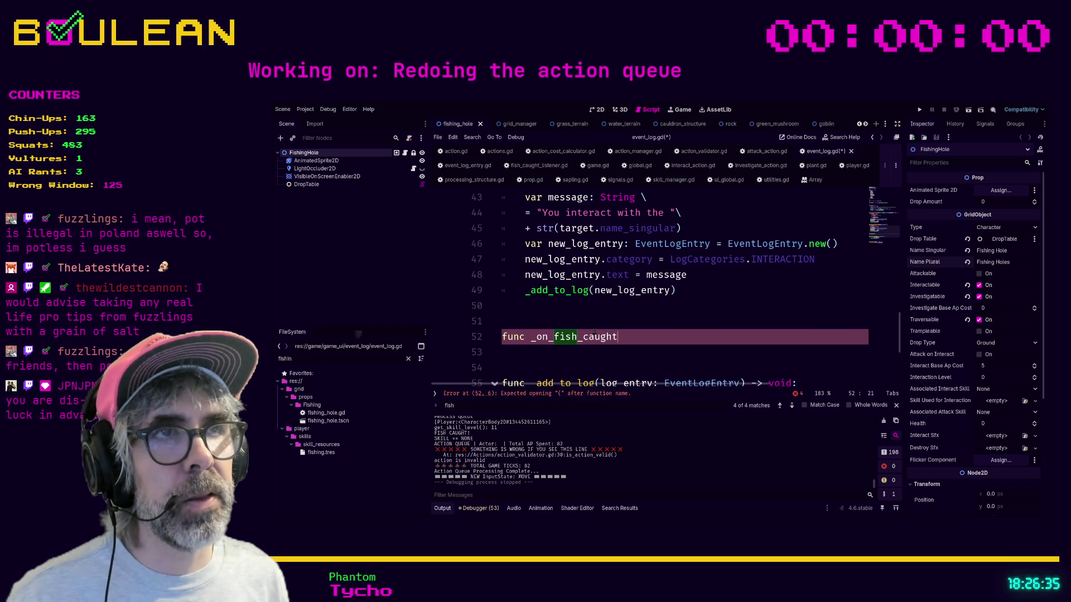
{"action": "scroll", "coordinate": [667, 323], "scroll_direction": "up", "scroll_amount": 4}
{"action": "scroll", "coordinate": [667, 323], "scroll_direction": "down", "scroll_amount": 4}
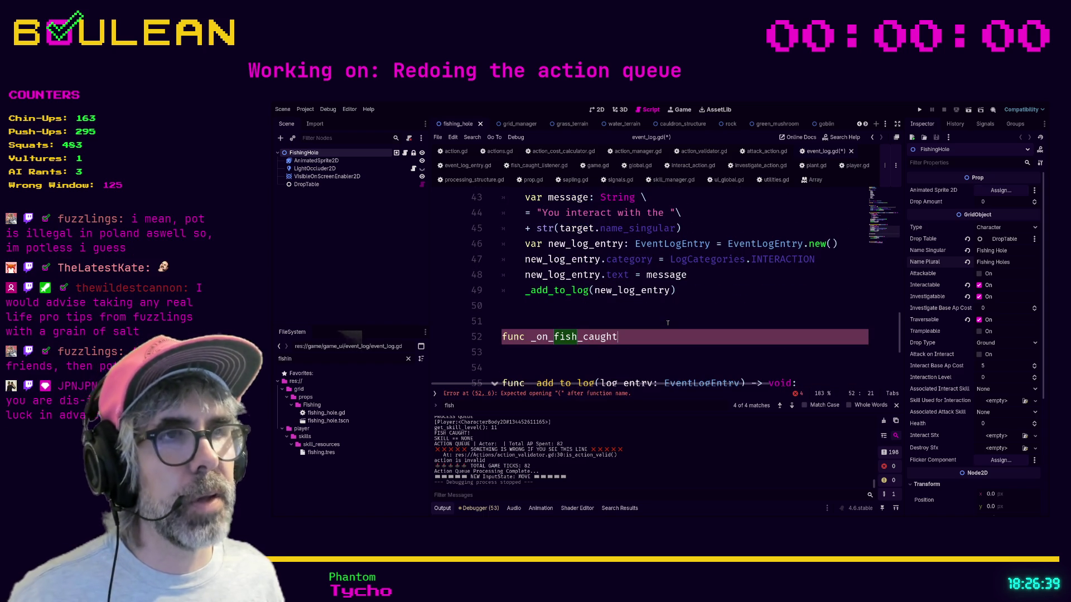
{"action": "type", "text": "("}
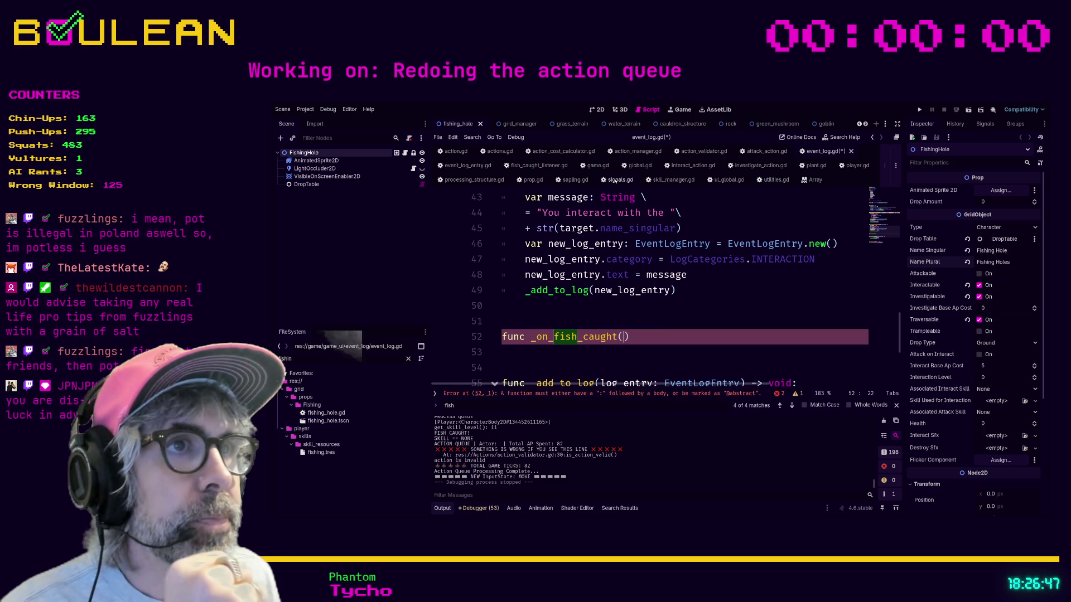
{"action": "left_click", "coordinate": [614, 180]}
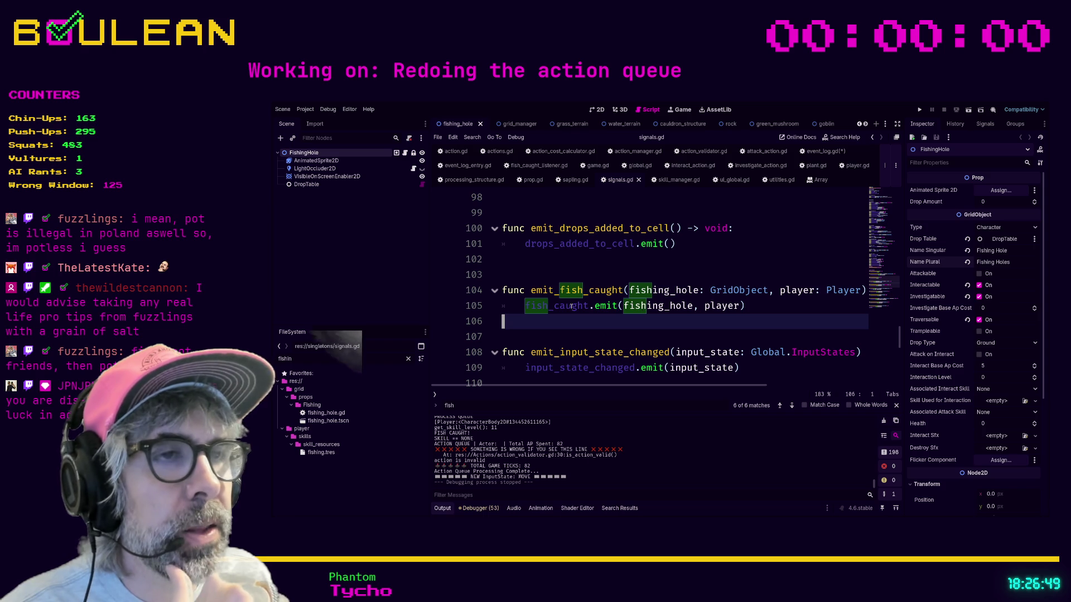
- Inspect the fish_caught emit line and search all project files for fish_caught
{"action": "left_click", "coordinate": [646, 305]}
{"action": "key", "text": "shift+End"}
{"action": "key", "text": "shift+Home"}
{"action": "key", "text": "shift+Home"}
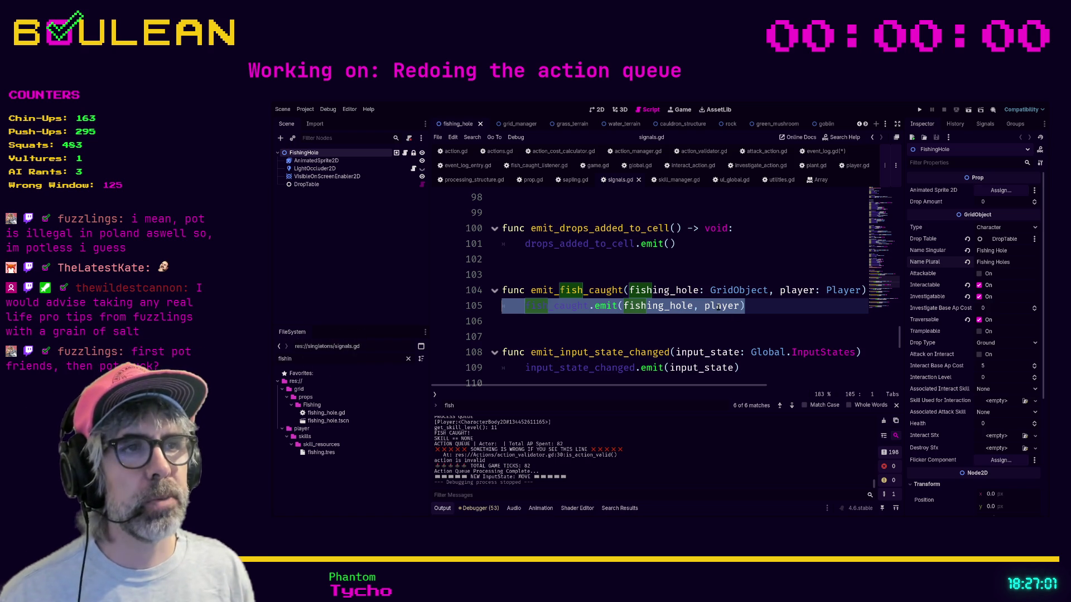
{"action": "left_click", "coordinate": [666, 306]}
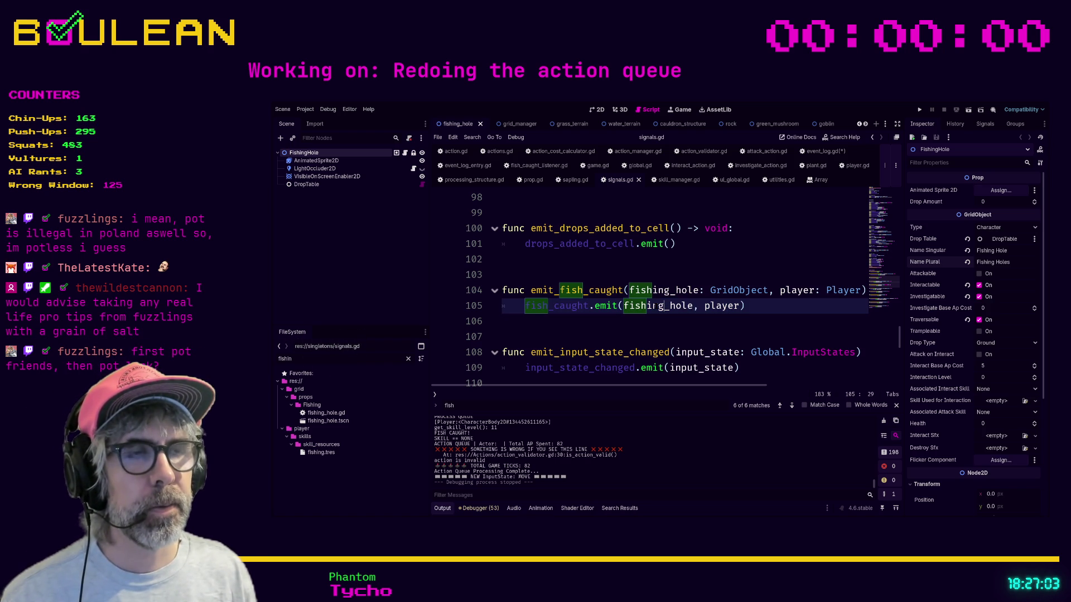
{"action": "left_click", "coordinate": [611, 328]}
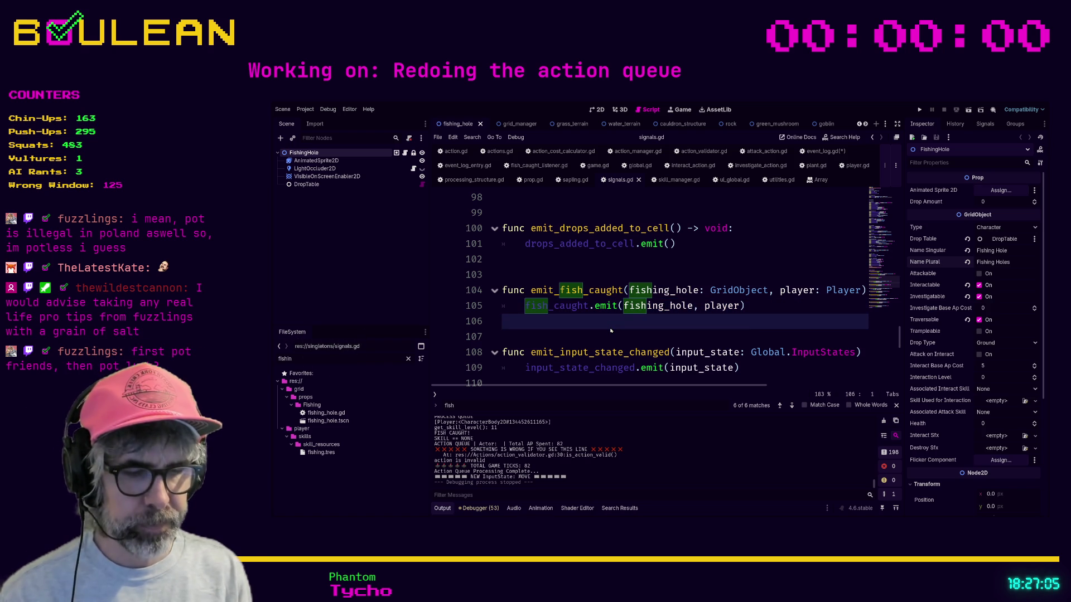
{"action": "key", "text": "ctrl+shift+f"}
{"action": "key", "text": "Return"}
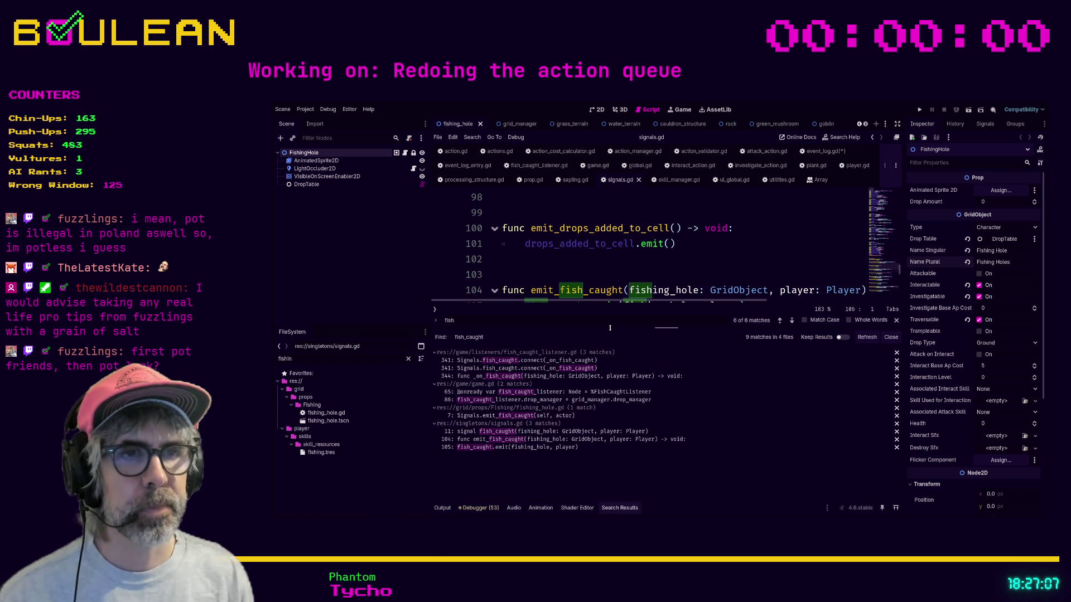
{"action": "scroll", "coordinate": [617, 241], "scroll_direction": "down", "scroll_amount": 1}
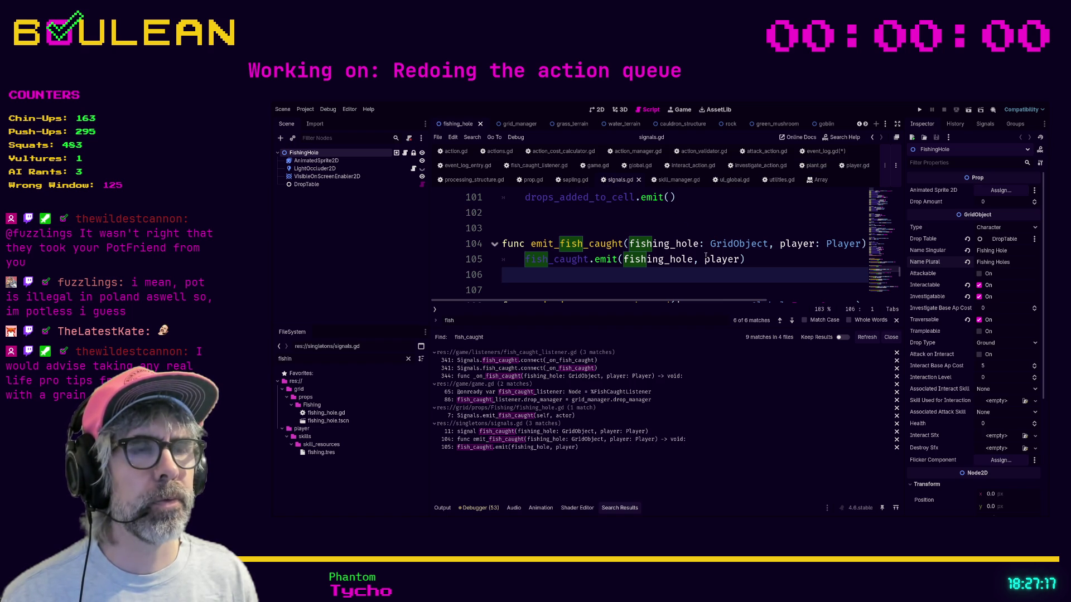
- Change emit_fish_caught's parameters to source: Character and target: FishingHole
{"action": "double_click", "coordinate": [674, 246]}
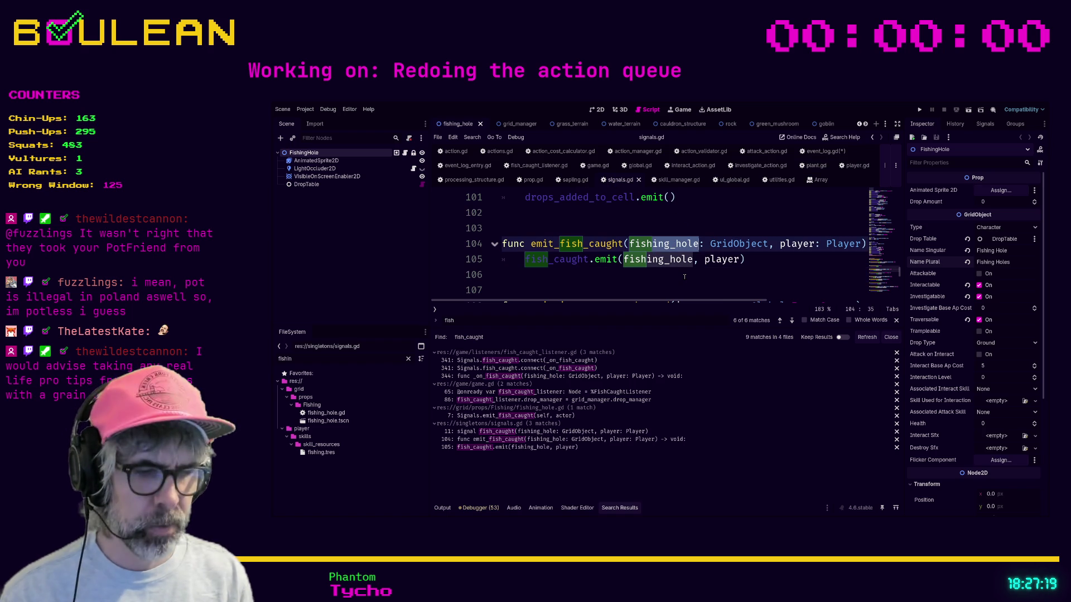
{"action": "type", "text": "source"}
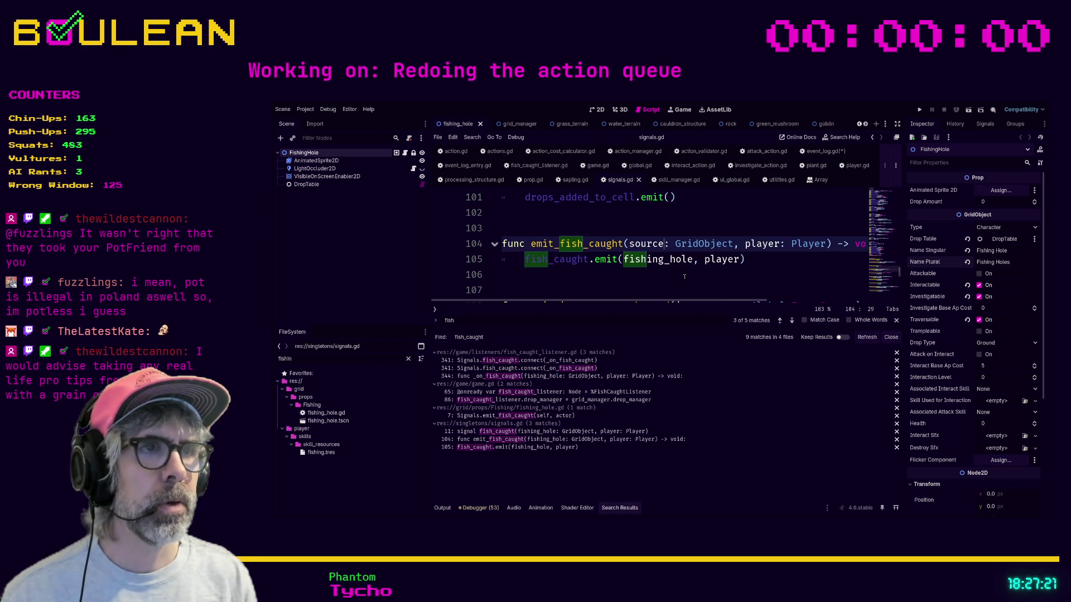
{"action": "key", "text": "Right"}
{"action": "key", "text": "Right"}
{"action": "key", "text": "shift+Right"}
{"action": "key", "text": "shift+Right"}
{"action": "key", "text": "shift+Right"}
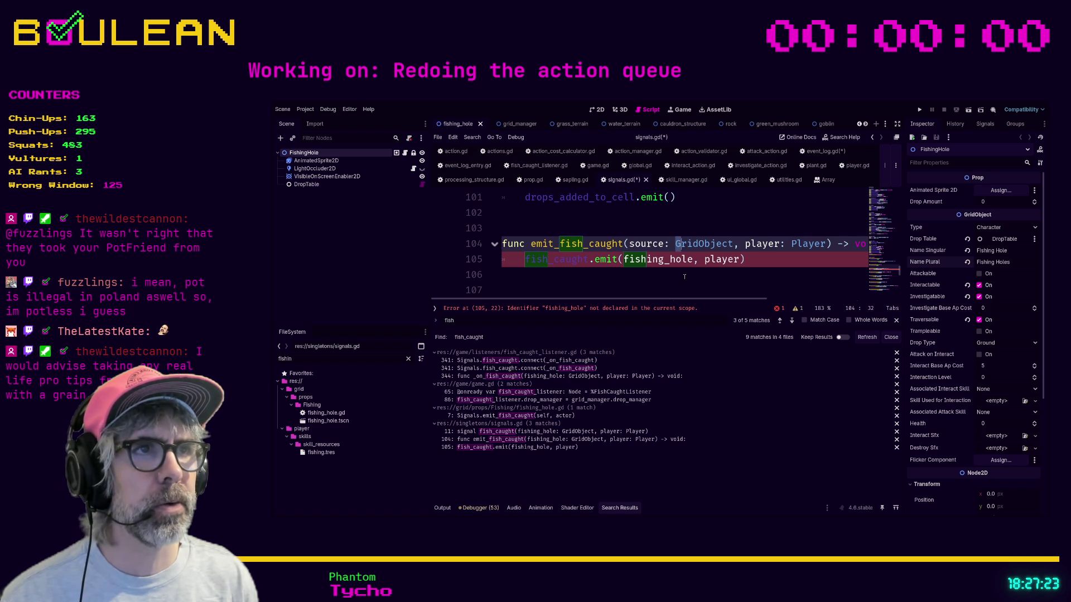
{"action": "type", "text": "Gharacter"}
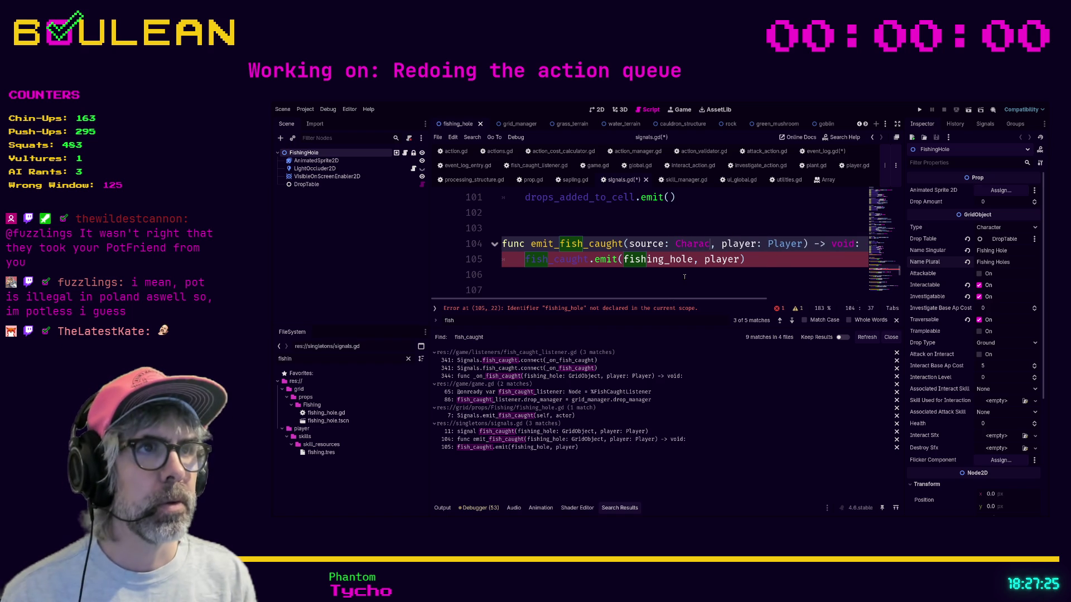
{"action": "key", "text": "Right"}
{"action": "key", "text": "Right"}
{"action": "key", "text": "Right"}
{"action": "key", "text": "shift+Right"}
{"action": "key", "text": "shift+Right"}
{"action": "key", "text": "shift+Right"}
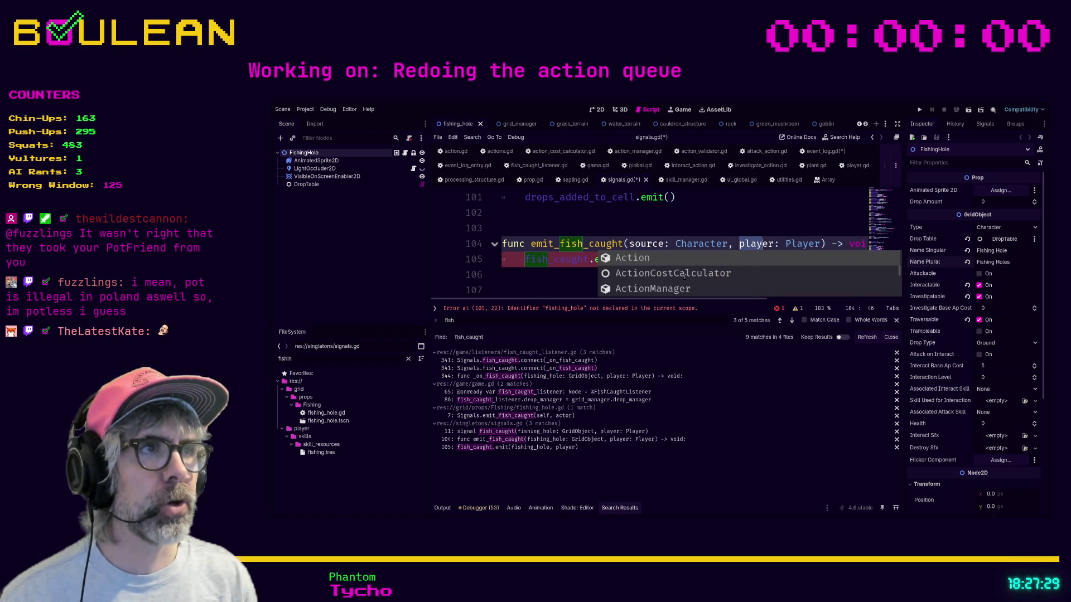
{"action": "type", "text": "target:"}
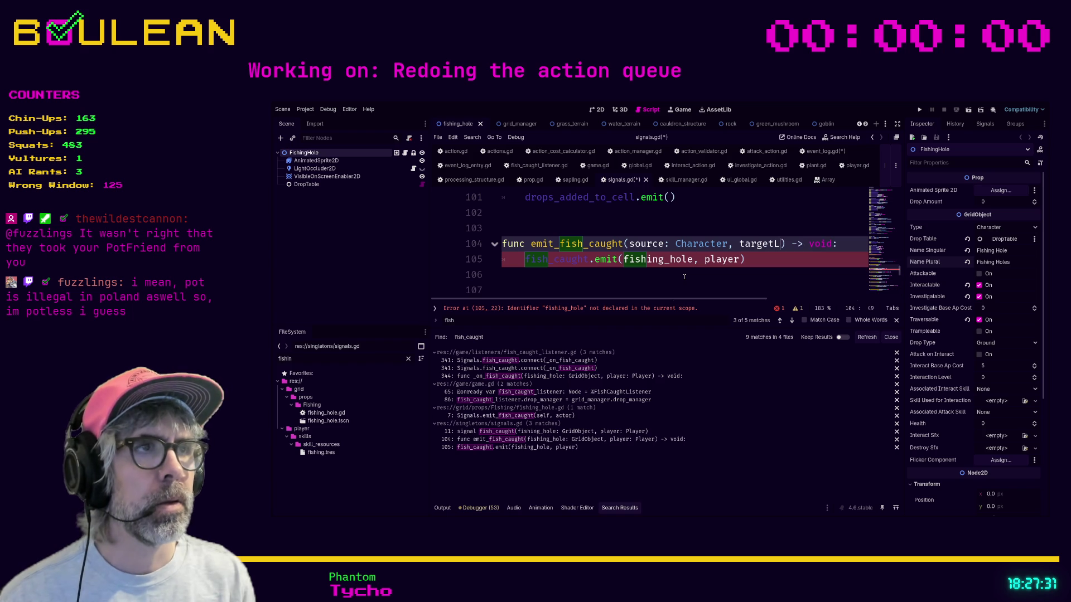
{"action": "type", "text": " Grid"}
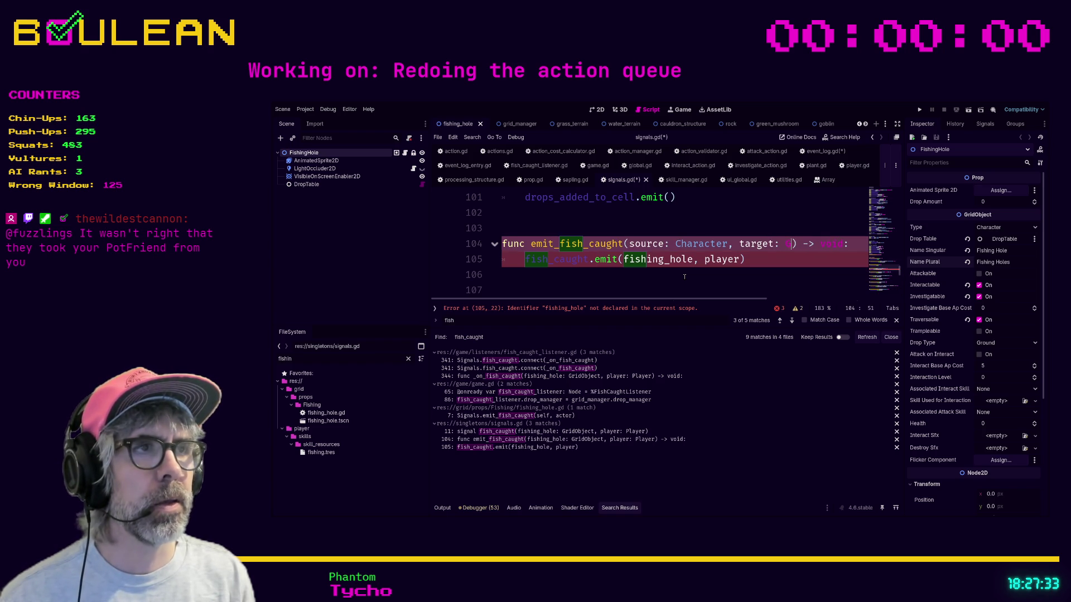
{"action": "type", "text": "O"}
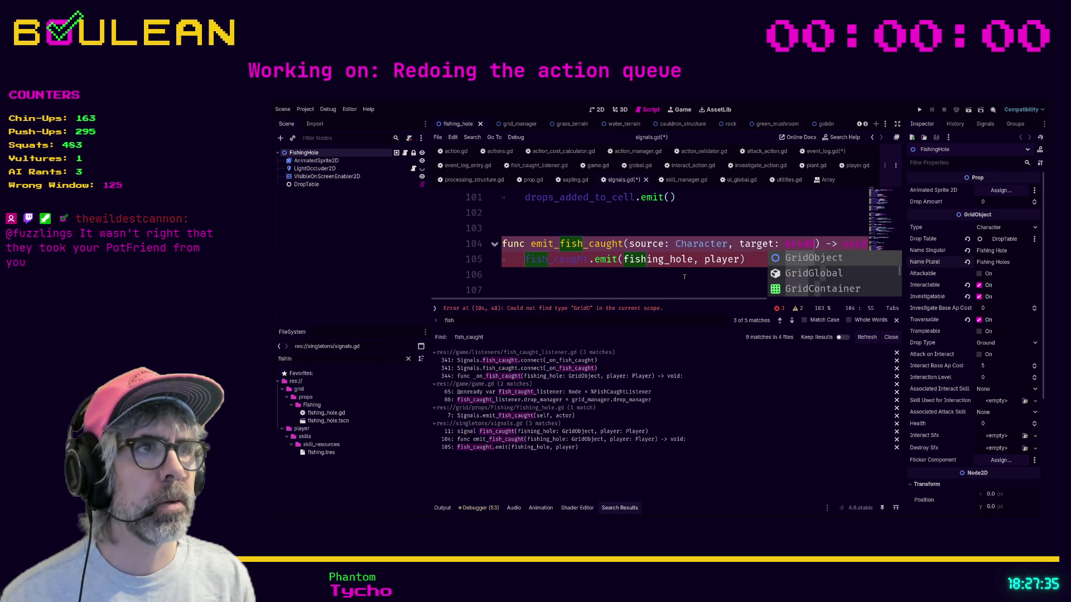
{"action": "key", "text": "BackSpace"}
{"action": "key", "text": "BackSpace"}
{"action": "key", "text": "BackSpace"}
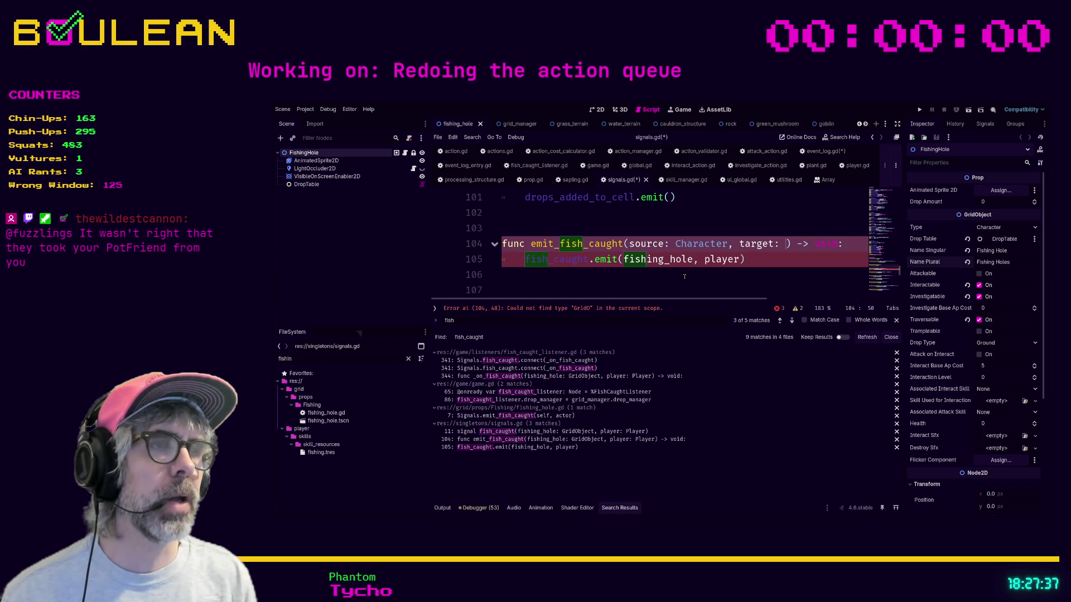
{"action": "type", "text": "fi"}
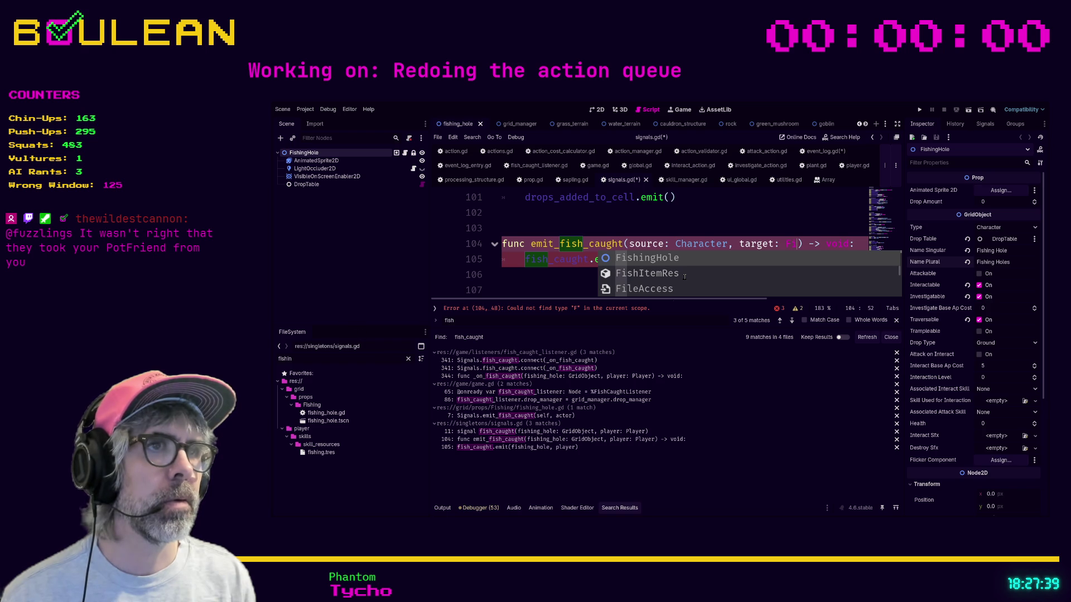
{"action": "key", "text": "Return"}
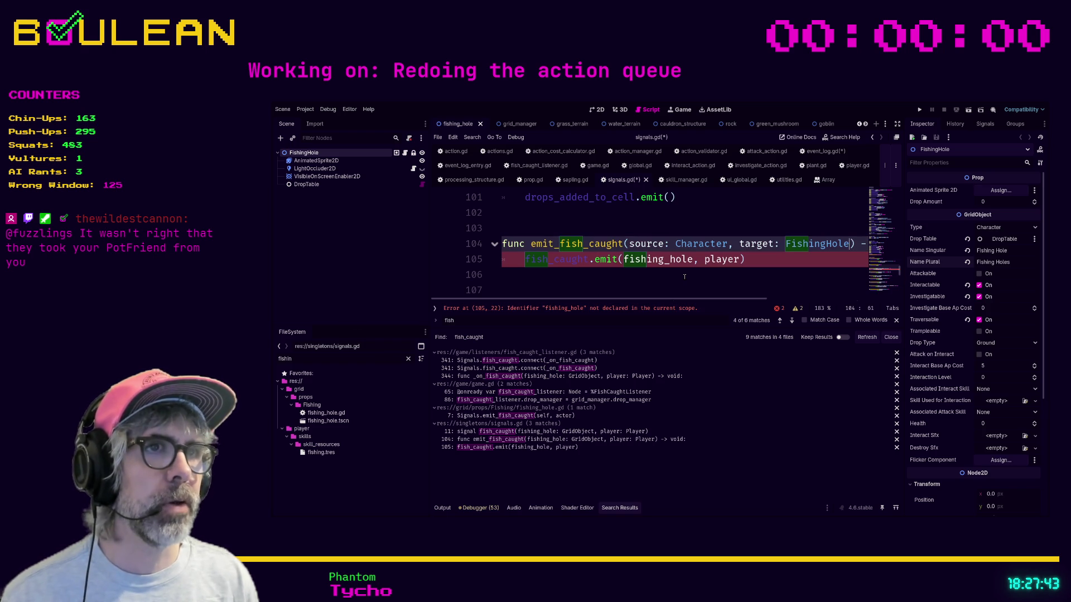
- Make the call emit fish_caught with source and target, and save signals.gd
{"action": "left_click", "coordinate": [593, 266]}
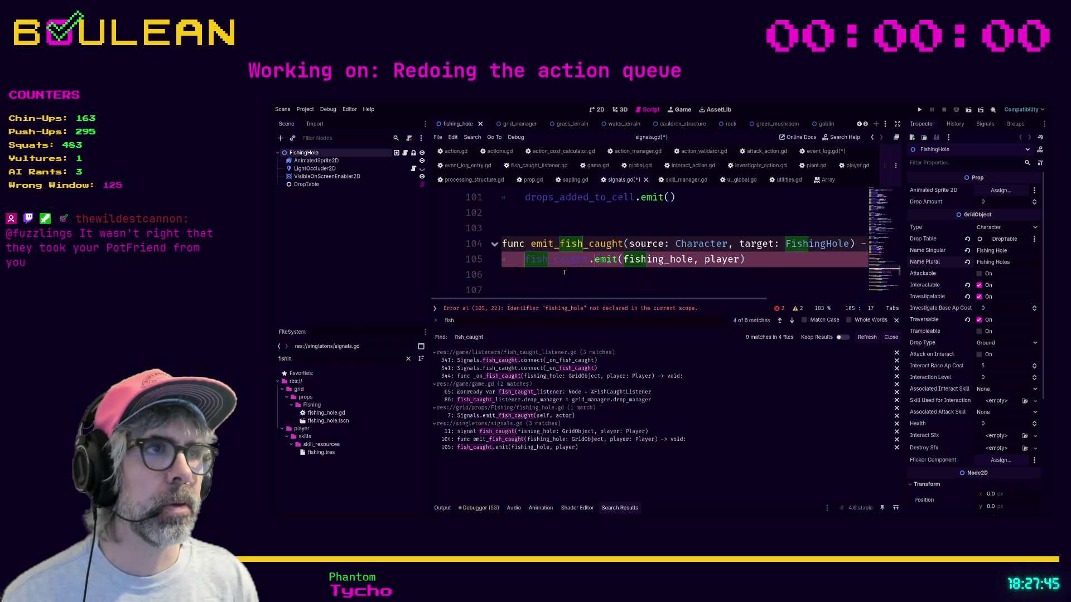
{"action": "left_click", "coordinate": [615, 280]}
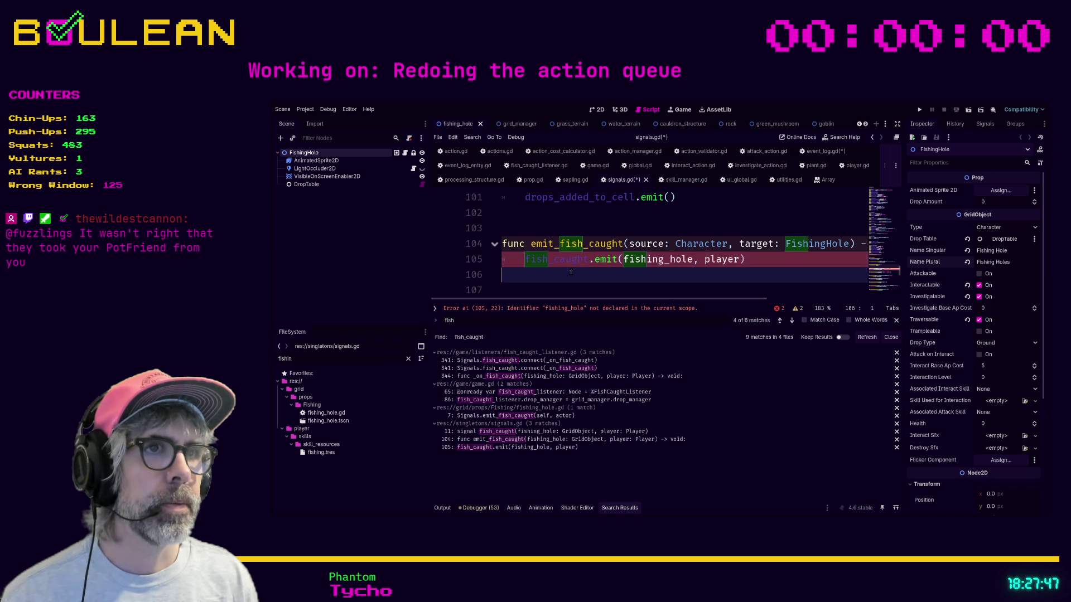
{"action": "left_click", "coordinate": [636, 260]}
{"action": "double_click", "coordinate": [635, 259]}
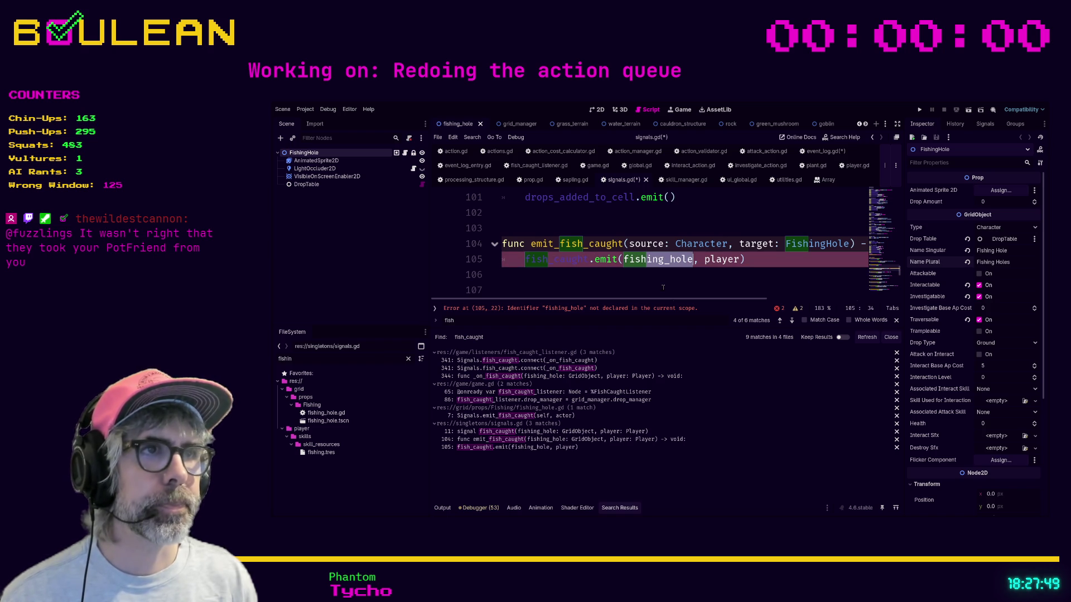
{"action": "type", "text": "source"}
{"action": "key", "text": "shift+Right"}
{"action": "key", "text": "shift+Right"}
{"action": "key", "text": "shift+Right"}
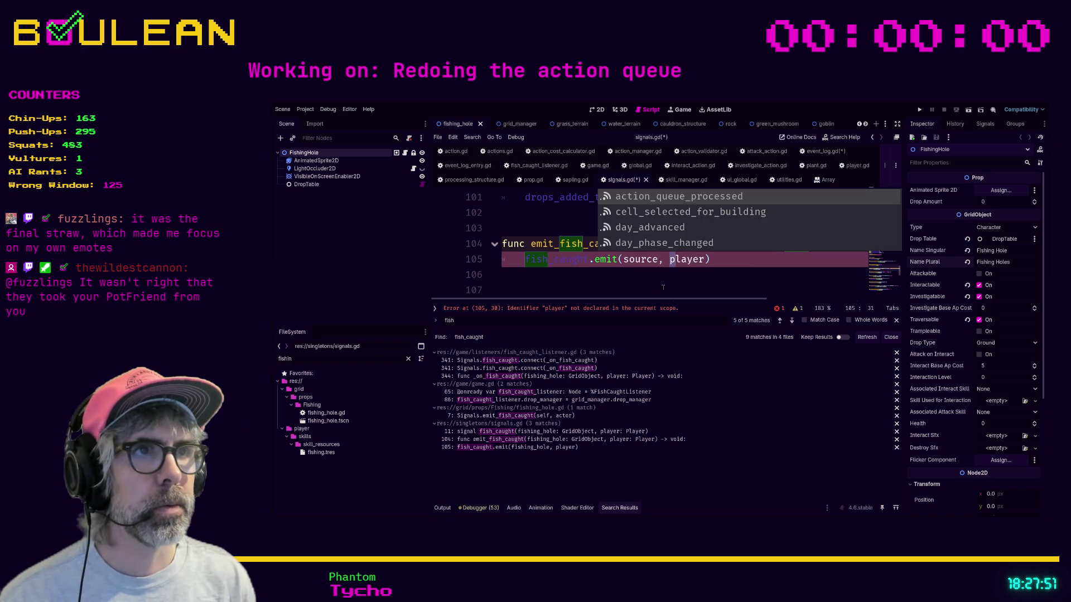
{"action": "type", "text": "target"}
{"action": "key", "text": "Return"}
{"action": "left_click", "coordinate": [634, 285]}
{"action": "key", "text": "ctrl+s"}
{"action": "left_click", "coordinate": [552, 360]}
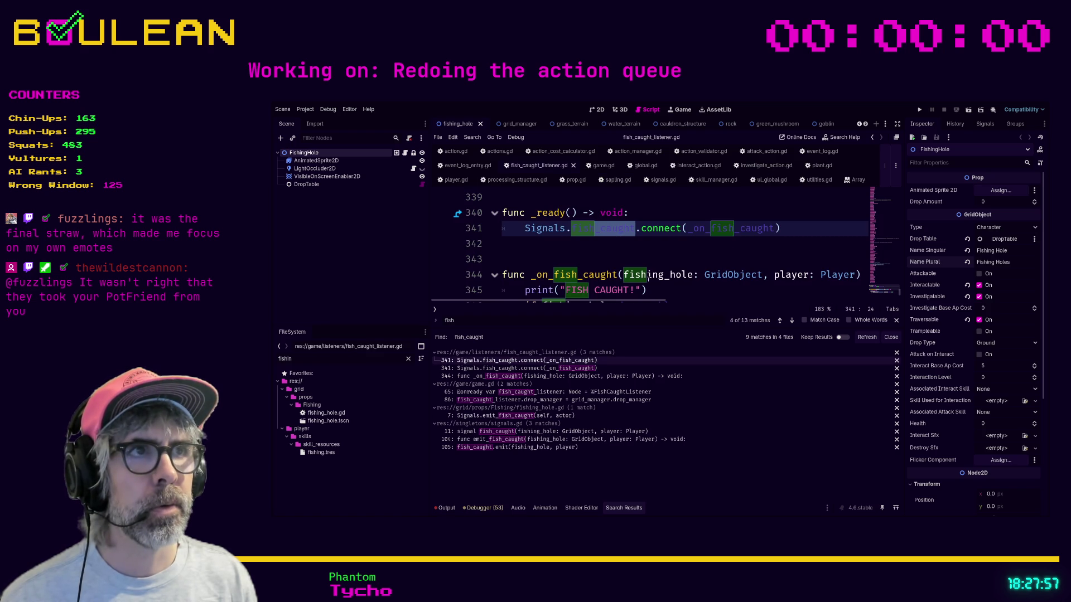
- Move player: Player to be the first parameter of the listener's _on_fish_caught and save
{"action": "left_click", "coordinate": [729, 231]}
{"action": "scroll", "coordinate": [729, 230], "scroll_direction": "down", "scroll_amount": 1}
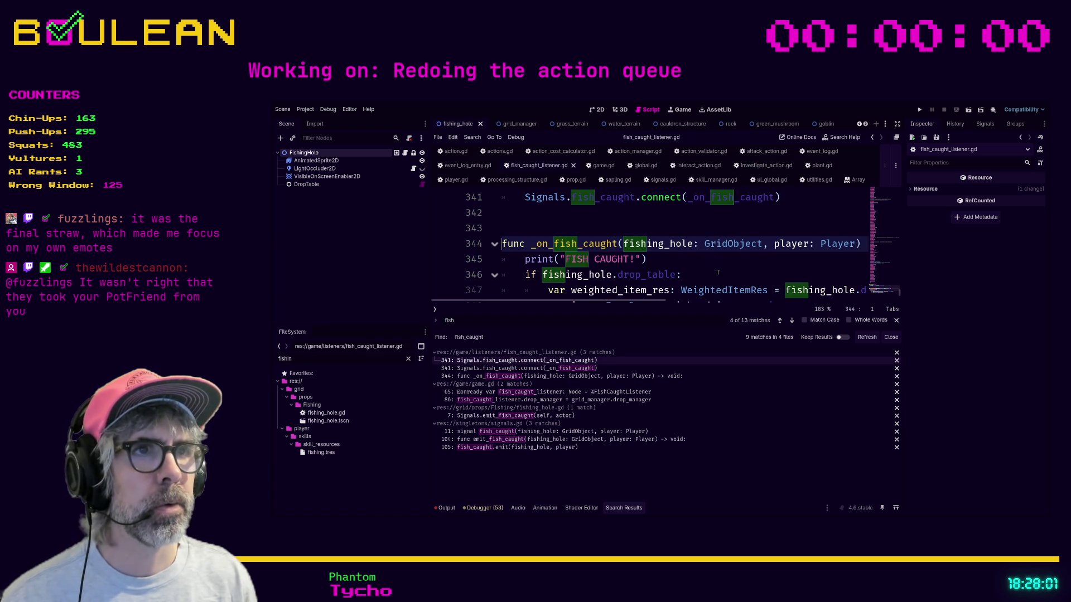
{"action": "scroll", "coordinate": [718, 272], "scroll_direction": "up", "scroll_amount": 1}
{"action": "scroll", "coordinate": [718, 272], "scroll_direction": "down", "scroll_amount": 1}
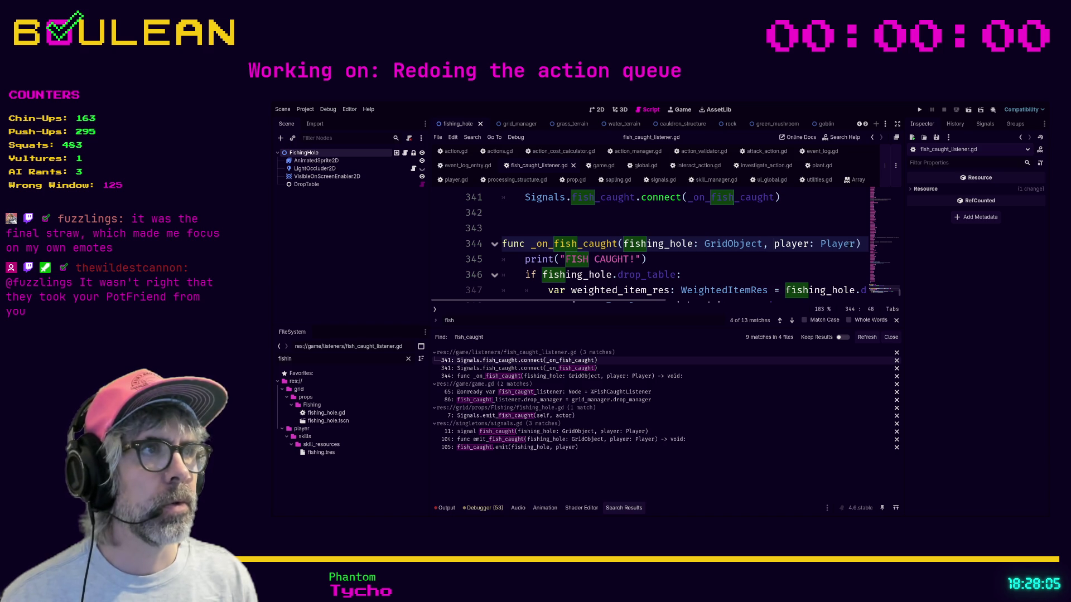
{"action": "left_click", "coordinate": [855, 243], "text": "shift"}
{"action": "key", "text": "BackSpace"}
{"action": "left_click", "coordinate": [623, 244]}
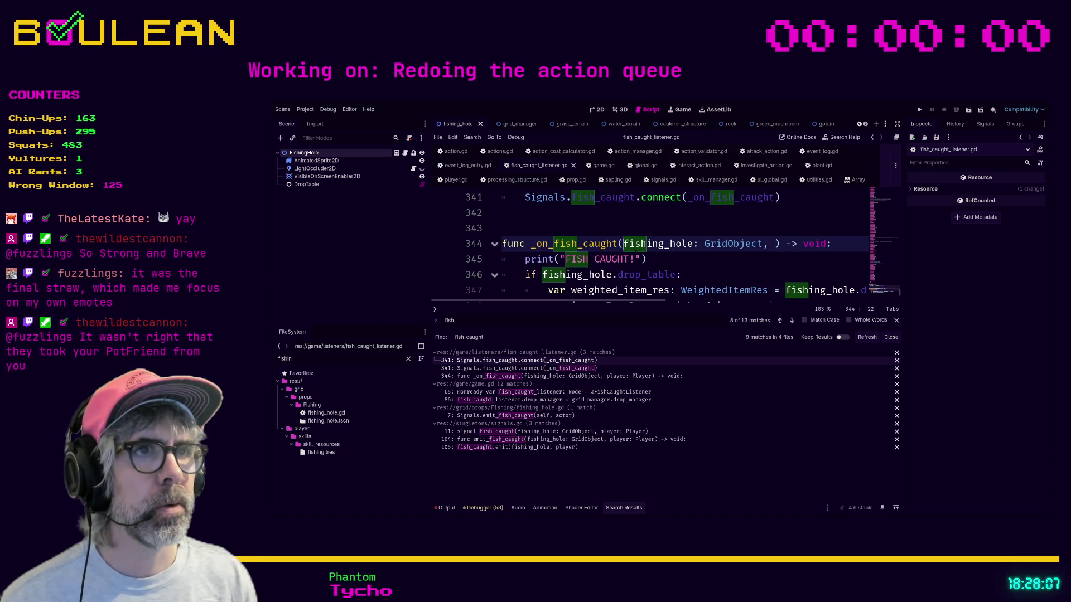
{"action": "key", "text": "ctrl+v"}
{"action": "type", "text": ","}
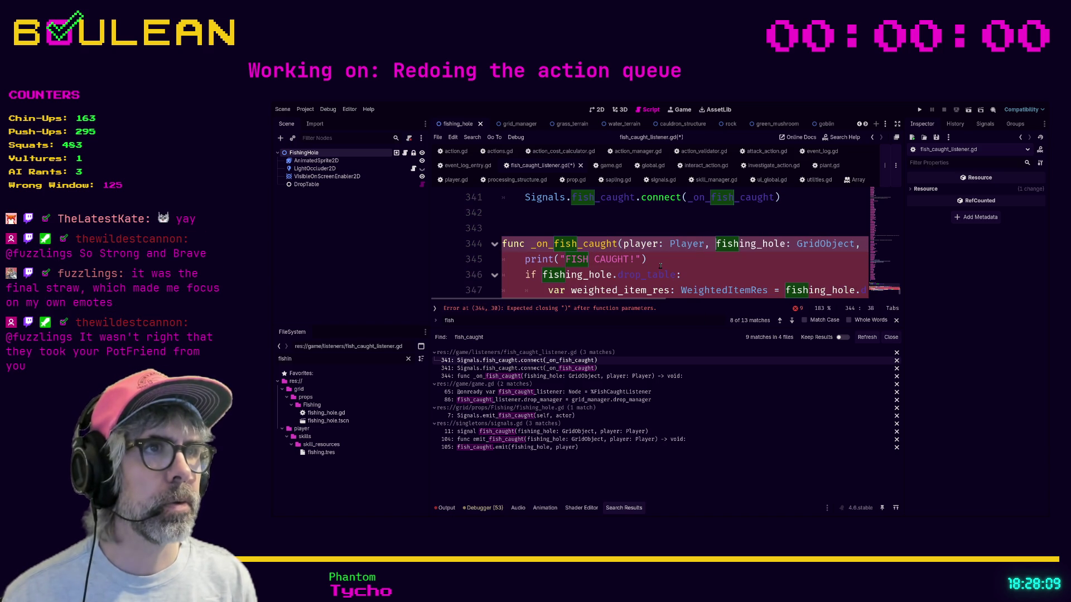
{"action": "key", "text": "ctrl+Right"}
{"action": "key", "text": "ctrl+Right"}
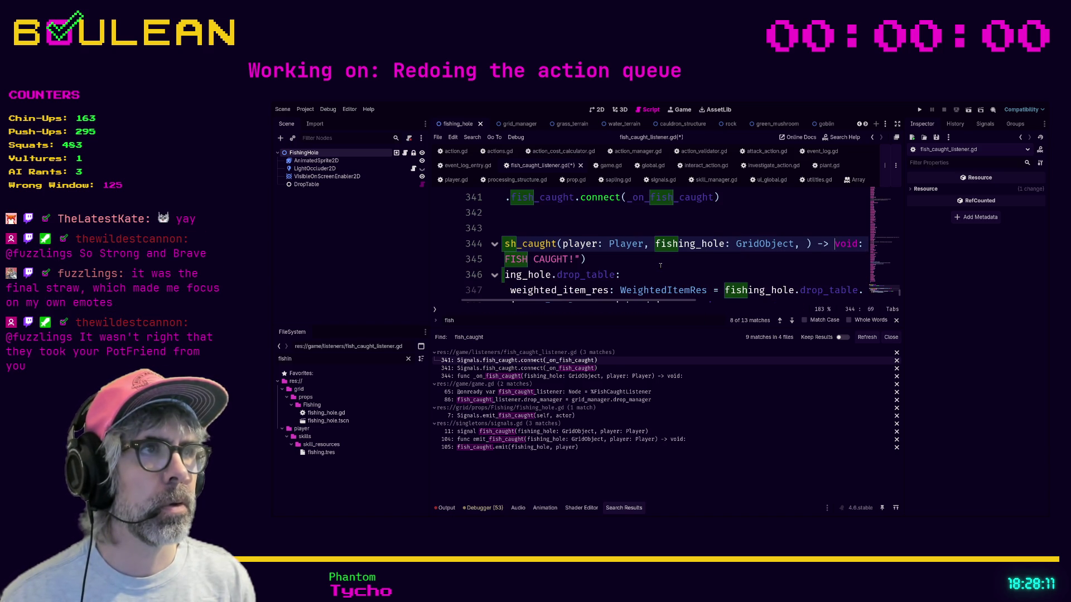
{"action": "key", "text": "Right"}
{"action": "key", "text": "Delete"}
{"action": "key", "text": "Delete"}
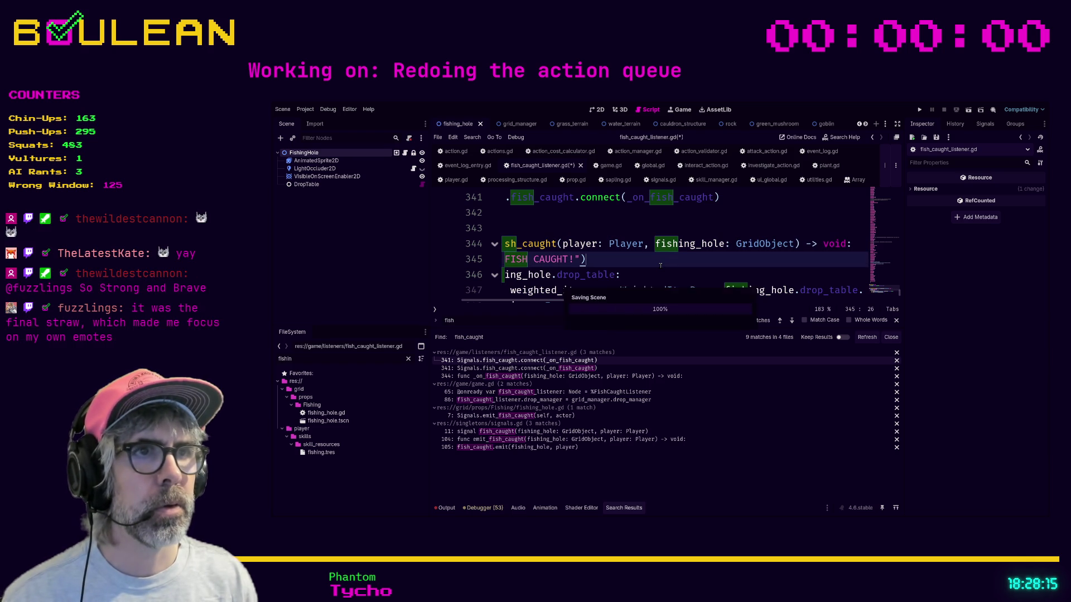
{"action": "key", "text": "ctrl+s"}
- Review the search results for the listener's connect line, handler, and game.gd's listener and drop_manager lines
{"action": "left_click", "coordinate": [585, 369]}
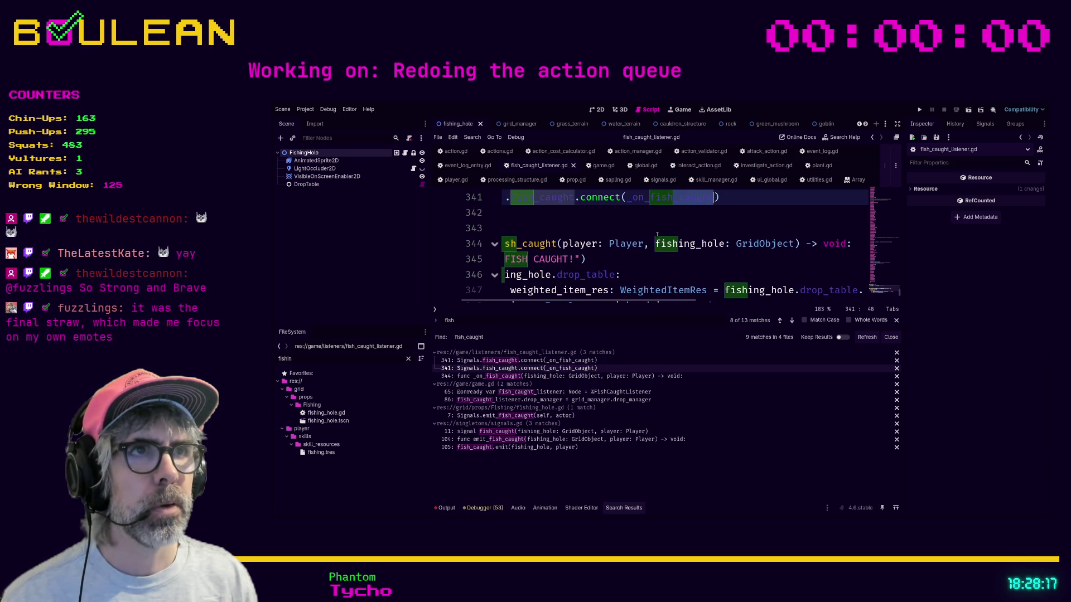
{"action": "left_click", "coordinate": [584, 378]}
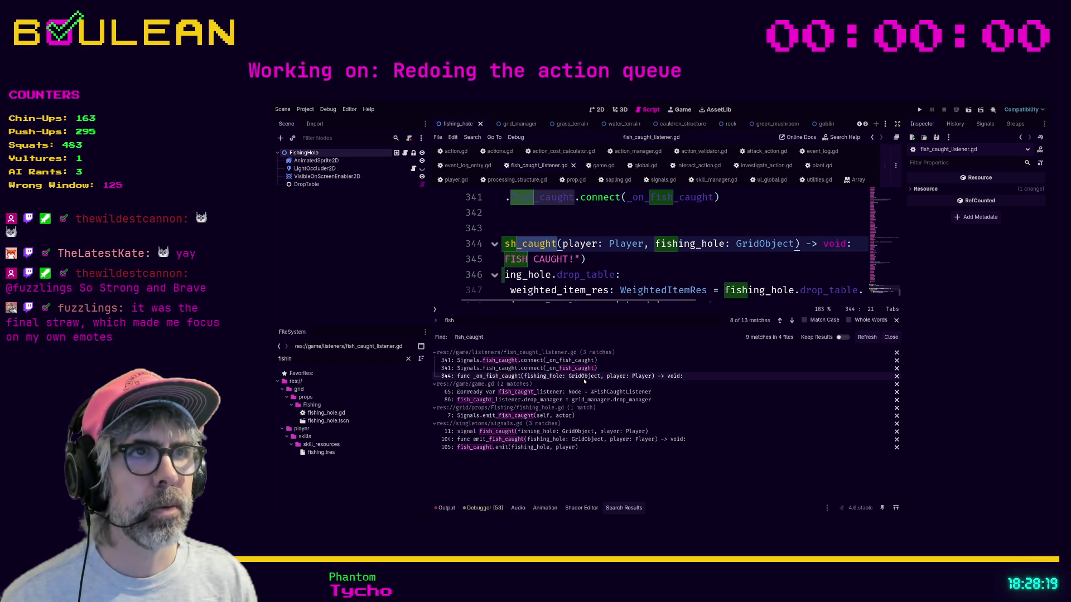
{"action": "left_click", "coordinate": [550, 392]}
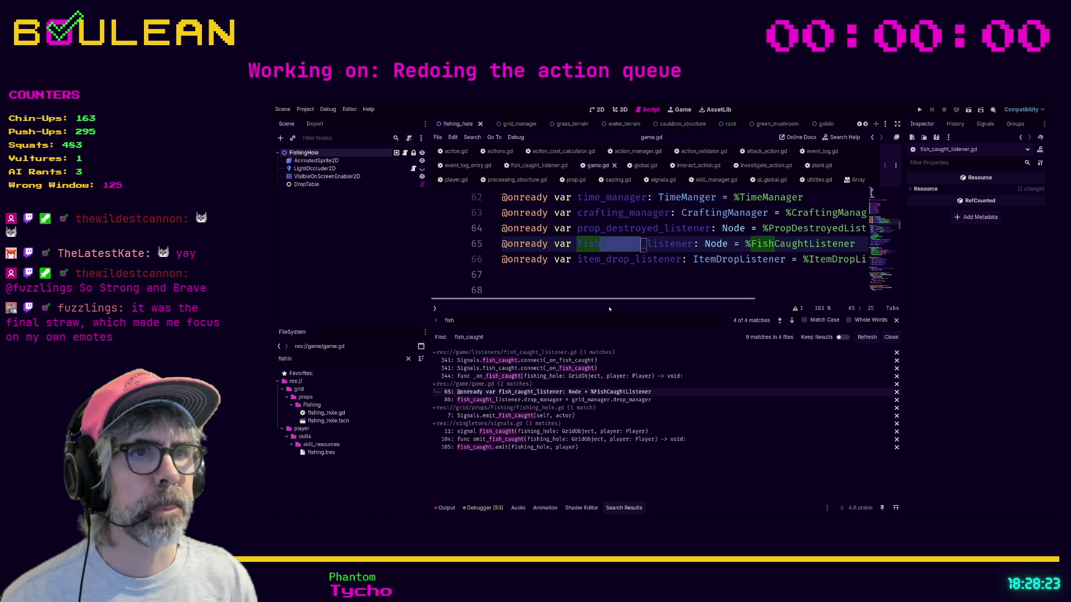
{"action": "left_click", "coordinate": [558, 400]}
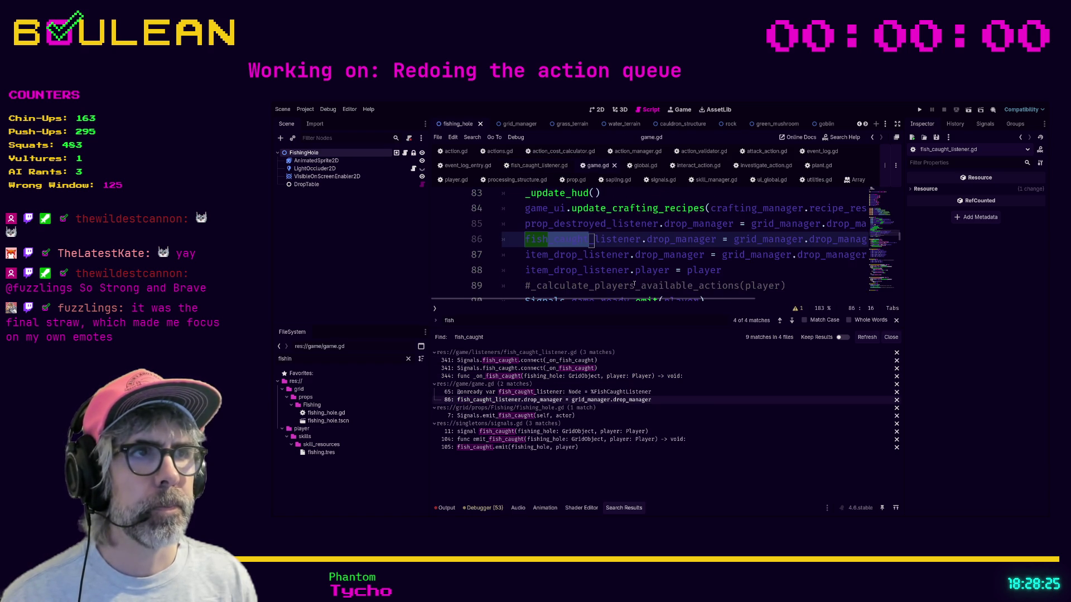
- Change fishing_hole.gd line 7 to Signals.emit_fish_caught(actor, self) and save it
{"action": "scroll", "coordinate": [636, 277], "scroll_direction": "right", "scroll_amount": 3}
{"action": "scroll", "coordinate": [636, 278], "scroll_direction": "left", "scroll_amount": 2}
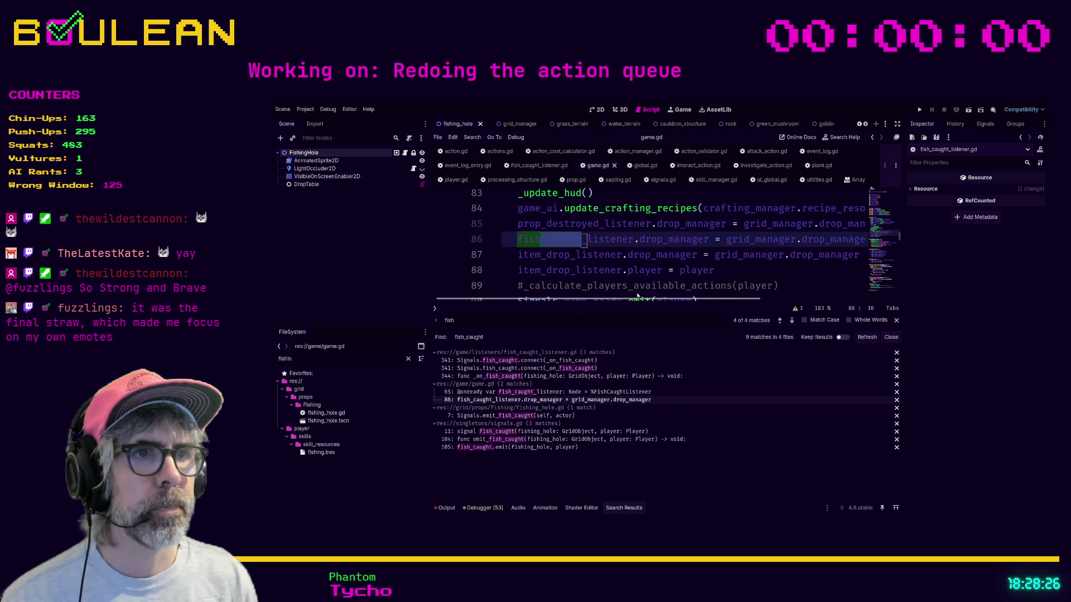
{"action": "left_click", "coordinate": [564, 416]}
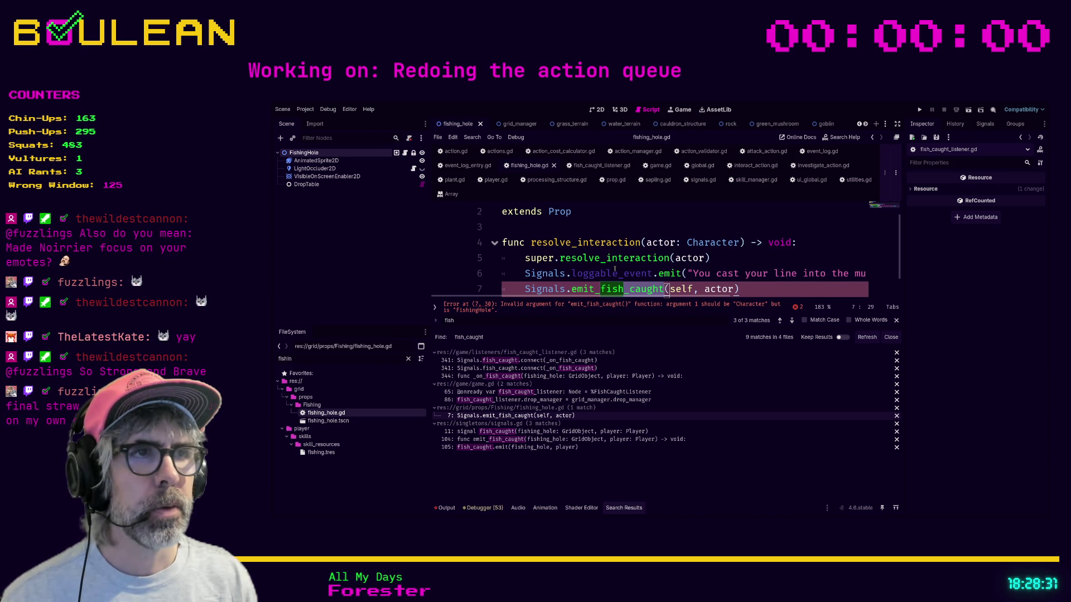
{"action": "scroll", "coordinate": [683, 285], "scroll_direction": "down", "scroll_amount": 1}
{"action": "left_click", "coordinate": [669, 274]}
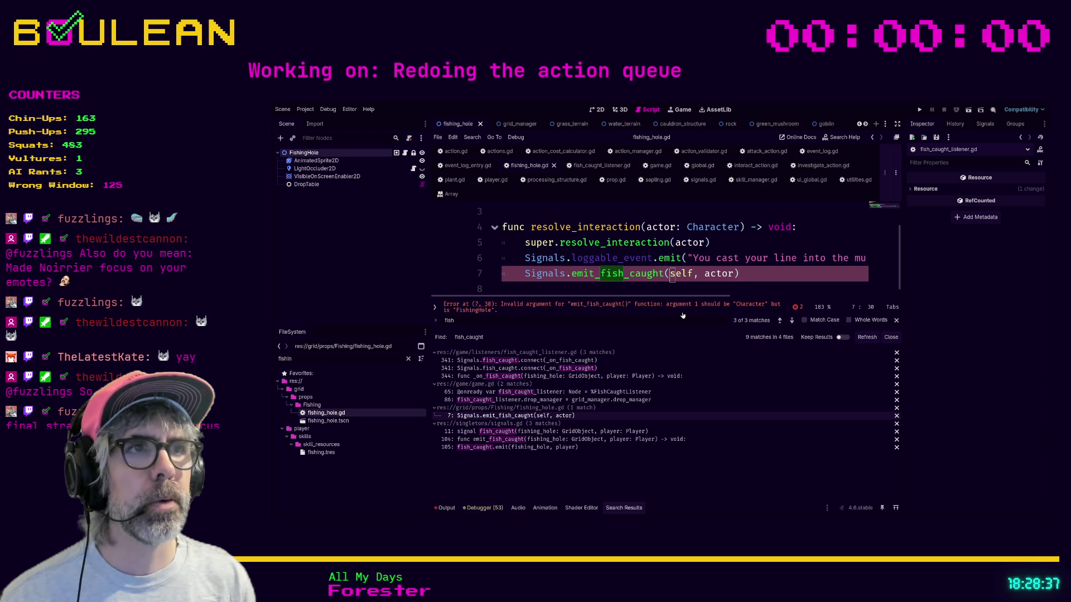
{"action": "key", "text": "Delete"}
{"action": "key", "text": "Delete"}
{"action": "key", "text": "Delete"}
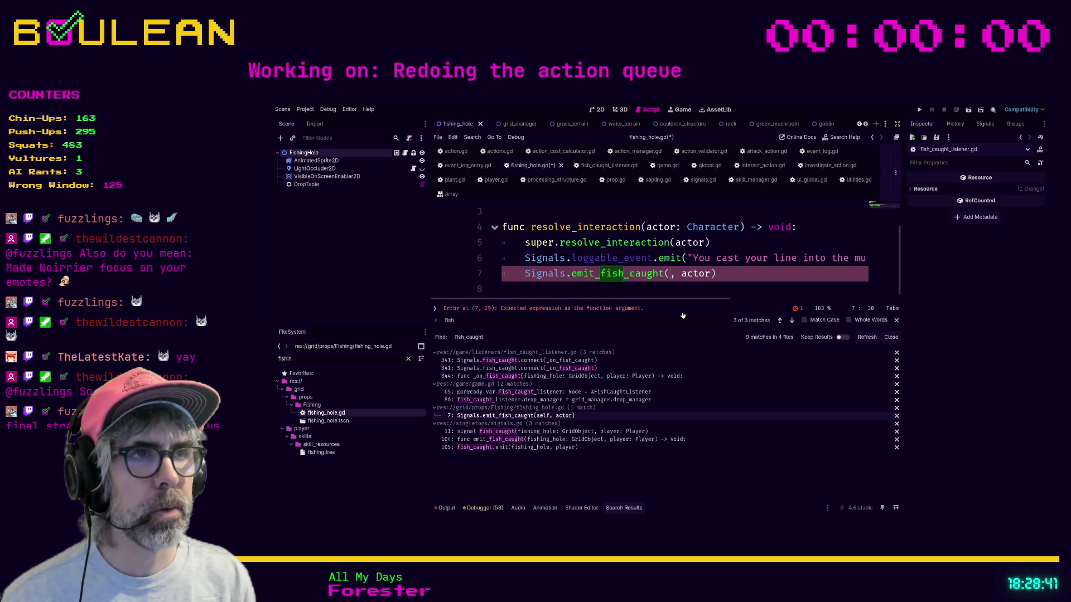
{"action": "type", "text": "act"}
{"action": "key", "text": "Right"}
{"action": "key", "text": "Right"}
{"action": "key", "text": "shift+Right"}
{"action": "key", "text": "shift+Right"}
{"action": "key", "text": "shift+Right"}
{"action": "type", "text": "self"}
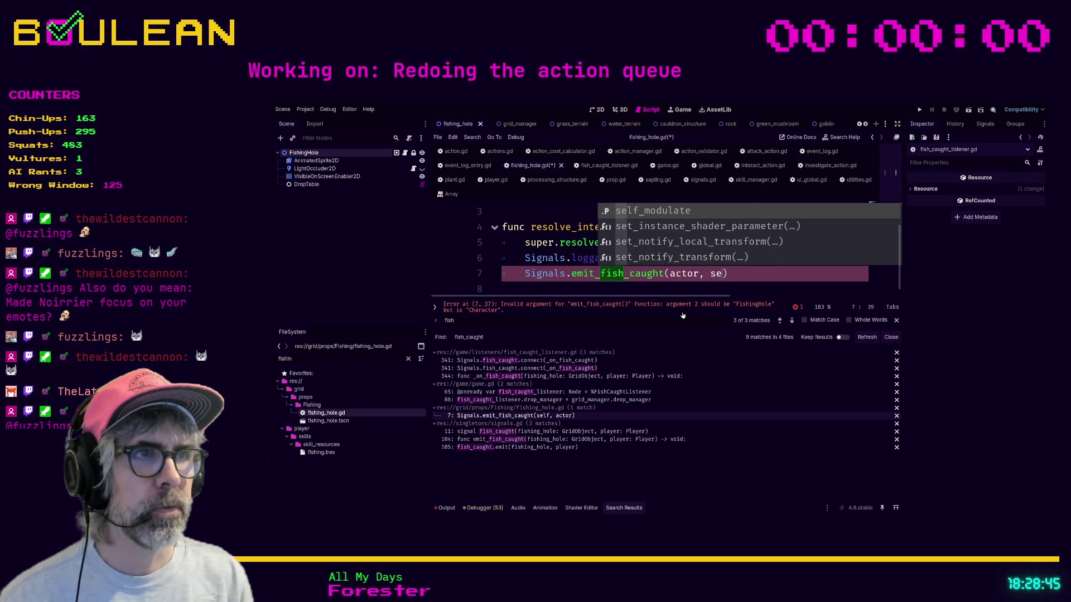
{"action": "left_click", "coordinate": [766, 273]}
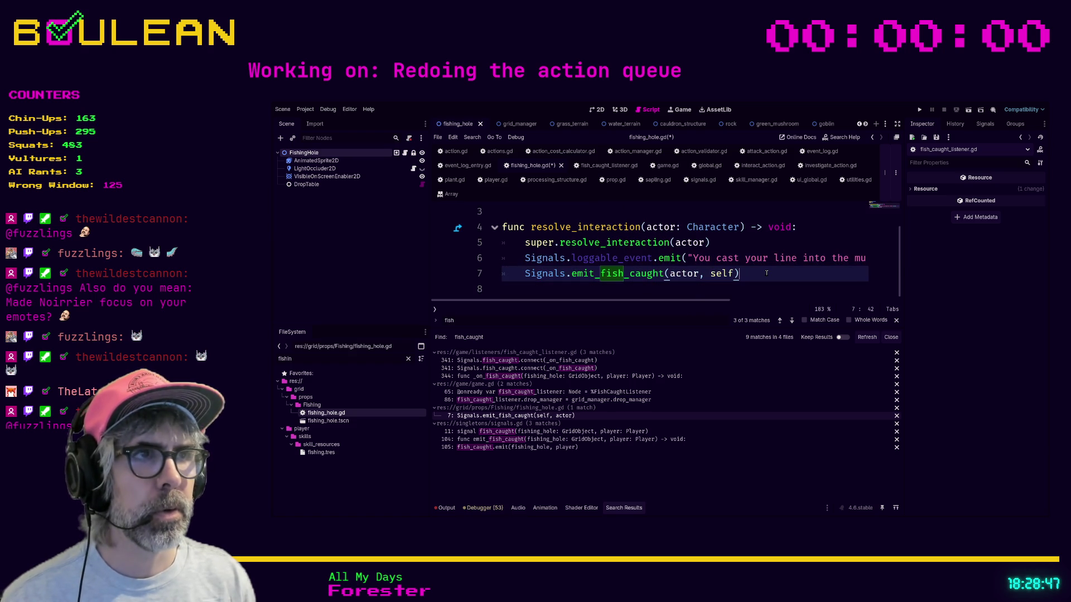
{"action": "key", "text": "ctrl+s"}
{"action": "left_click", "coordinate": [652, 431]}
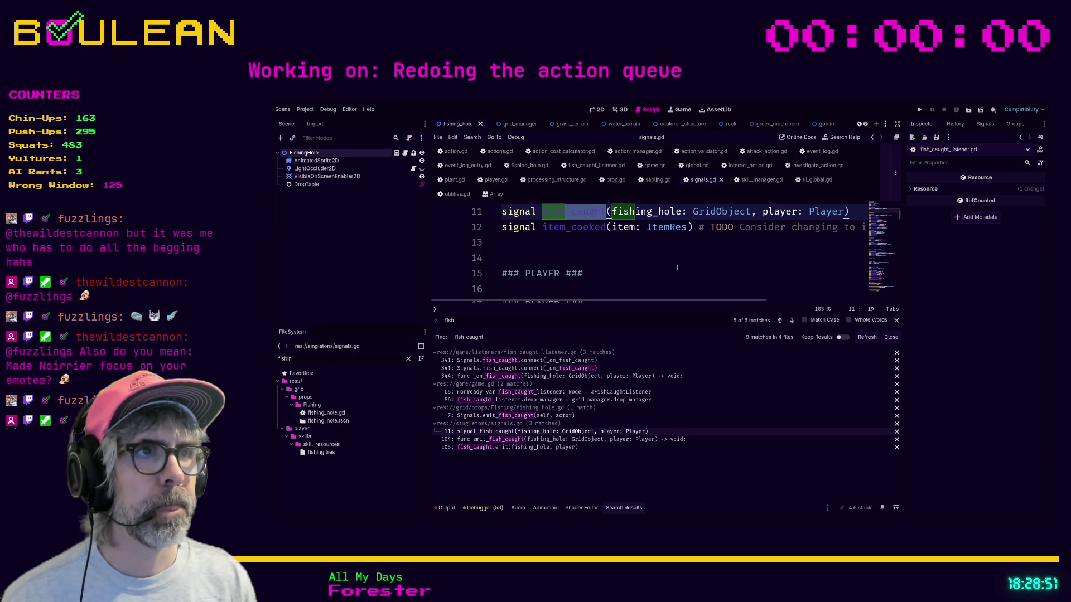
- Make the fish_caught signal declare (player: Character, fishing_hole: GridObject) and save signals.gd
{"action": "left_click", "coordinate": [762, 212]}
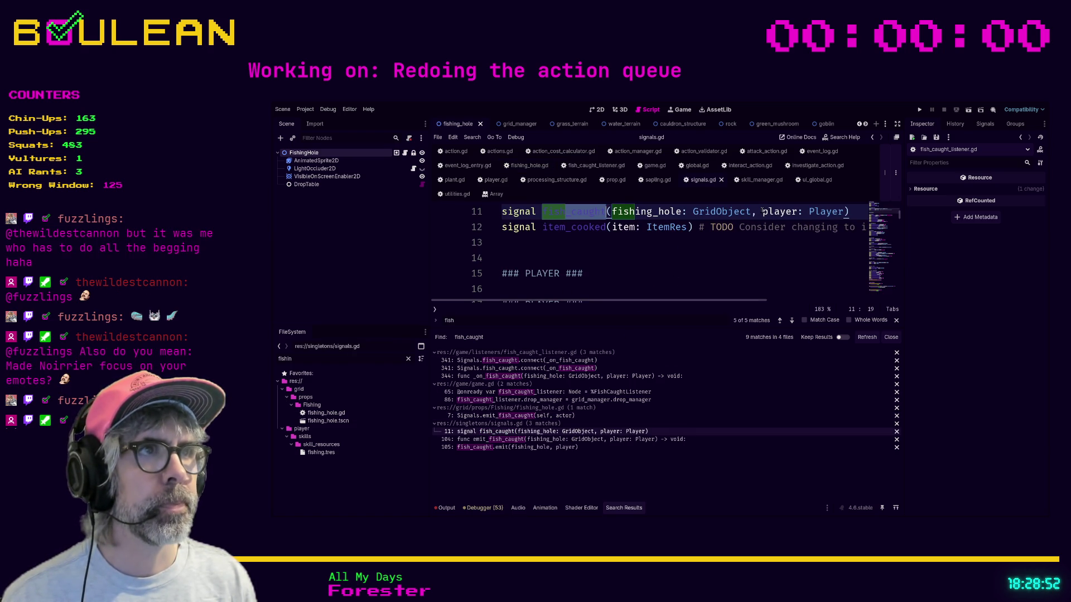
{"action": "left_click", "coordinate": [844, 212], "text": "shift"}
{"action": "key", "text": "BackSpace"}
{"action": "left_click", "coordinate": [612, 212]}
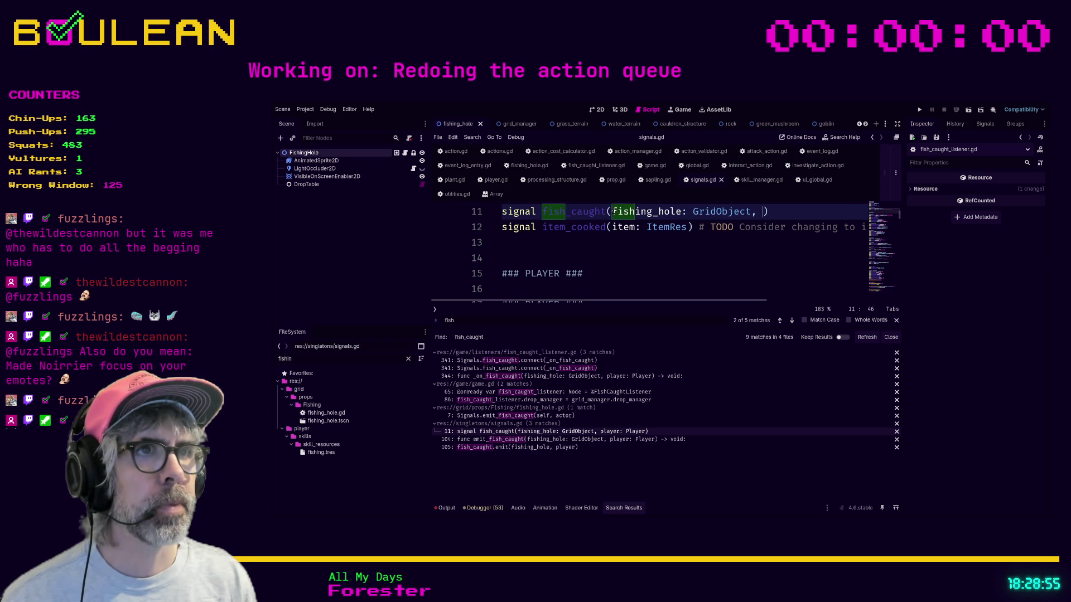
{"action": "type", "text": "player: Player"}
{"action": "type", "text": ","}
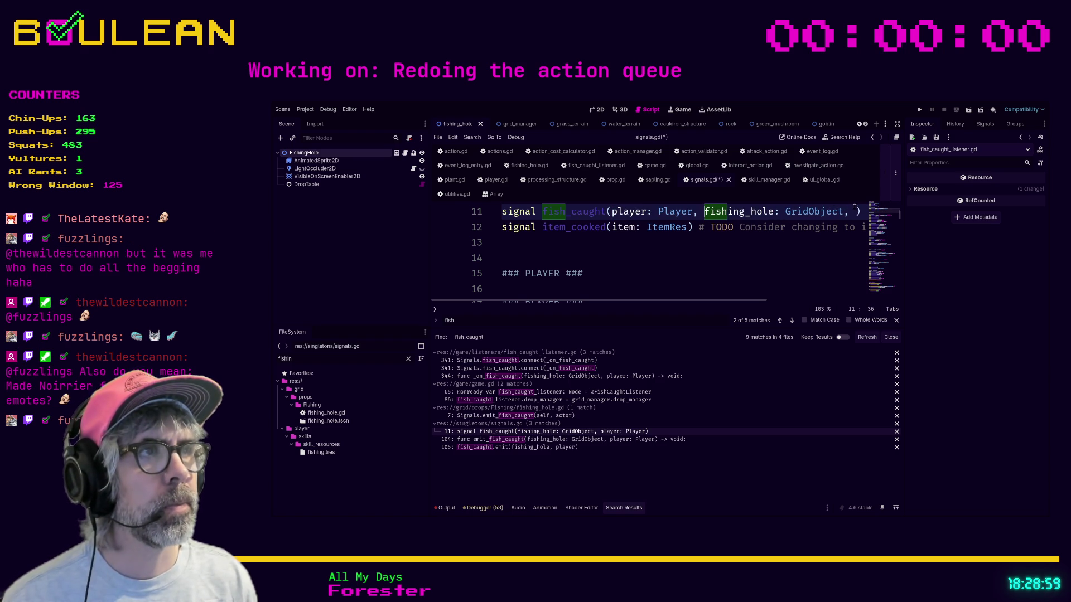
{"action": "key", "text": "BackSpace"}
{"action": "key", "text": "BackSpace"}
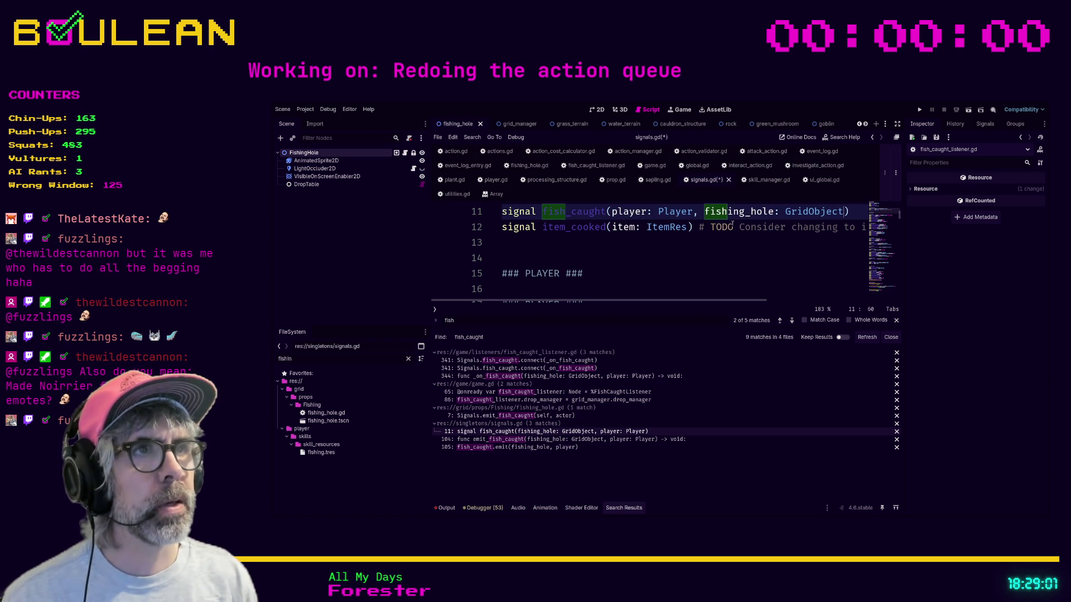
{"action": "double_click", "coordinate": [672, 212]}
{"action": "type", "text": "Char"}
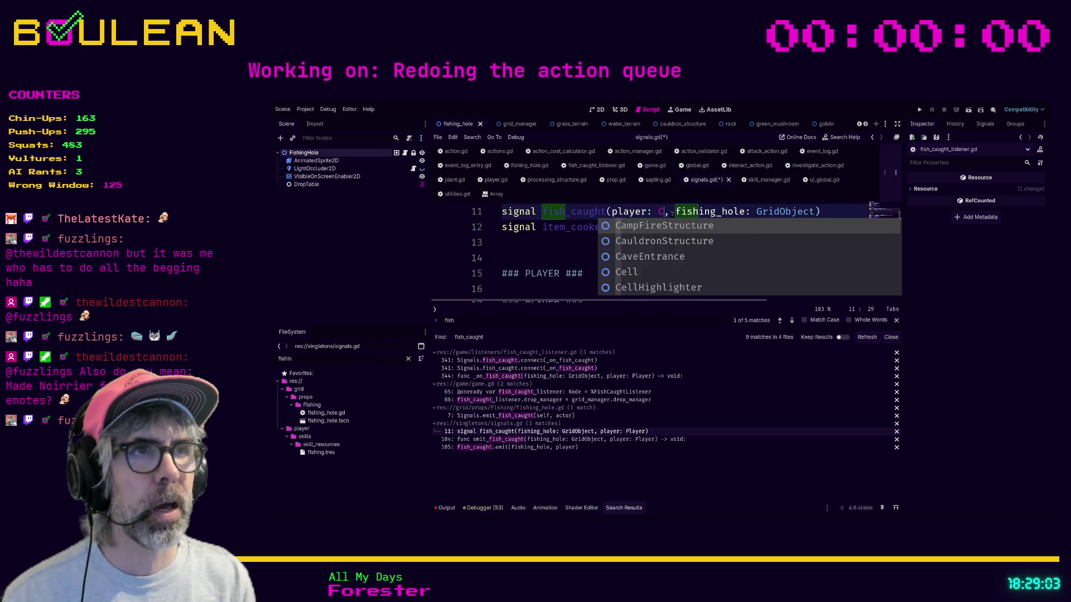
{"action": "type", "text": "acter"}
{"action": "left_click", "coordinate": [636, 241]}
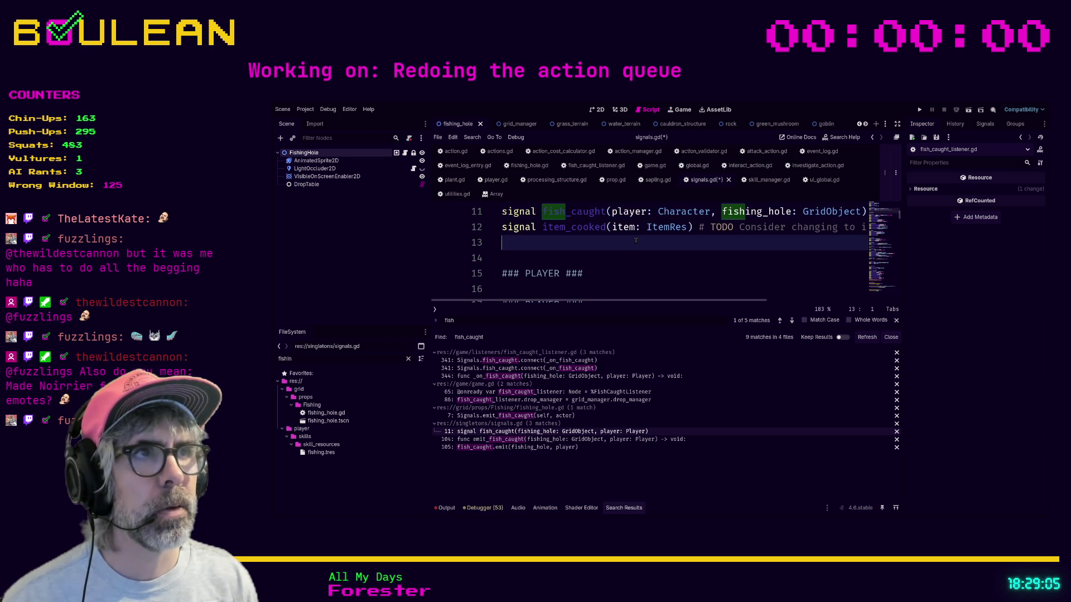
{"action": "key", "text": "ctrl+s"}
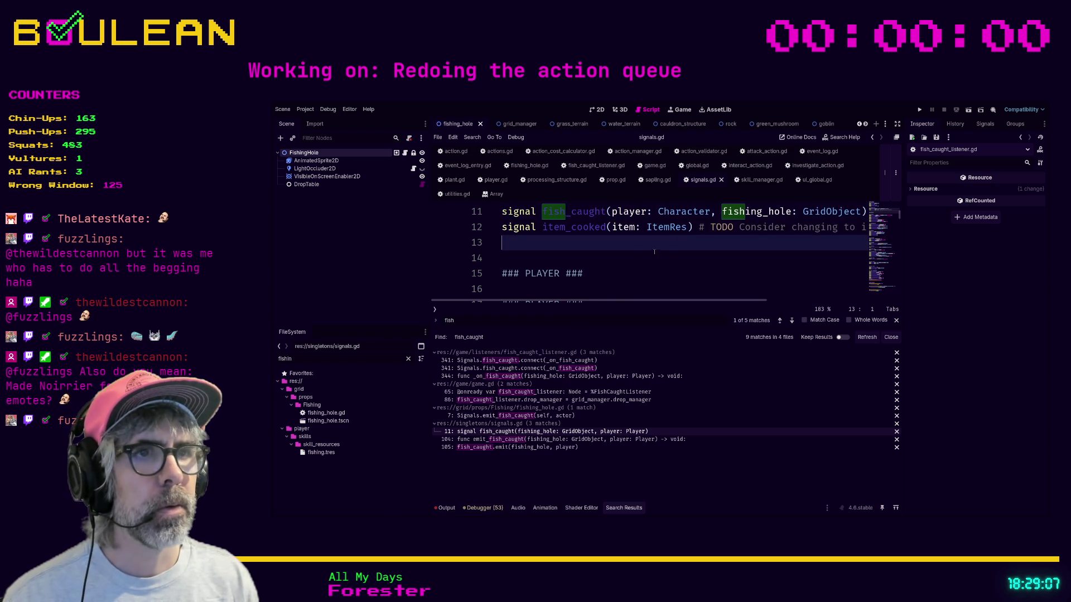
{"action": "left_click", "coordinate": [550, 417]}
{"action": "left_click", "coordinate": [556, 400]}
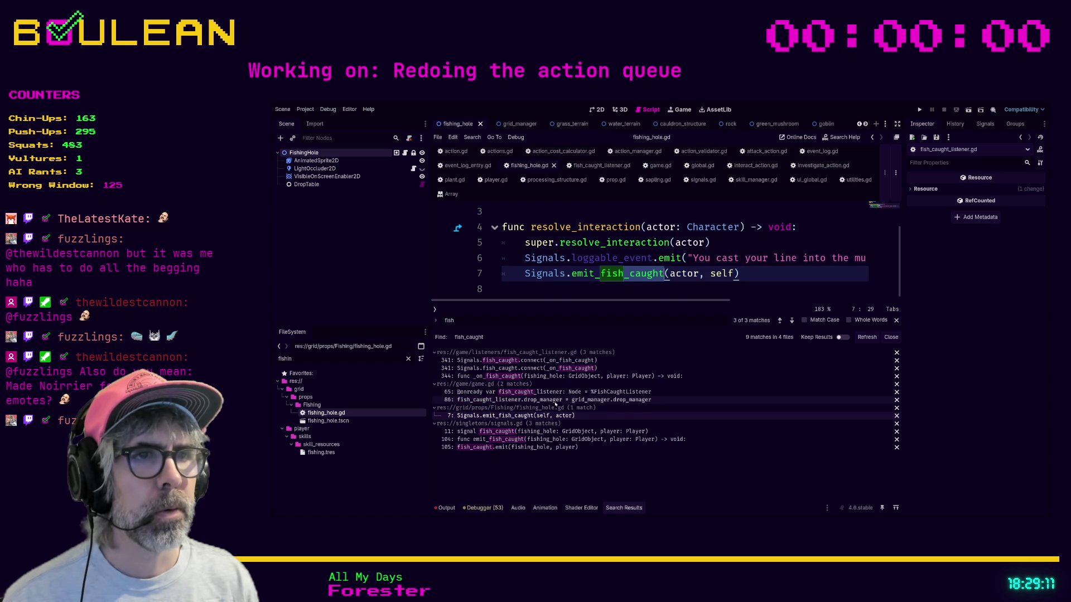
- Retype the listener's _on_fish_caught parameters from Player and GridObject to Character and FishingHole
{"action": "mouse_move", "coordinate": [624, 300]}
{"action": "left_mouse_down"}
{"action": "mouse_move", "coordinate": [755, 301]}
{"action": "mouse_move", "coordinate": [691, 303]}
{"action": "left_mouse_up"}
{"action": "left_click", "coordinate": [591, 392]}
{"action": "left_click", "coordinate": [574, 377]}
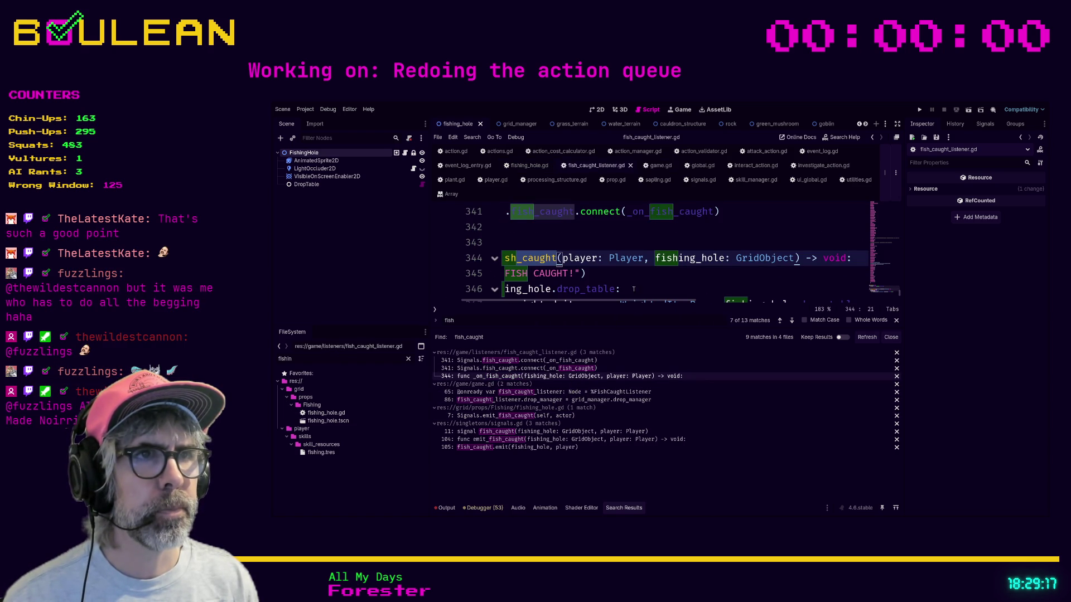
{"action": "double_click", "coordinate": [624, 257]}
{"action": "type", "text": "Character"}
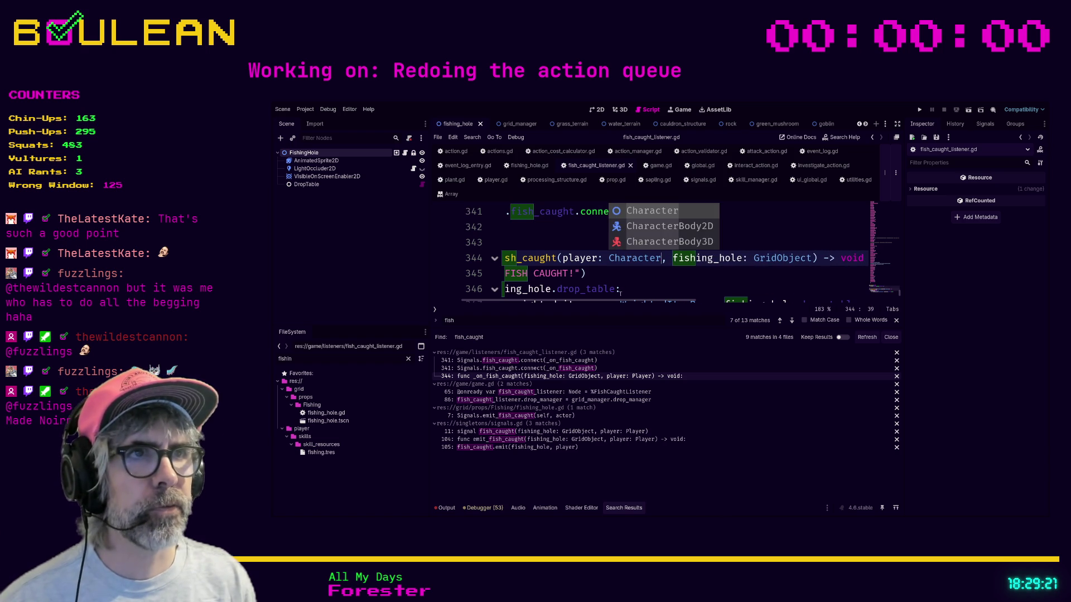
{"action": "double_click", "coordinate": [767, 258]}
{"action": "type", "text": "FishingHole"}
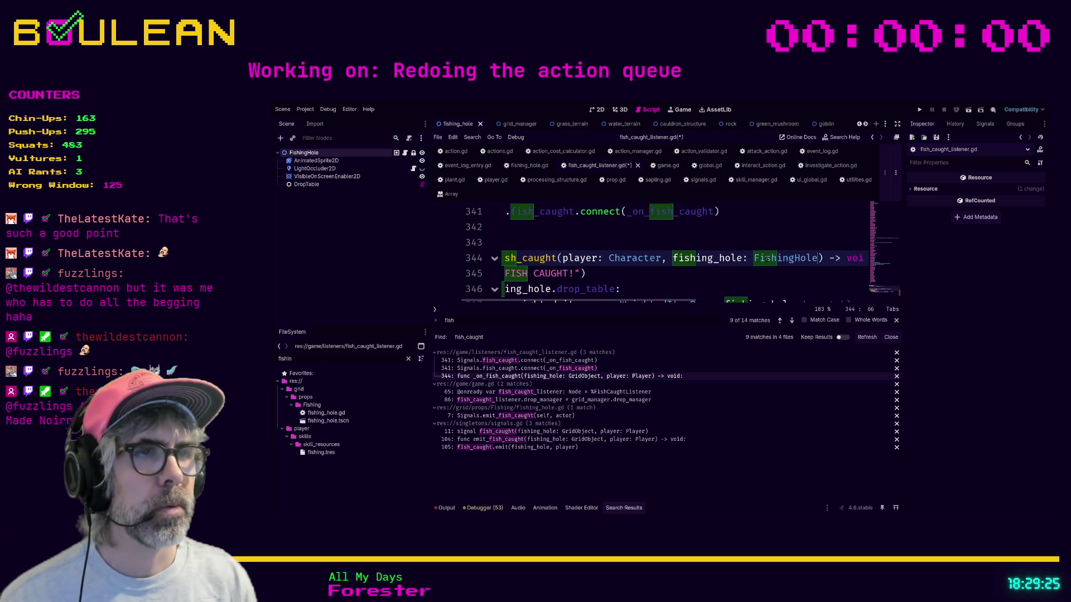
- Rename the player parameter to source, including in the pickup drop call, and save the listener
{"action": "left_click_drag", "start_coordinate": [672, 301], "coordinate": [641, 301]}
{"action": "scroll", "coordinate": [703, 260], "scroll_direction": "down", "scroll_amount": 1}
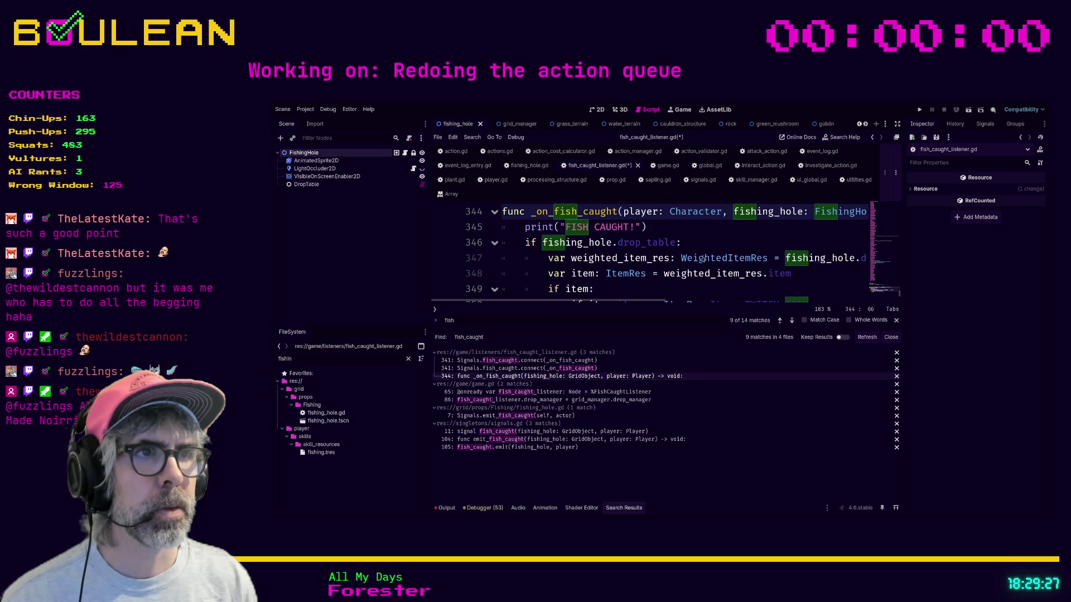
{"action": "double_click", "coordinate": [641, 213]}
{"action": "type", "text": "source"}
{"action": "scroll", "coordinate": [691, 236], "scroll_direction": "down", "scroll_amount": 2, "text": "ctrl"}
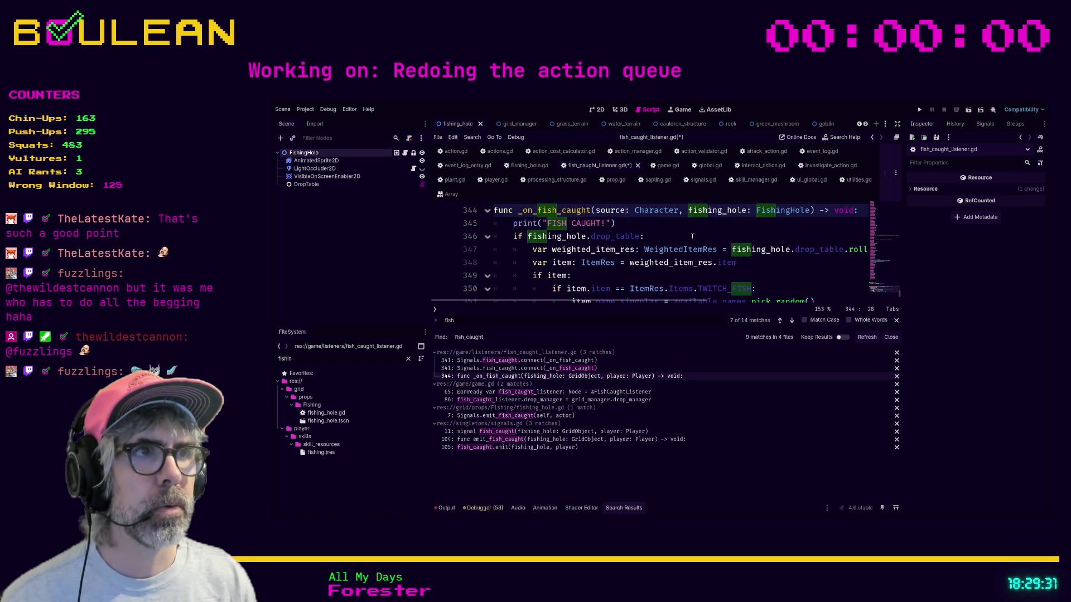
{"action": "scroll", "coordinate": [638, 249], "scroll_direction": "down", "scroll_amount": 1}
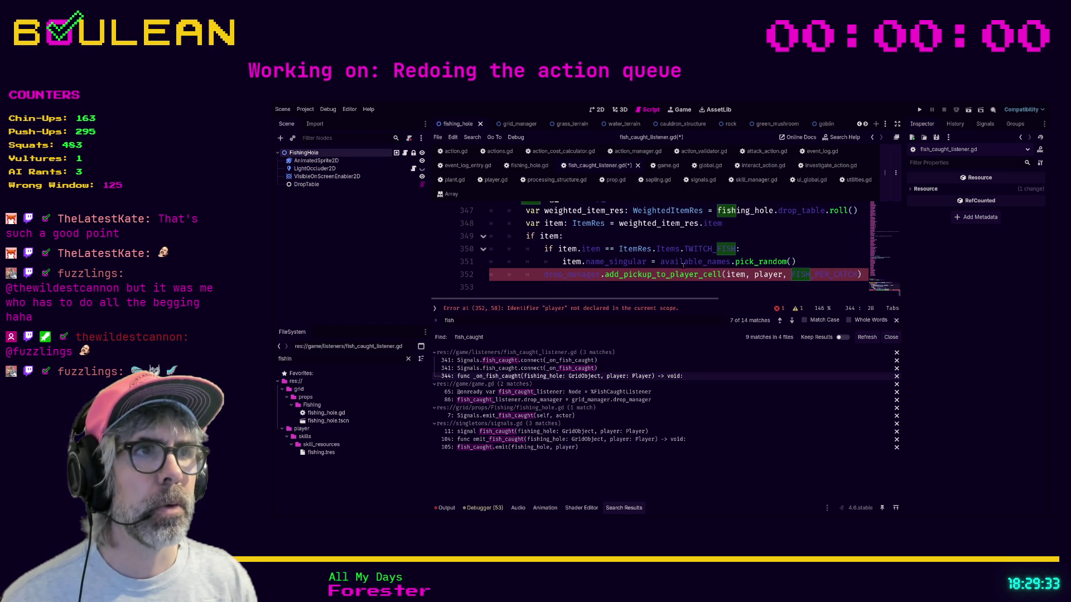
{"action": "scroll", "coordinate": [770, 275], "scroll_direction": "up", "scroll_amount": 1}
{"action": "double_click", "coordinate": [769, 286]}
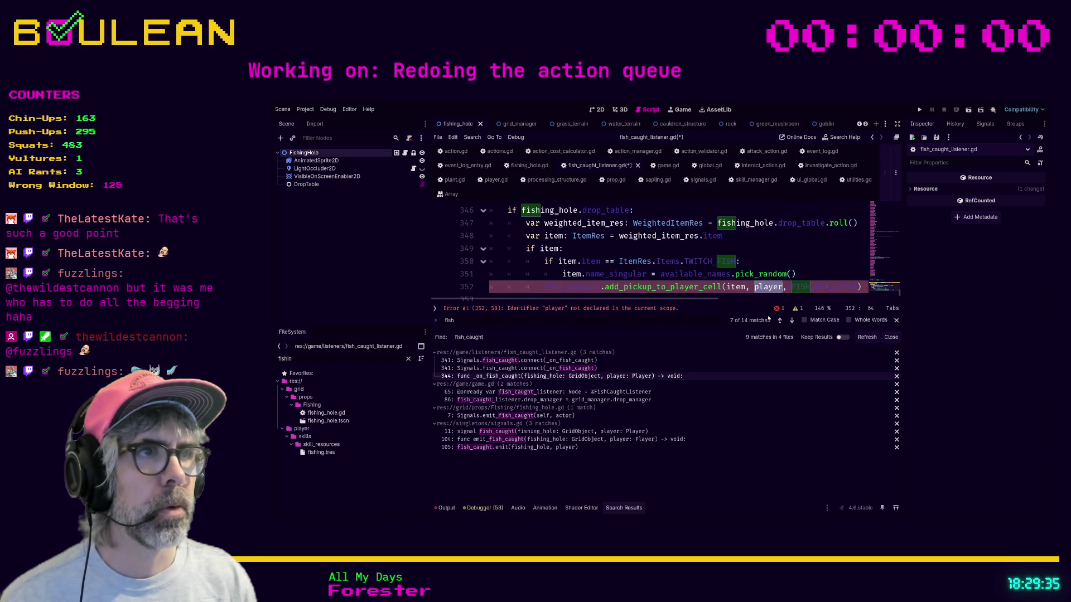
{"action": "type", "text": "source"}
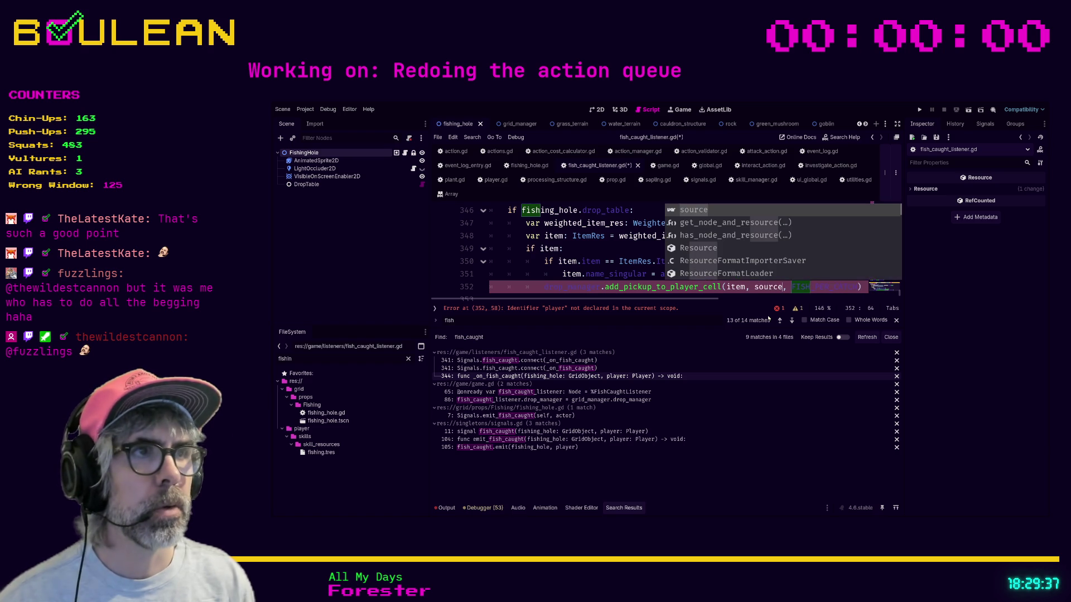
{"action": "left_click", "coordinate": [545, 274]}
{"action": "key", "text": "ctrl+s"}
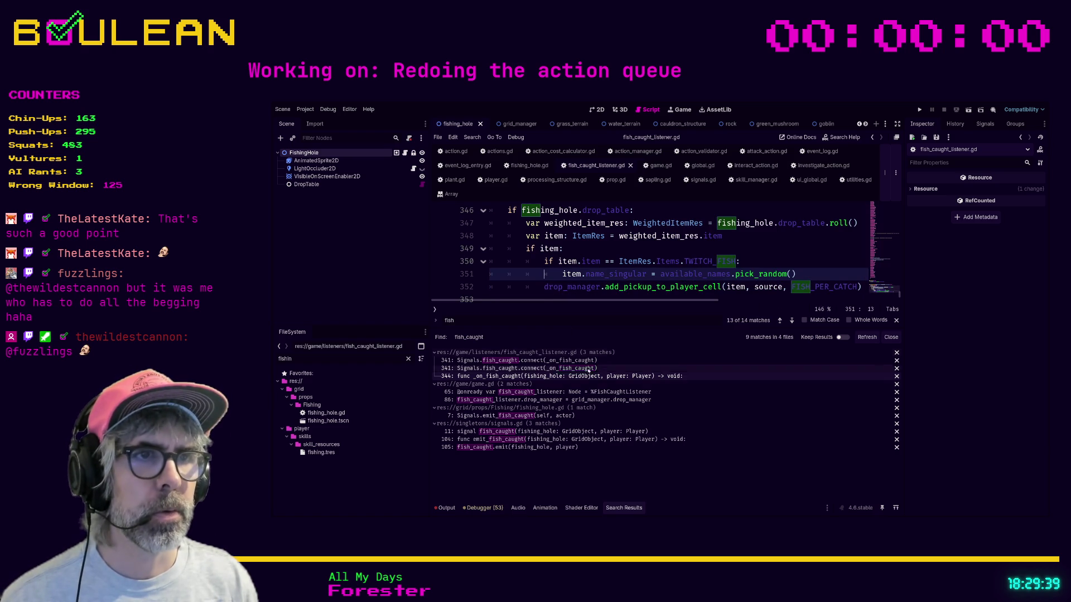
{"action": "left_click", "coordinate": [596, 392]}
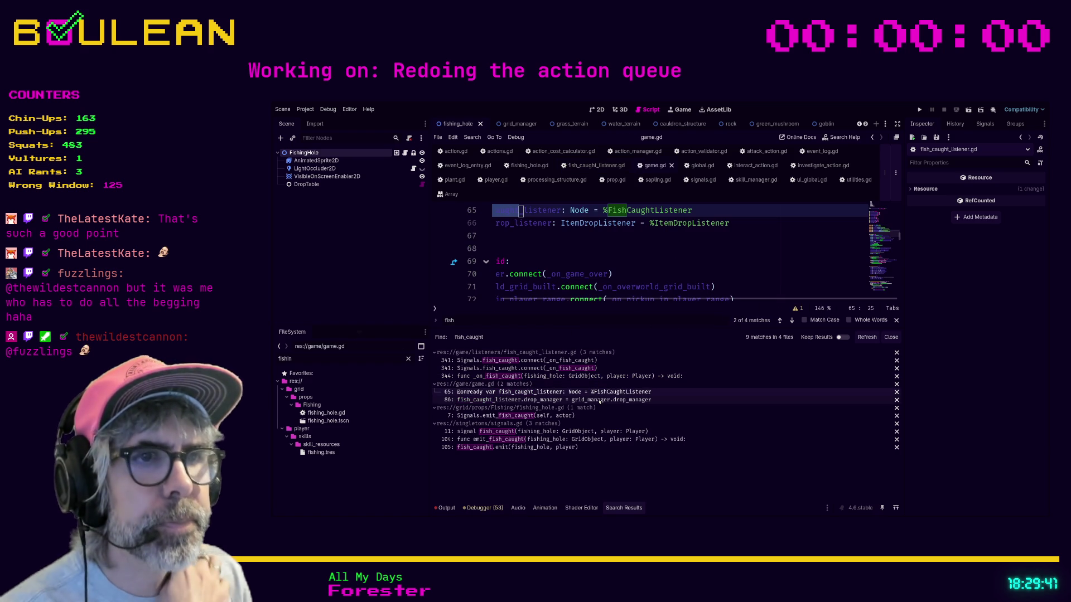
- Step through each fish_caught result in game.gd, the listener and fishing_hole.gd, ending at the signal declaration
{"action": "left_click", "coordinate": [595, 400]}
{"action": "left_click", "coordinate": [582, 360]}
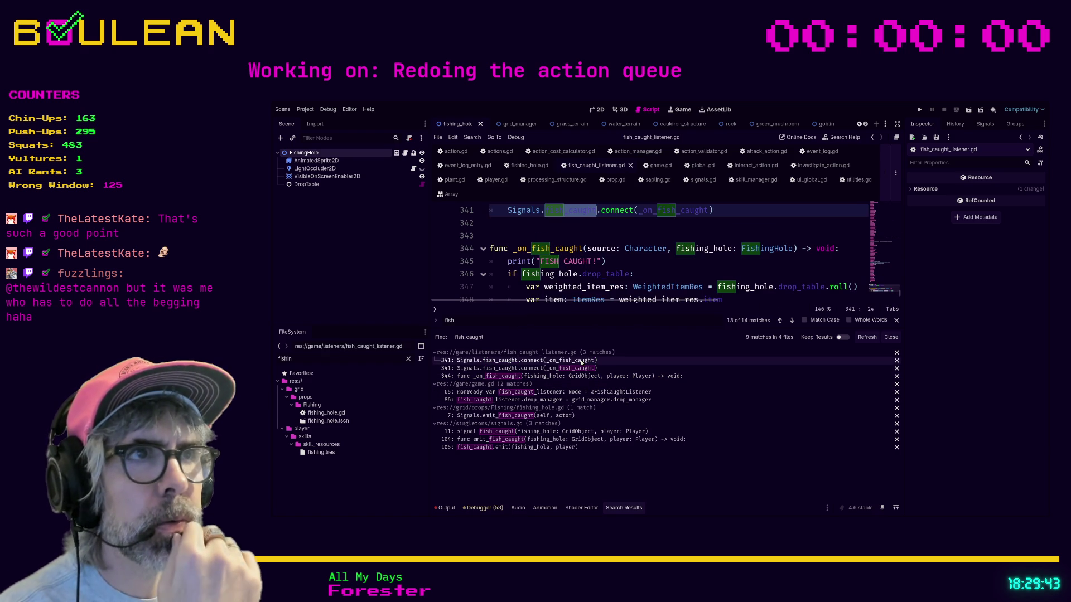
{"action": "left_click", "coordinate": [575, 369]}
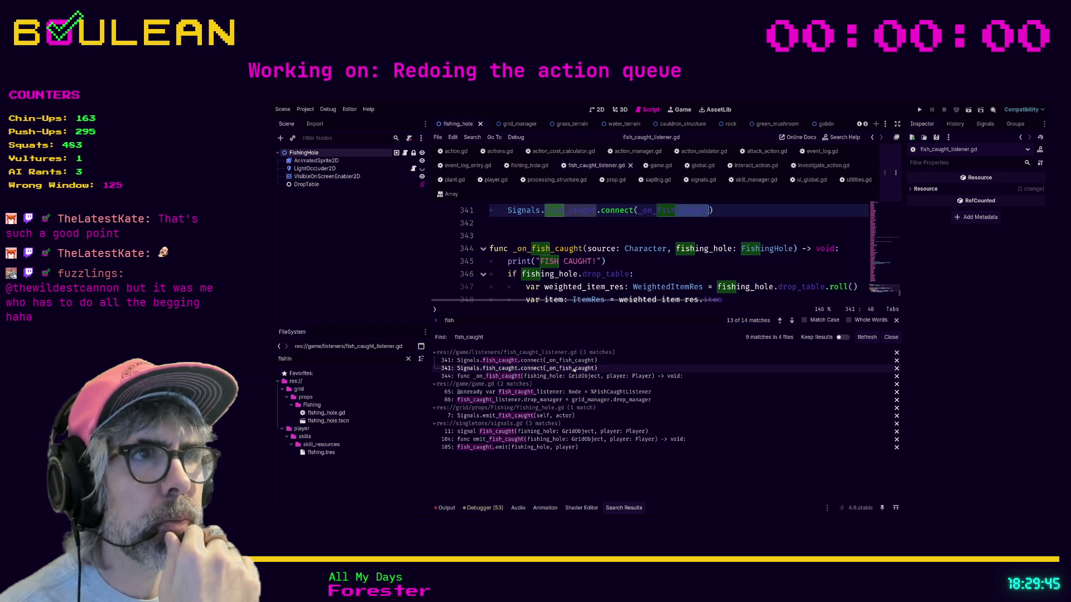
{"action": "left_click", "coordinate": [573, 376]}
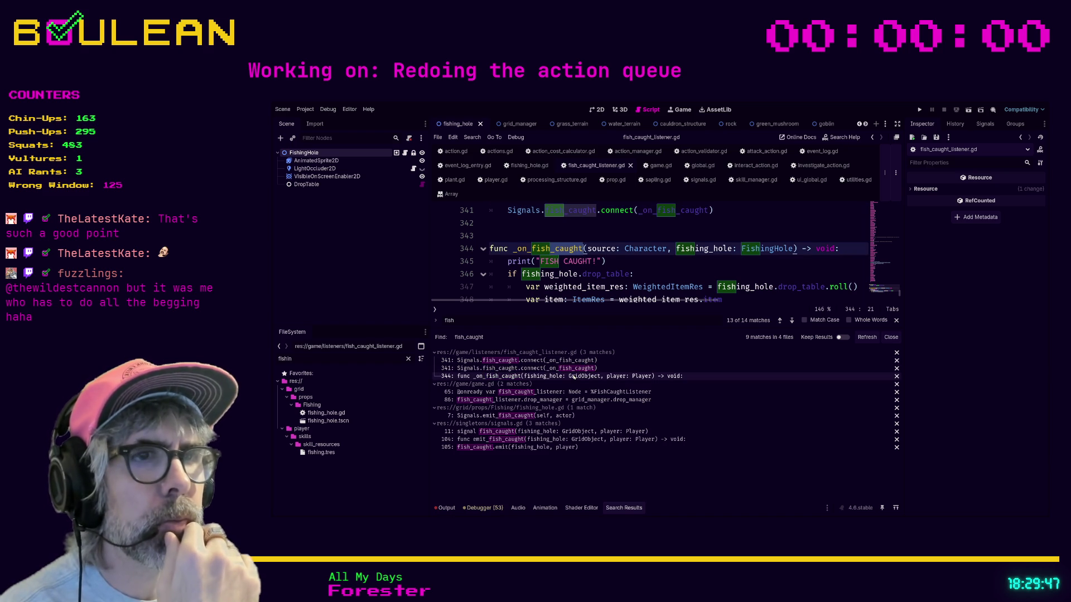
{"action": "left_click", "coordinate": [564, 392]}
{"action": "left_click", "coordinate": [565, 400]}
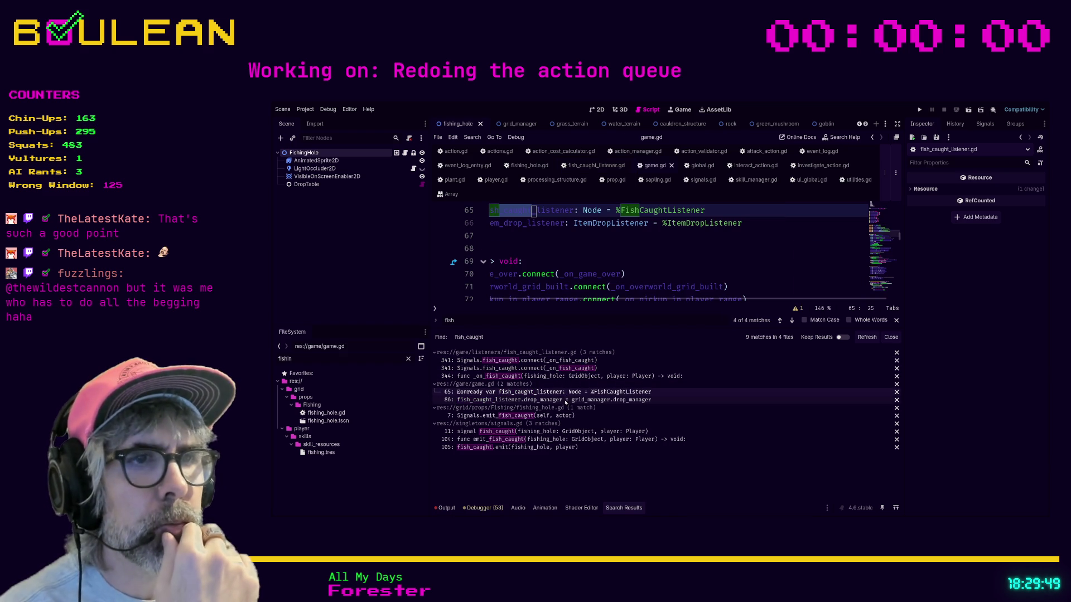
{"action": "left_click", "coordinate": [558, 414]}
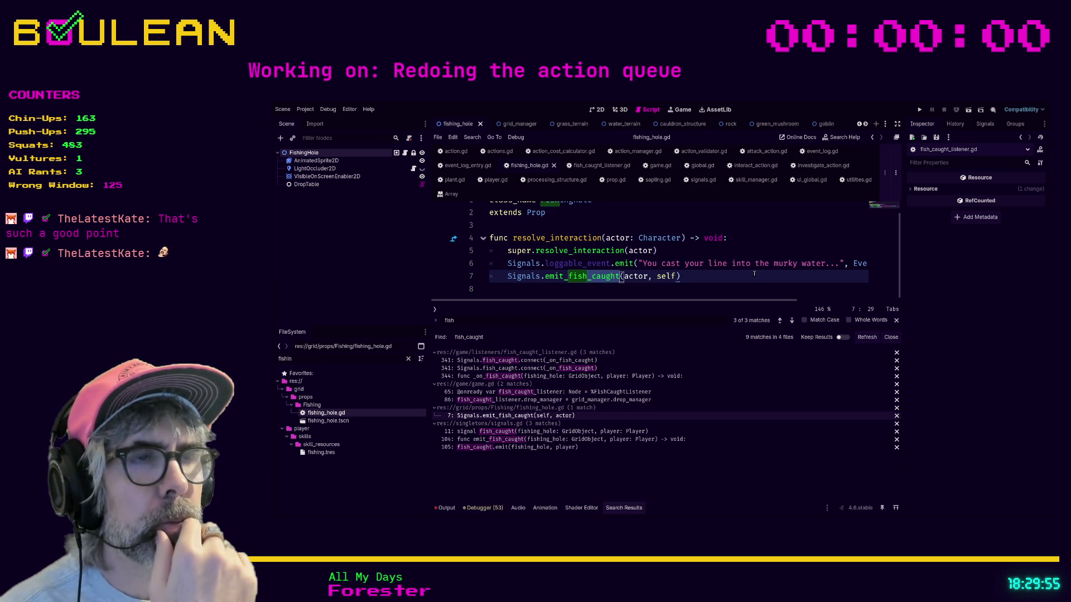
{"action": "left_click_drag", "start_coordinate": [617, 238], "coordinate": [617, 226]}
{"action": "double_click", "coordinate": [617, 248]}
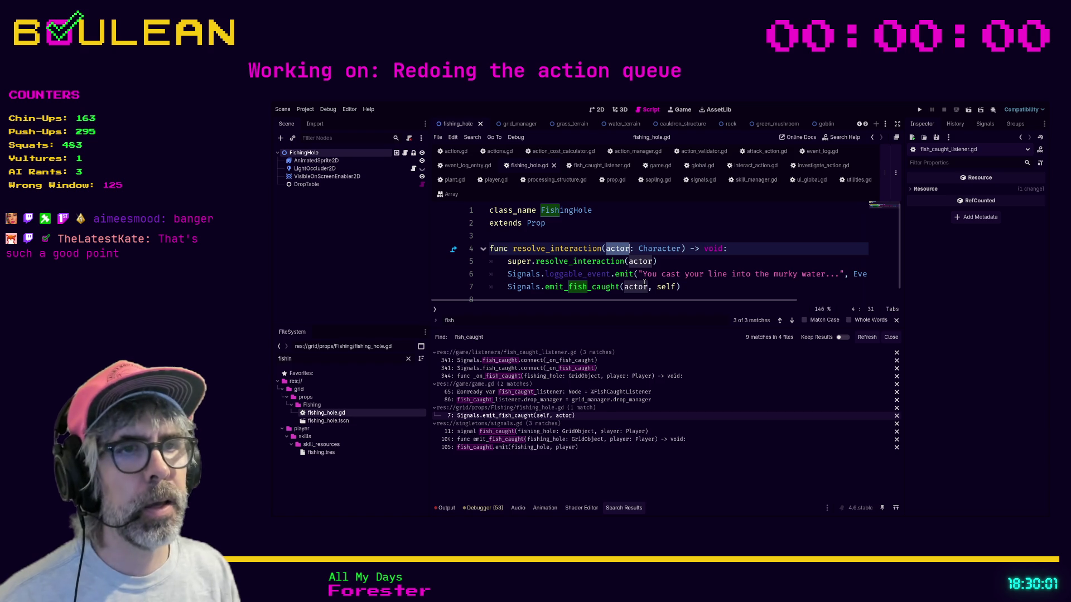
{"action": "left_click", "coordinate": [623, 432]}
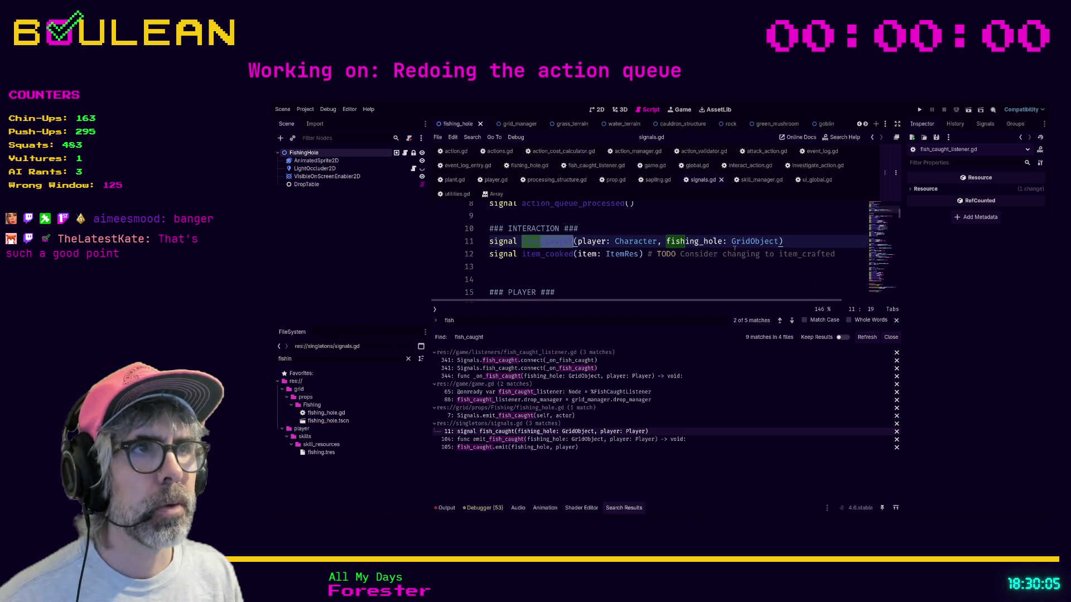
- Change the fish_caught signal's fishing_hole type from GridObject to FishingHole
{"action": "left_click_drag", "start_coordinate": [771, 242], "coordinate": [770, 239]}
{"action": "double_click", "coordinate": [768, 248]}
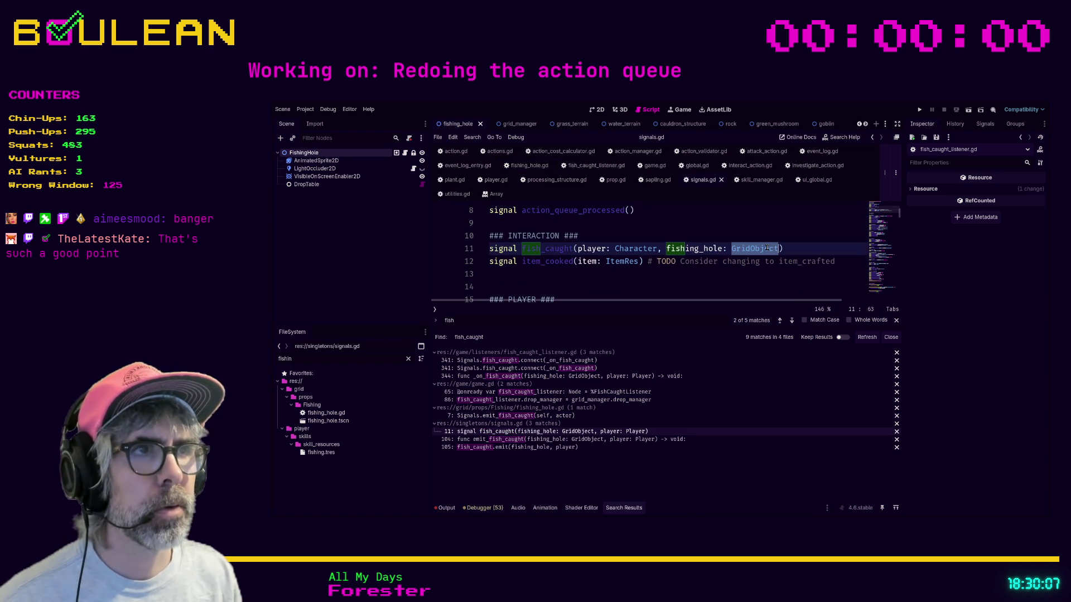
{"action": "type", "text": "FishingHole"}
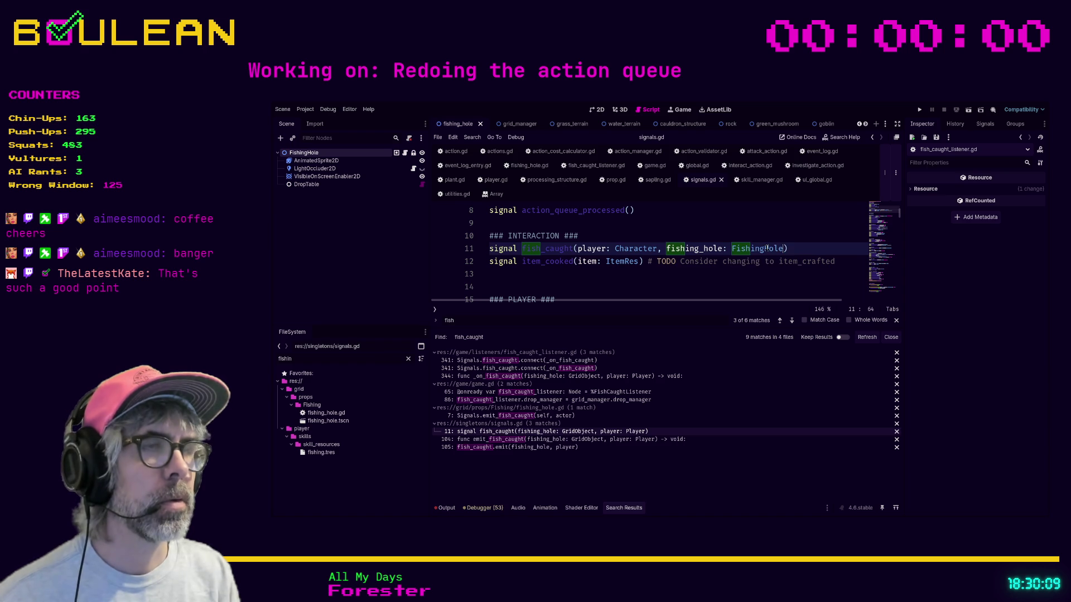
- Check the emit_fish_caught helper's emit call on line 105, then run the game with F5
{"action": "left_click", "coordinate": [608, 441]}
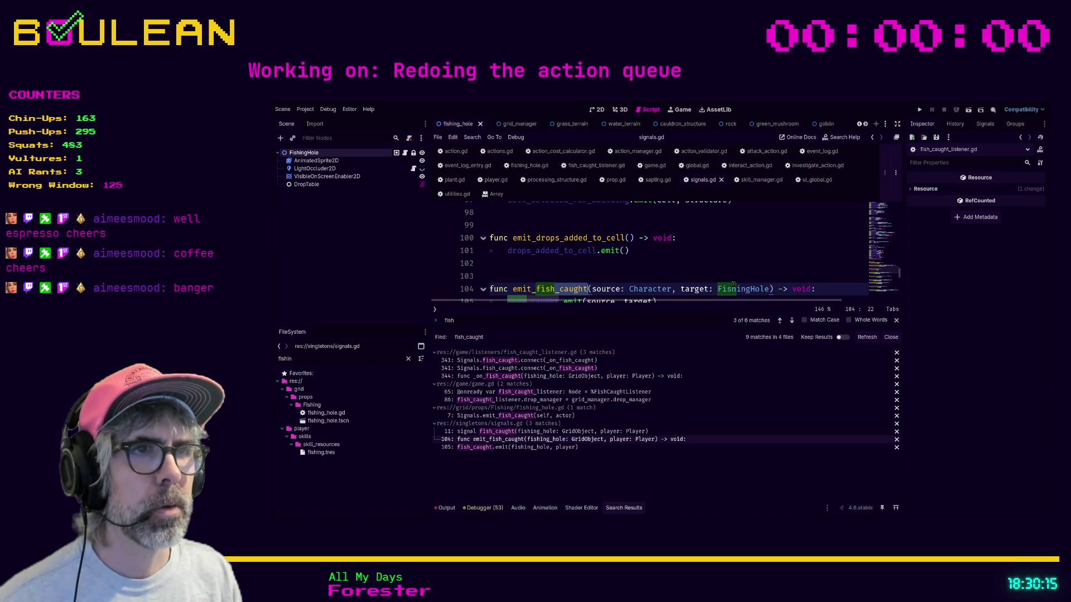
{"action": "left_click", "coordinate": [576, 447]}
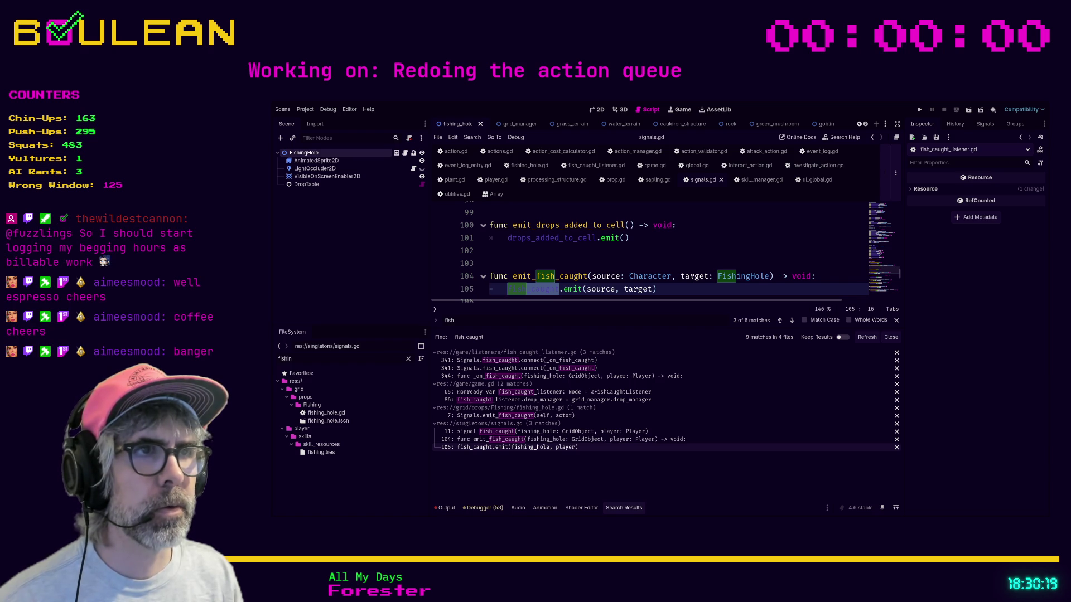
{"action": "left_click", "coordinate": [706, 293]}
{"action": "scroll", "coordinate": [697, 268], "scroll_direction": "down", "scroll_amount": 1}
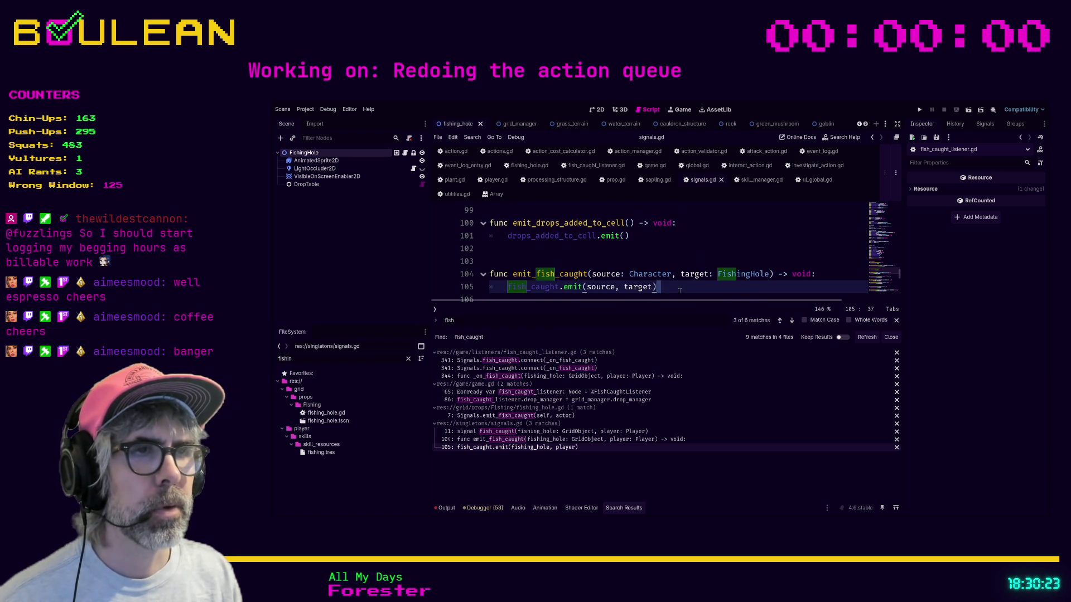
{"action": "key", "text": "F5"}
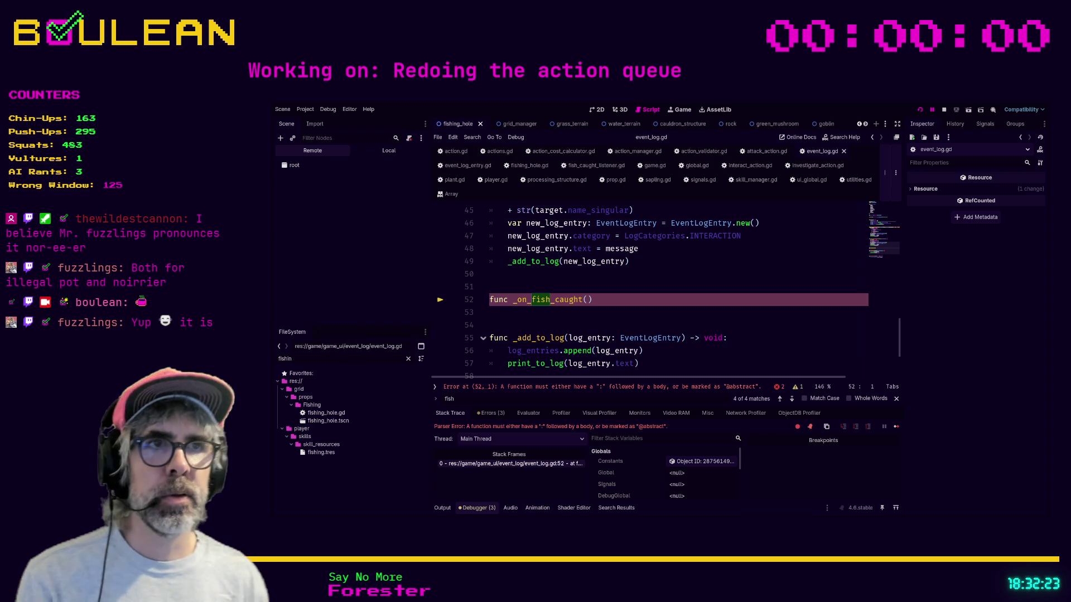
- Leave _on_fish_caught in event_log.gd and view emit_fish_caught(source: Character, target: FishingHole) in signals.gd
{"action": "key", "text": "Up"}
{"action": "left_click", "coordinate": [624, 303]}
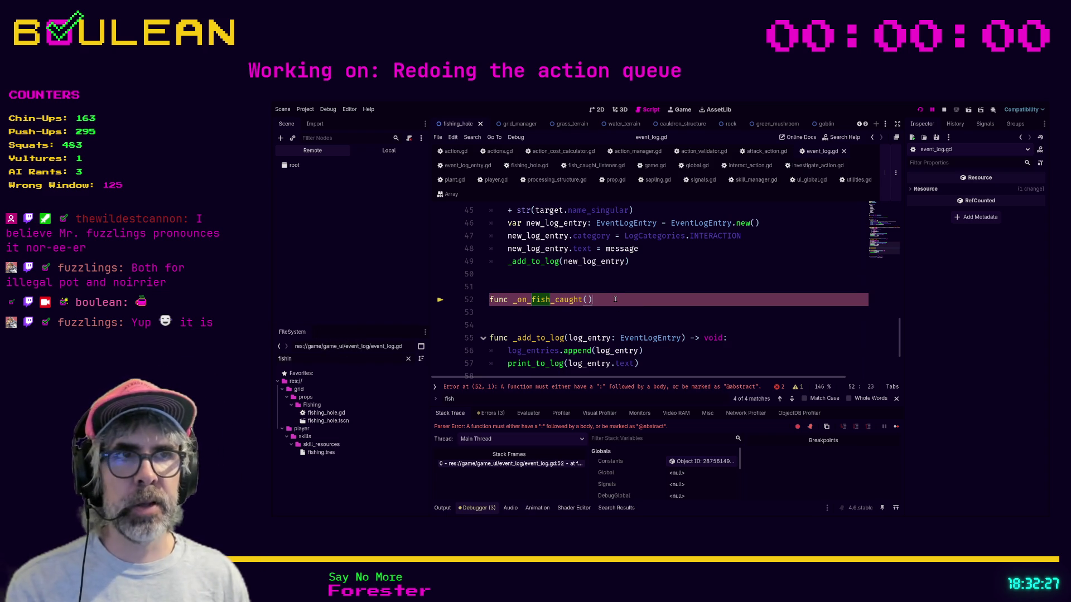
{"action": "scroll", "coordinate": [626, 301], "scroll_direction": "up", "scroll_amount": 2}
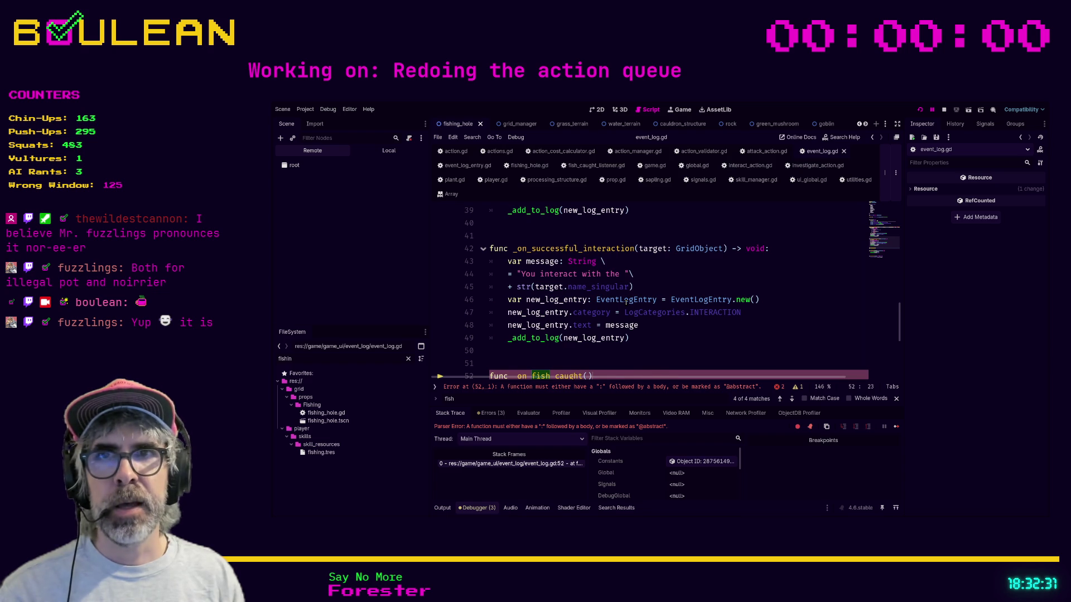
{"action": "scroll", "coordinate": [601, 331], "scroll_direction": "down", "scroll_amount": 1}
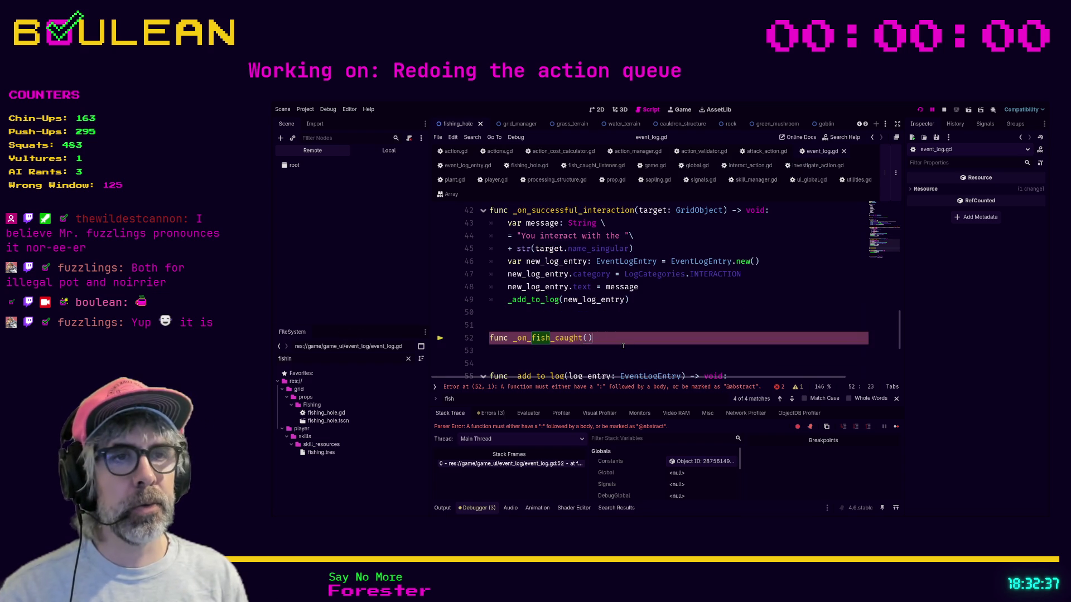
{"action": "left_click", "coordinate": [697, 181]}
{"action": "left_click", "coordinate": [627, 258]}
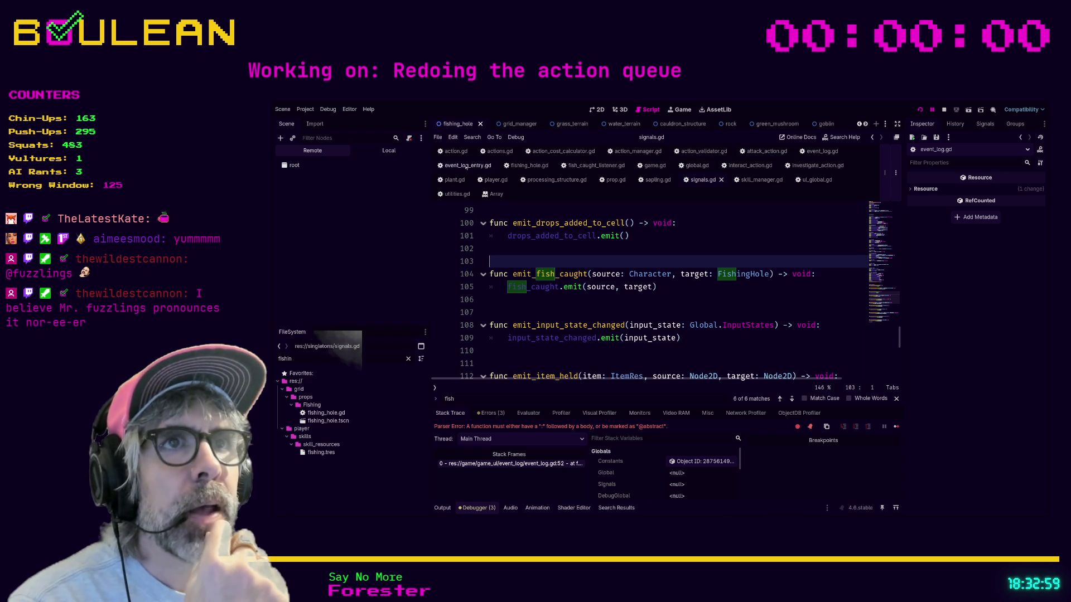
- Complete the signature as _on_fish_caught(source: Character, target: FishingHole) -> void: and drop the placeholder pass
{"action": "left_click", "coordinate": [804, 151]}
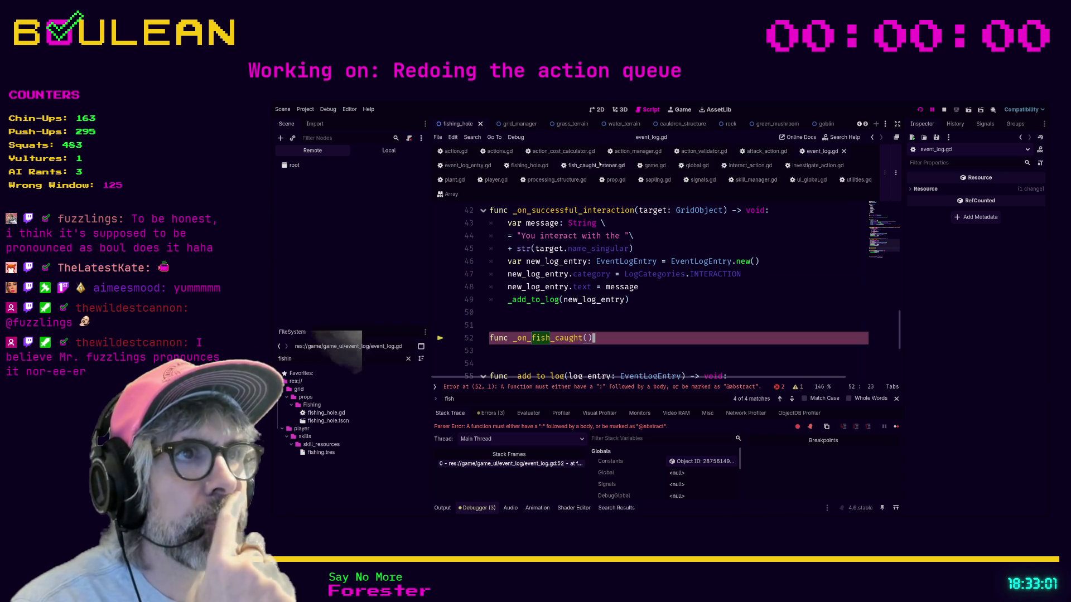
{"action": "type", "text": "sour"}
{"action": "type", "text": "ce: Character,"}
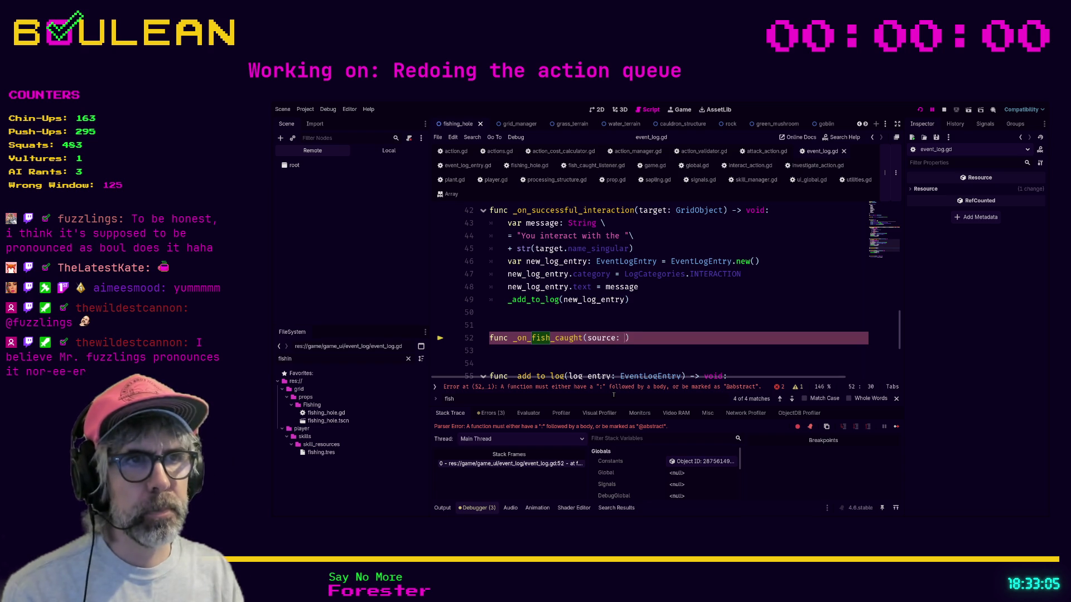
{"action": "type", "text": " target: FishingHole) -> voi"}
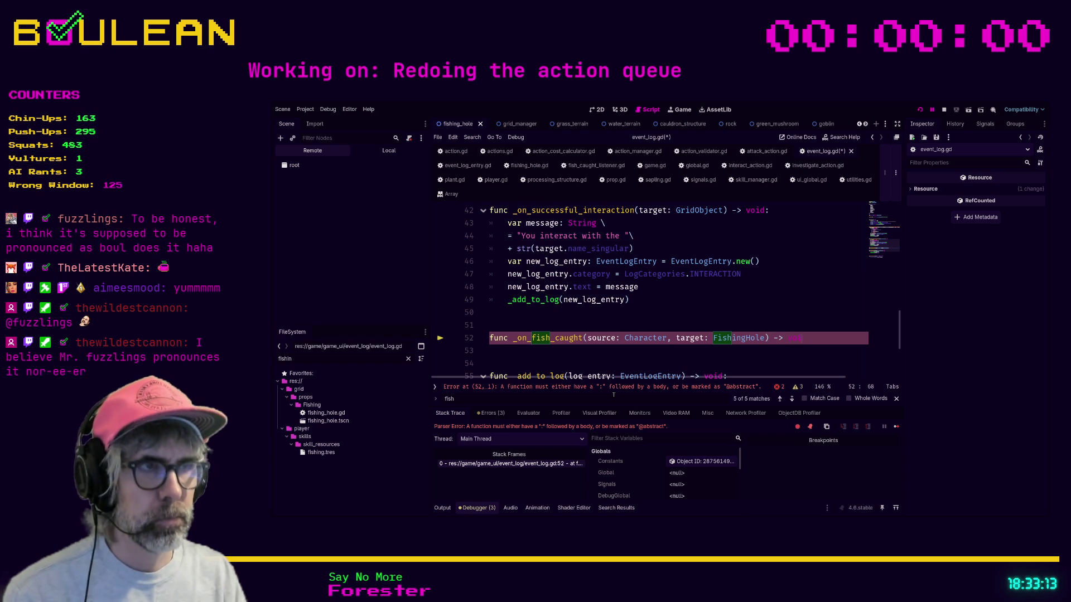
{"action": "type", "text": "d:"}
{"action": "key", "text": "Return"}
{"action": "type", "text": "pass"}
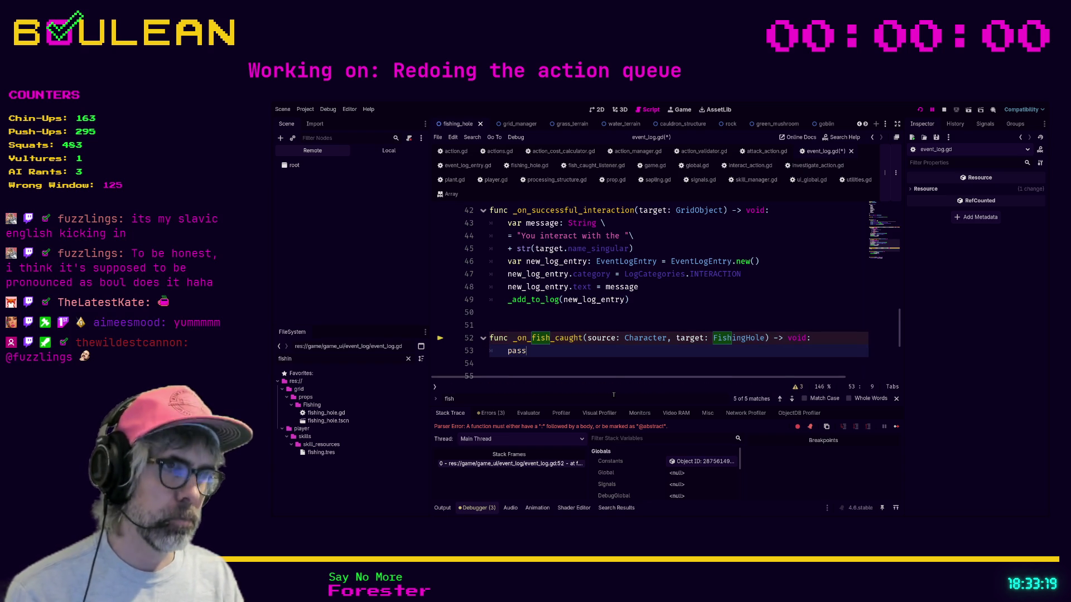
{"action": "key", "text": "BackSpace"}
{"action": "key", "text": "BackSpace"}
{"action": "key", "text": "BackSpace"}
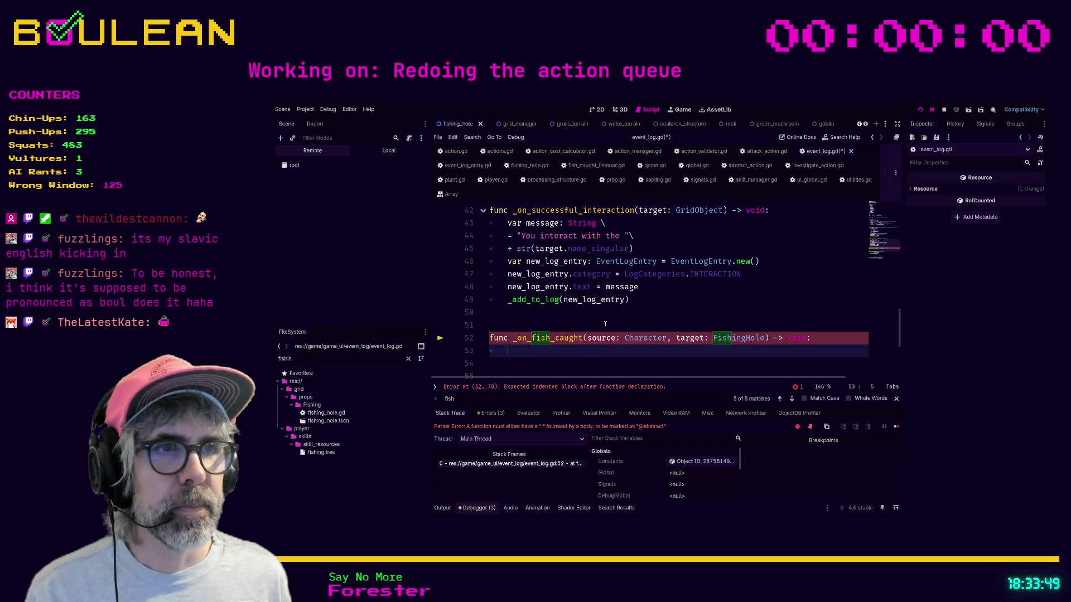
- Start the body with 'var message: String \' continued by '=' on the next line
{"action": "scroll", "coordinate": [605, 324], "scroll_direction": "down", "scroll_amount": 1}
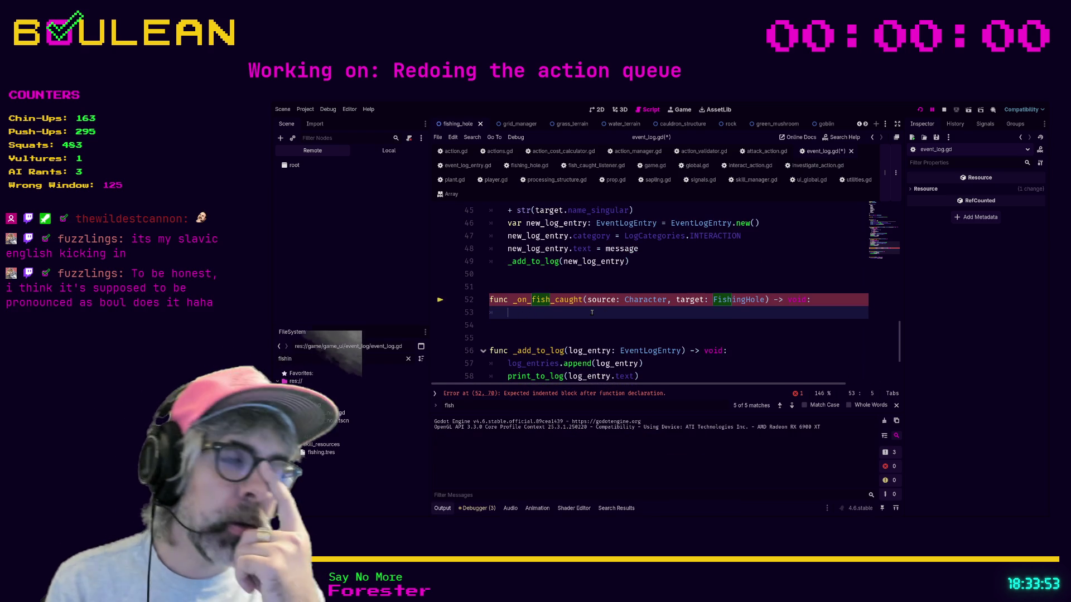
{"action": "type", "text": "var message: Strin"}
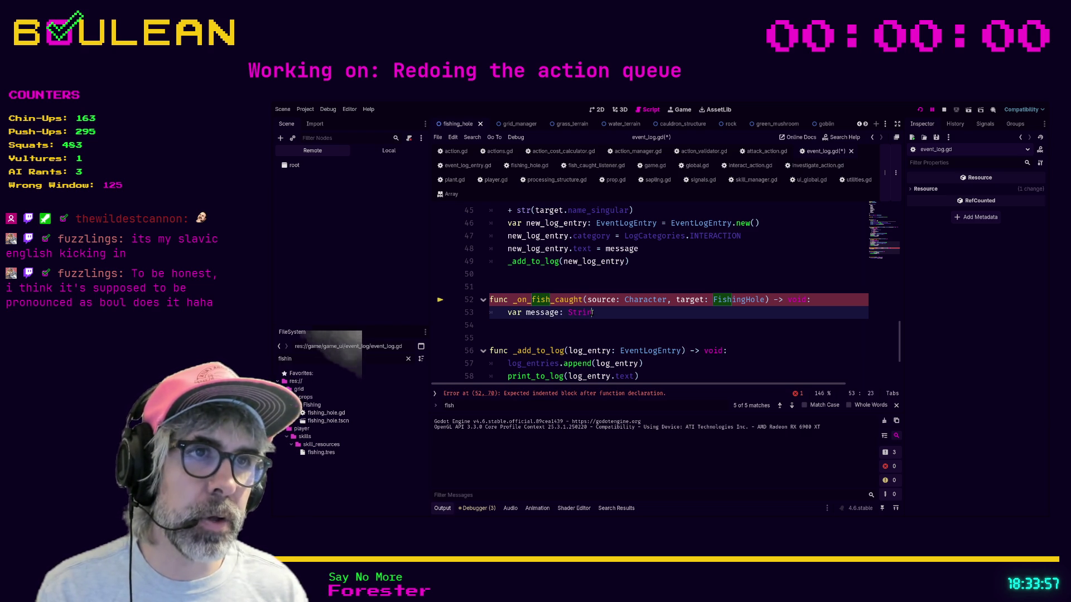
{"action": "type", "text": "g"}
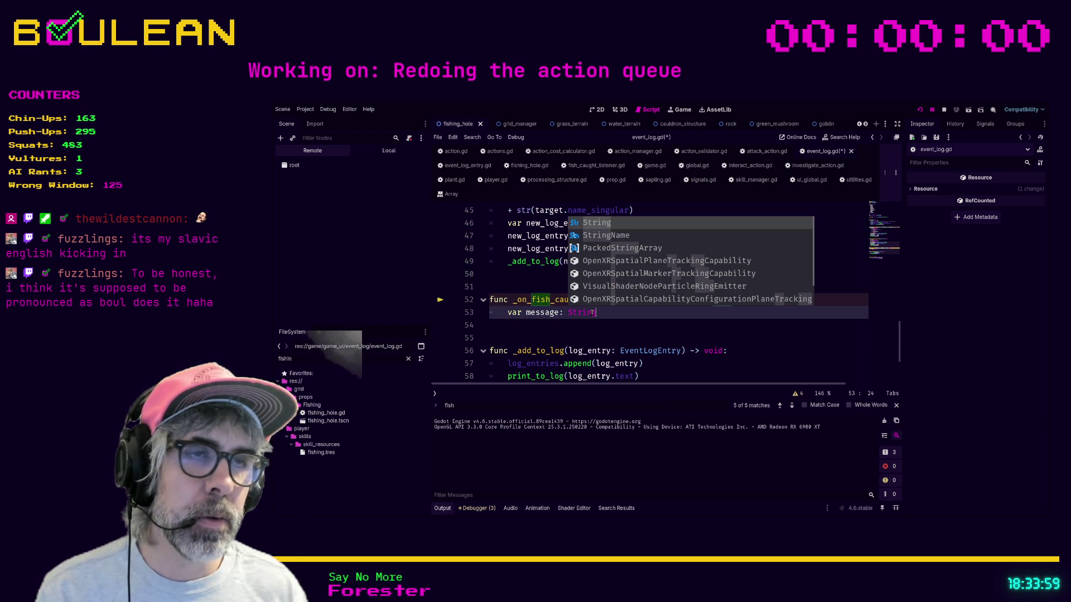
{"action": "type", "text": " \\"}
{"action": "key", "text": "Return"}
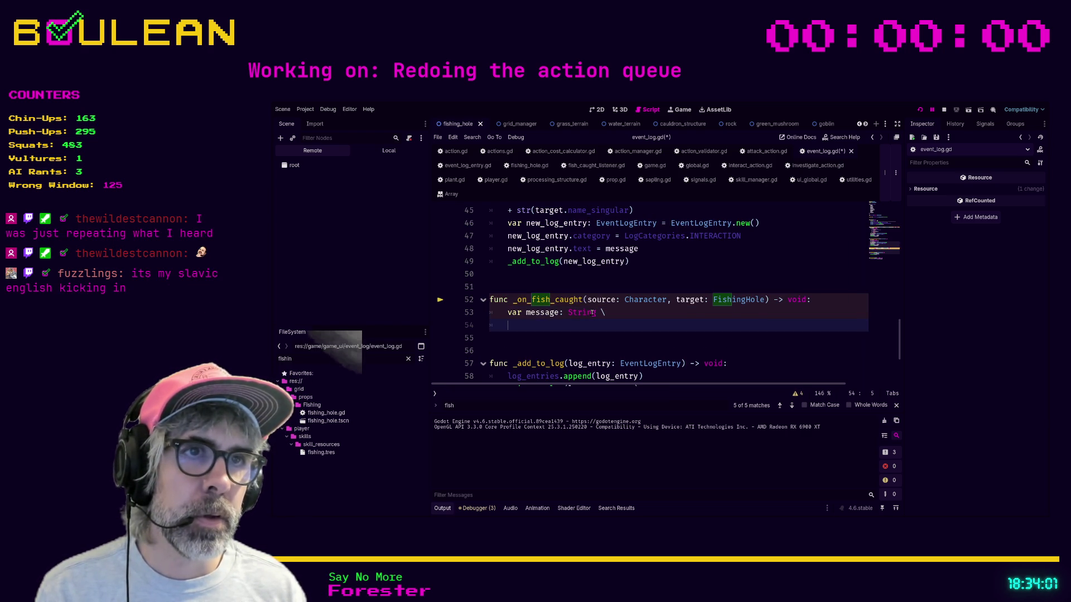
{"action": "type", "text": "="}
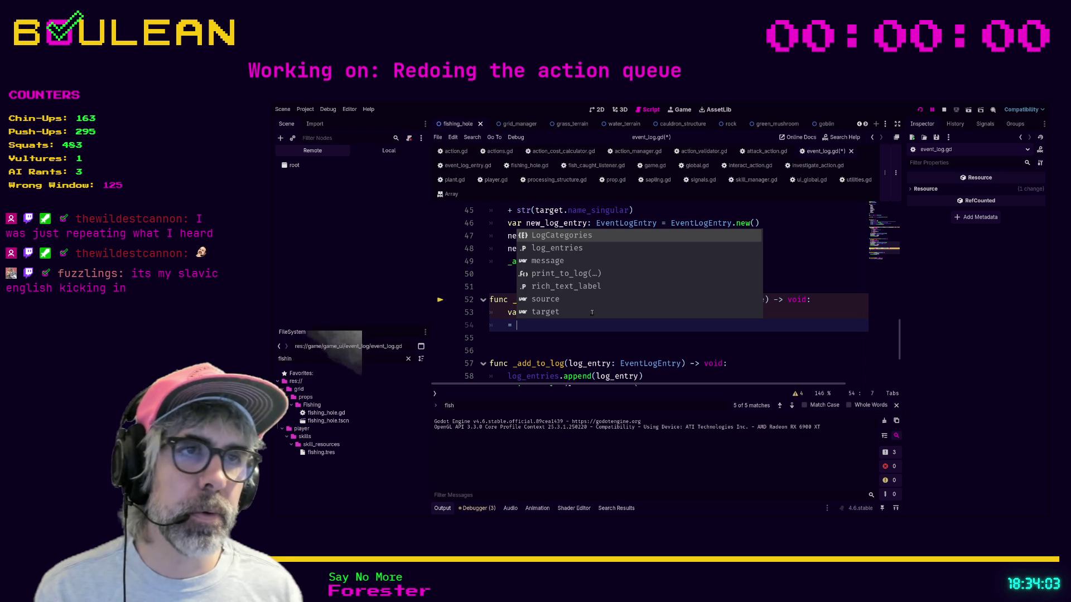
{"action": "key", "text": "Escape"}
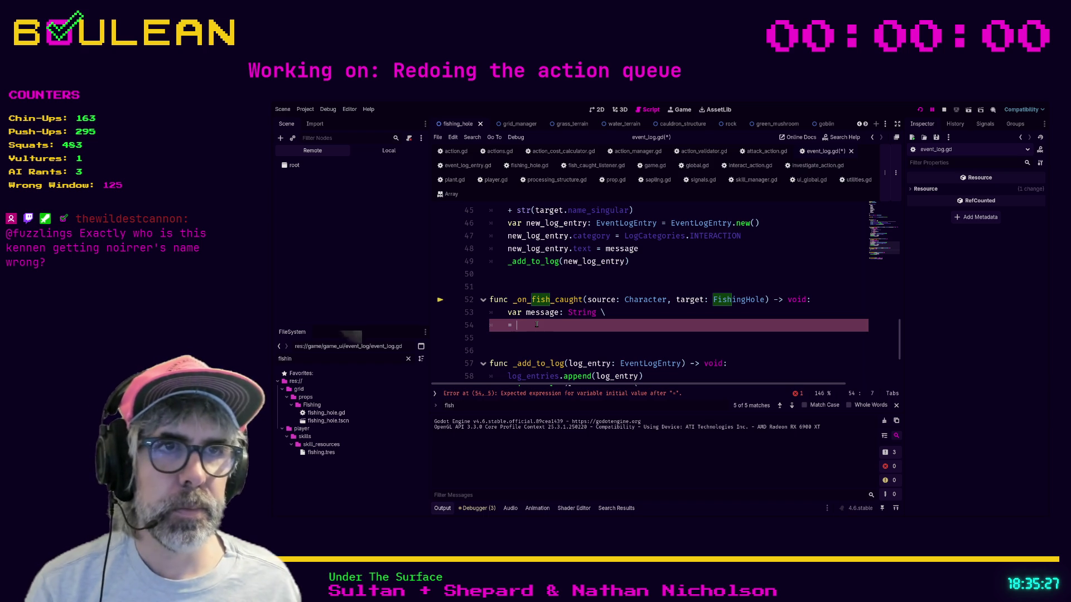
{"action": "scroll", "coordinate": [536, 325], "scroll_direction": "down", "scroll_amount": 1}
- Assign message the string "You caught a " with a '+ str(target.fis)' continuation line
{"action": "left_click", "coordinate": [581, 316]}
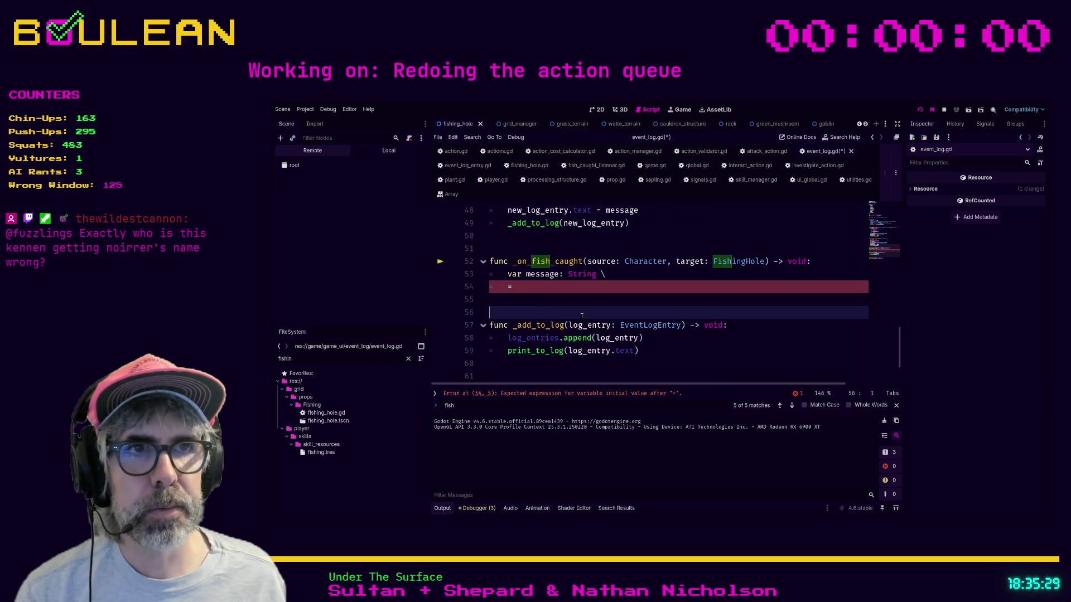
{"action": "key", "text": "Up"}
{"action": "key", "text": "Up"}
{"action": "key", "text": "End"}
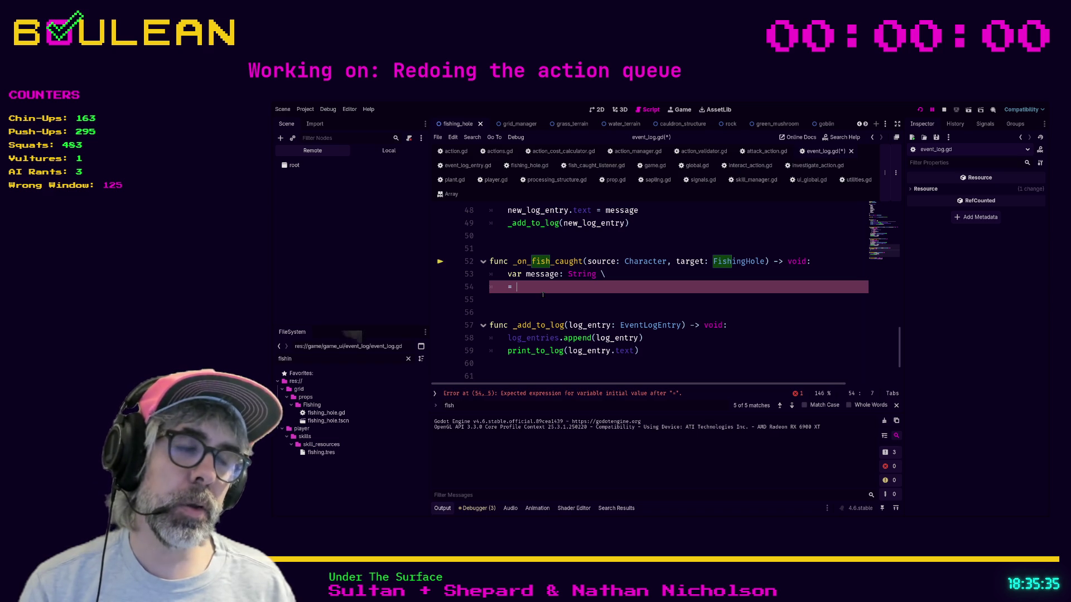
{"action": "type", "text": "\"You"}
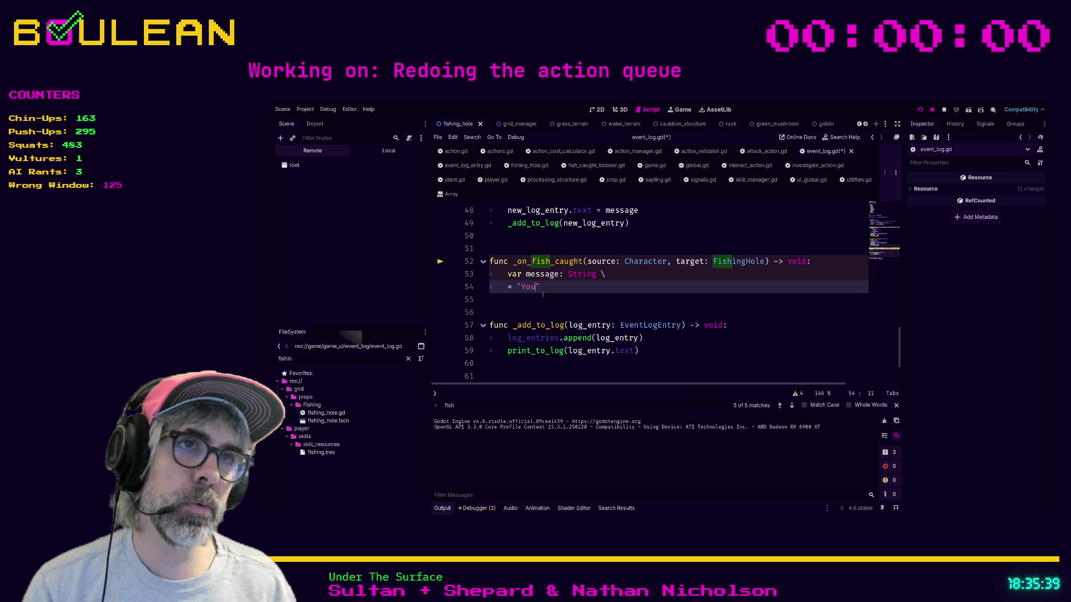
{"action": "type", "text": " caught "}
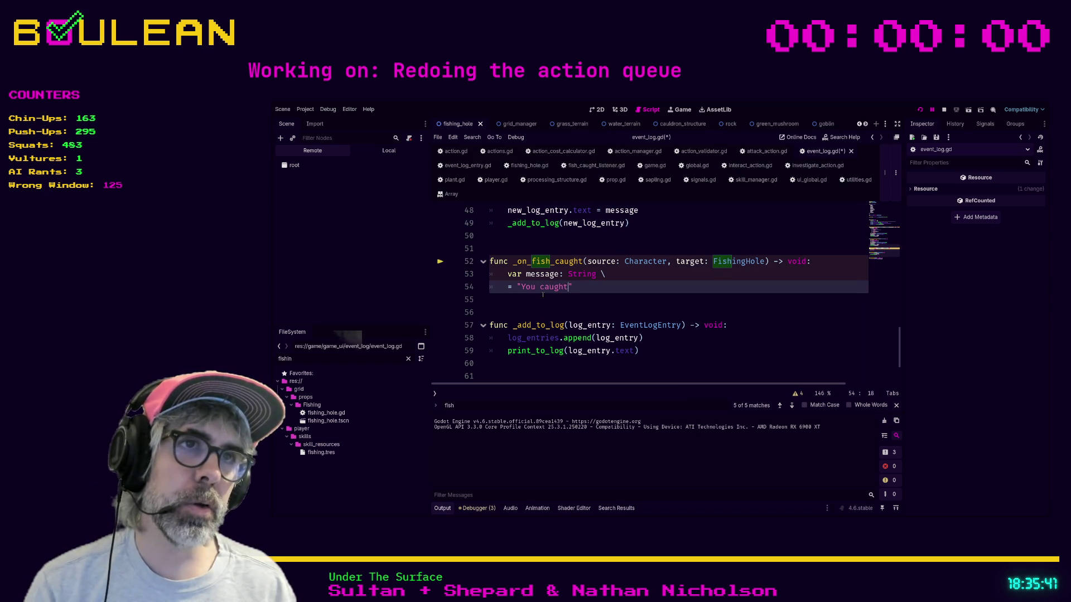
{"action": "type", "text": "a"}
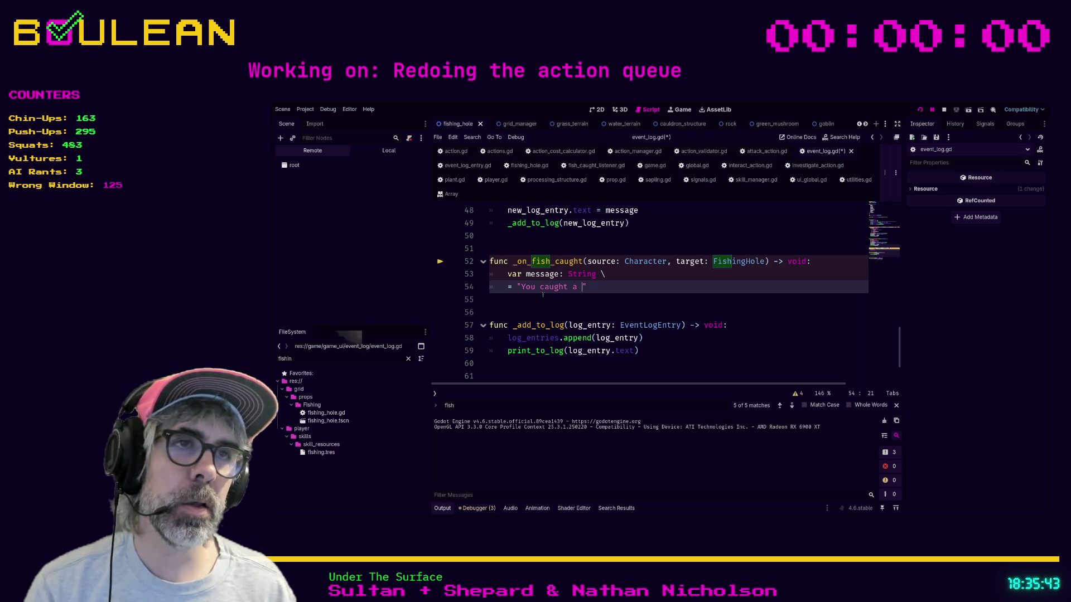
{"action": "key", "text": "End"}
{"action": "type", "text": "\\"}
{"action": "key", "text": "Return"}
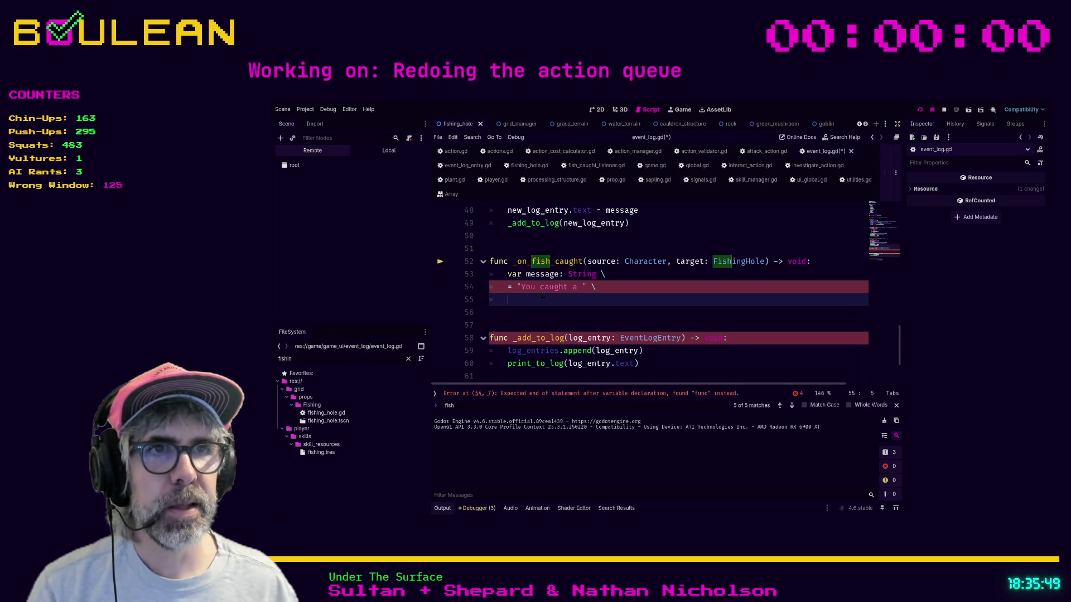
{"action": "type", "text": "+ "}
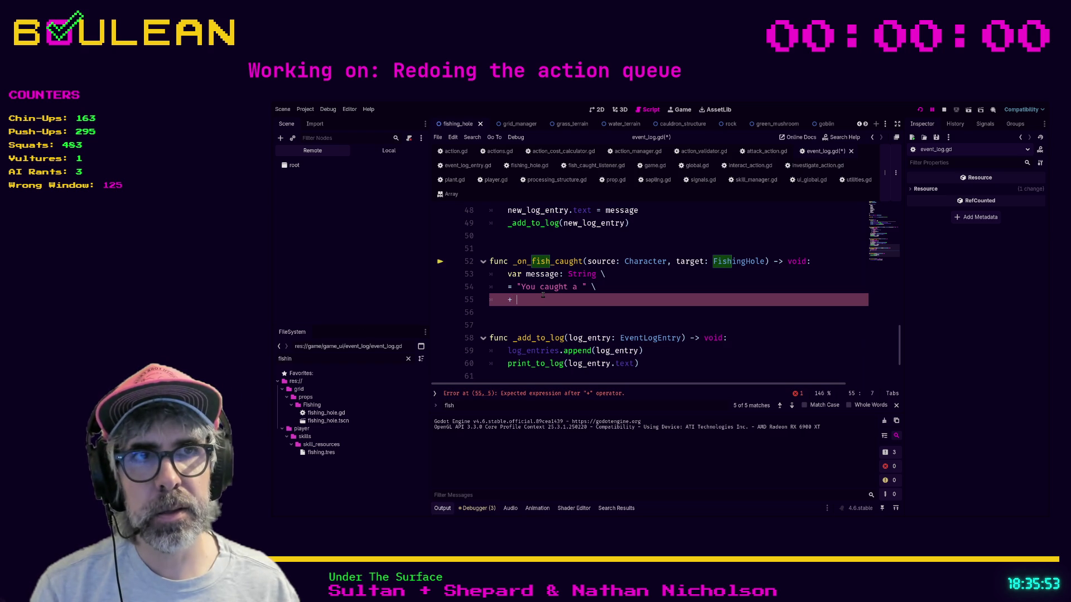
{"action": "type", "text": "str(target"}
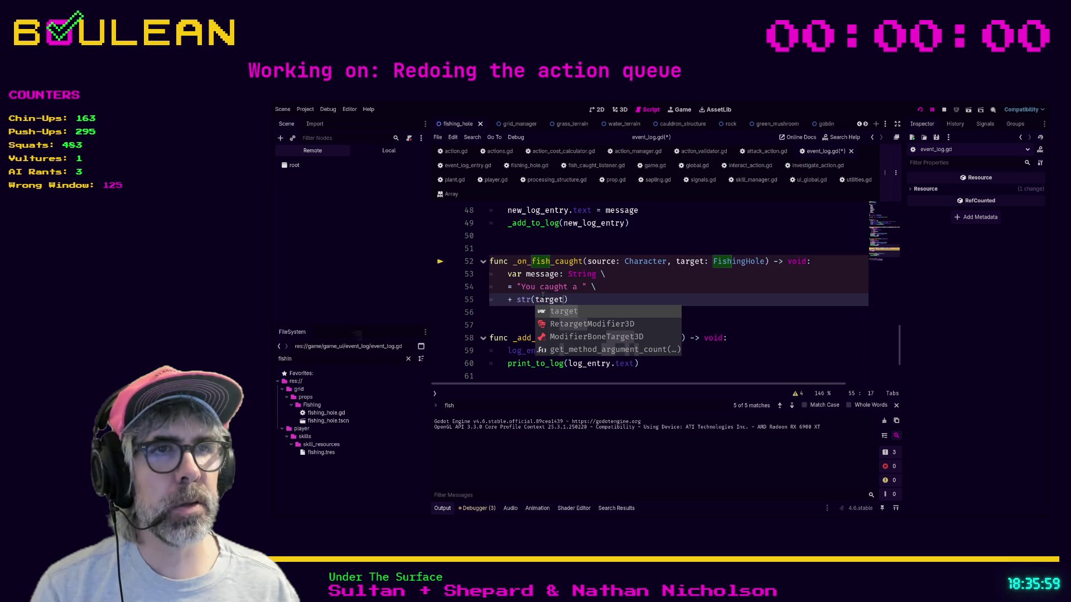
{"action": "type", "text": "."}
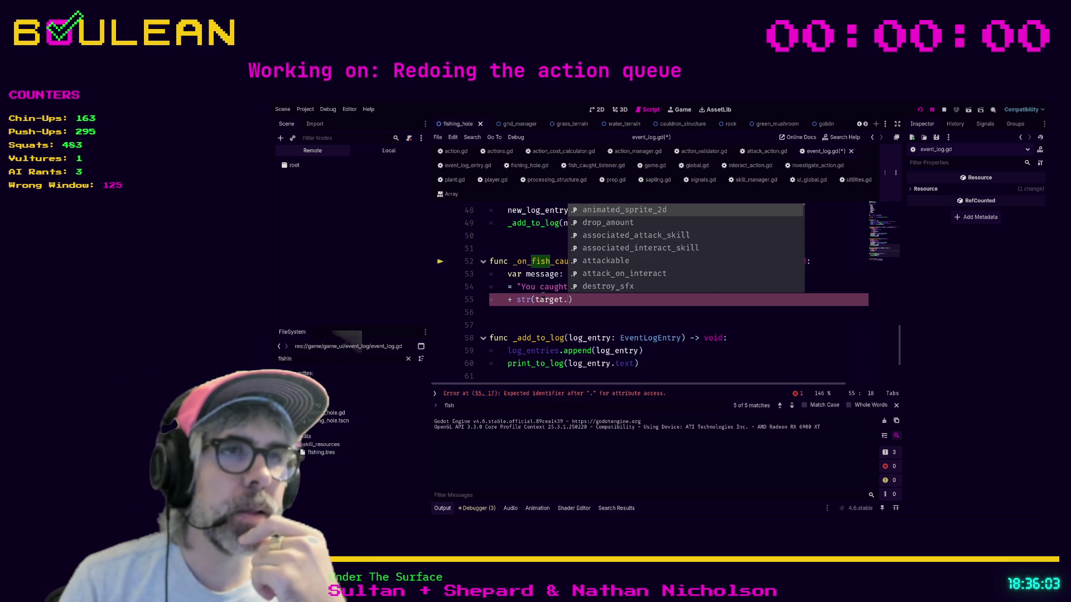
{"action": "type", "text": "f"}
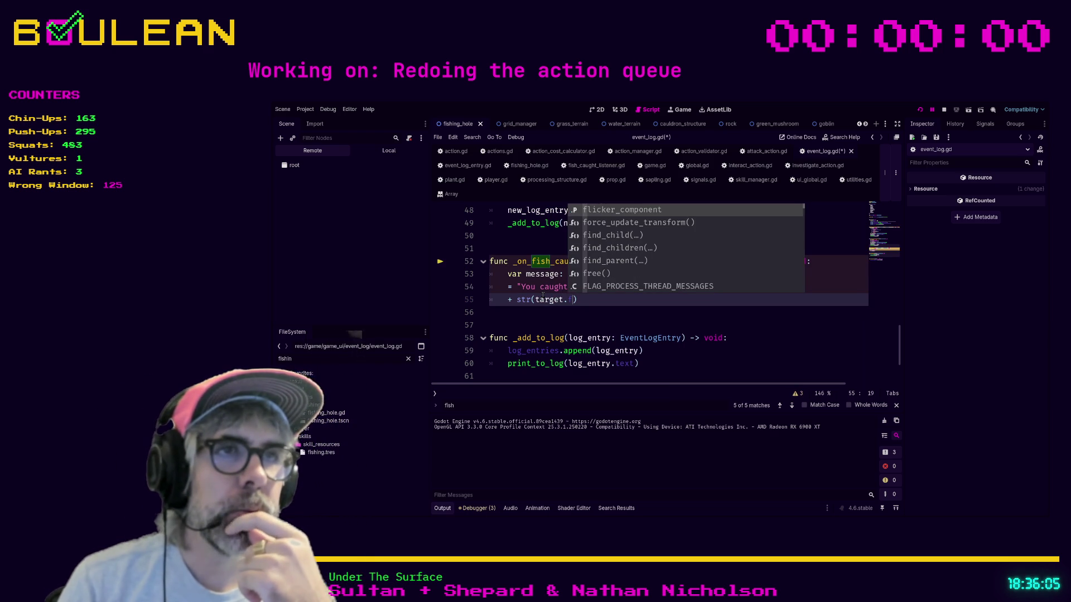
{"action": "type", "text": "is"}
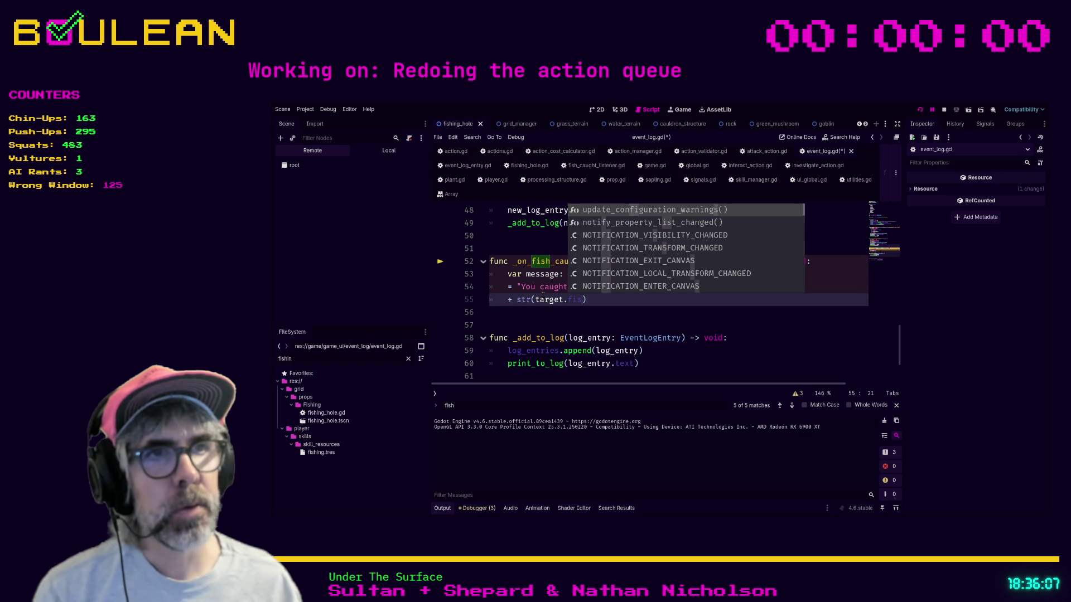
{"action": "left_click", "coordinate": [597, 303]}
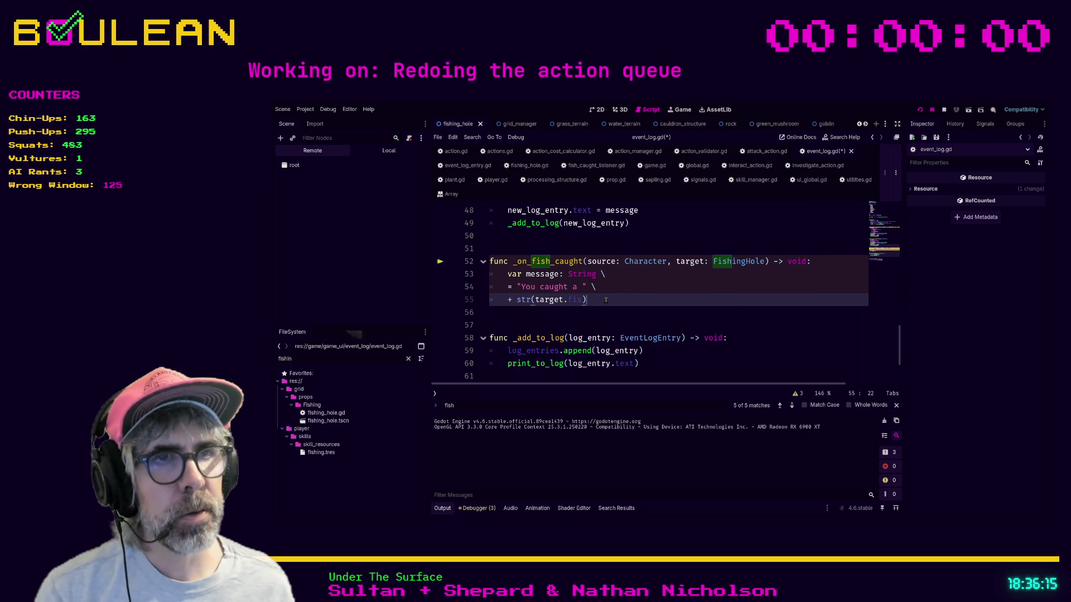
- Comment out the str(target.fis) line, join the string onto the declaration without the backslash, and save
{"action": "key", "text": "ctrl+k"}
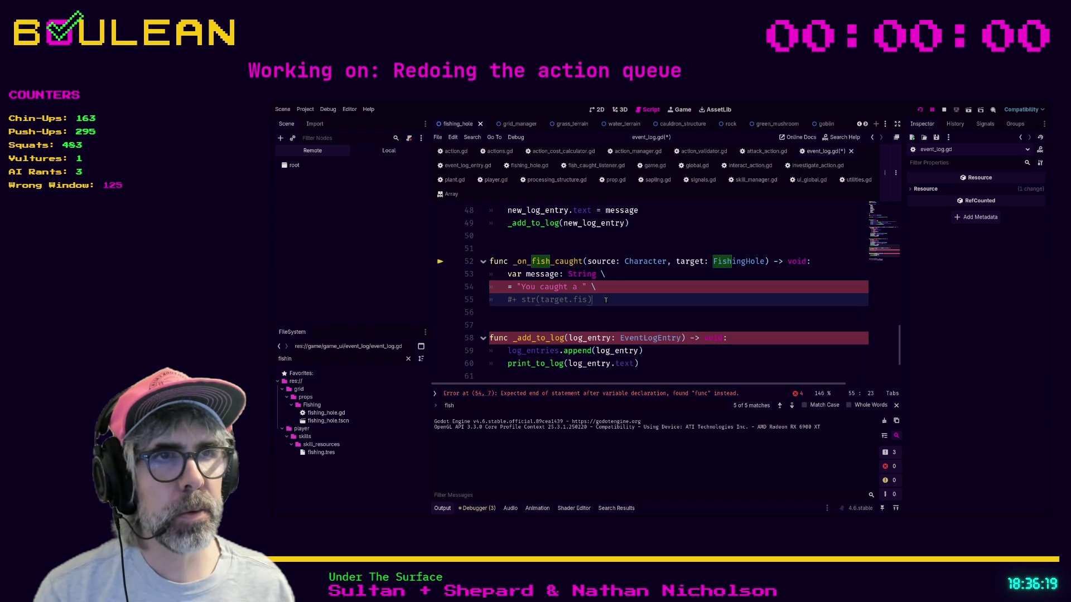
{"action": "key", "text": "Up"}
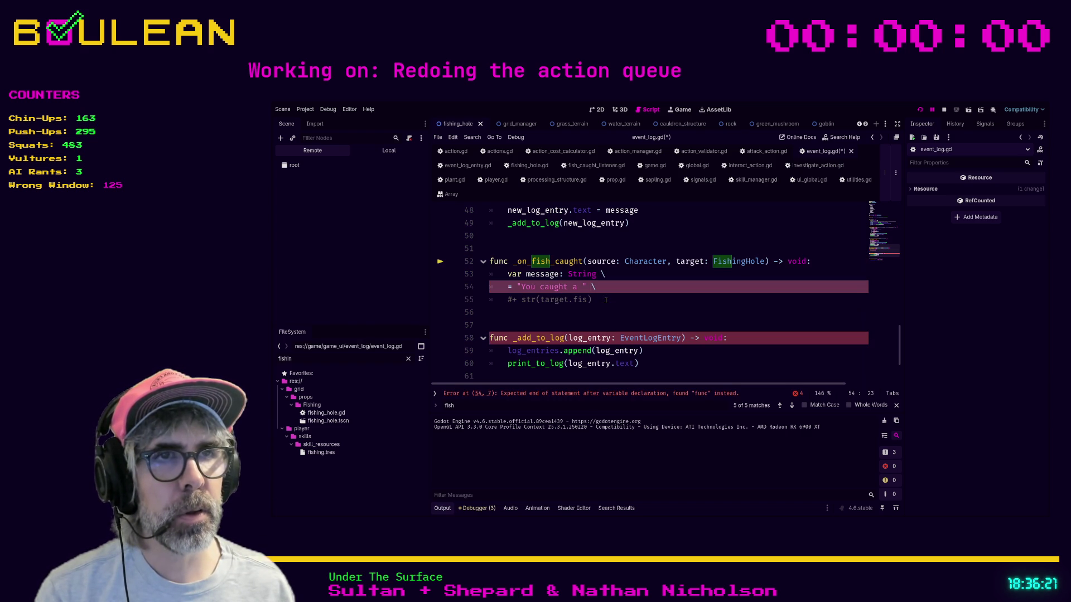
{"action": "key", "text": "Home"}
{"action": "key", "text": "BackSpace"}
{"action": "key", "text": "BackSpace"}
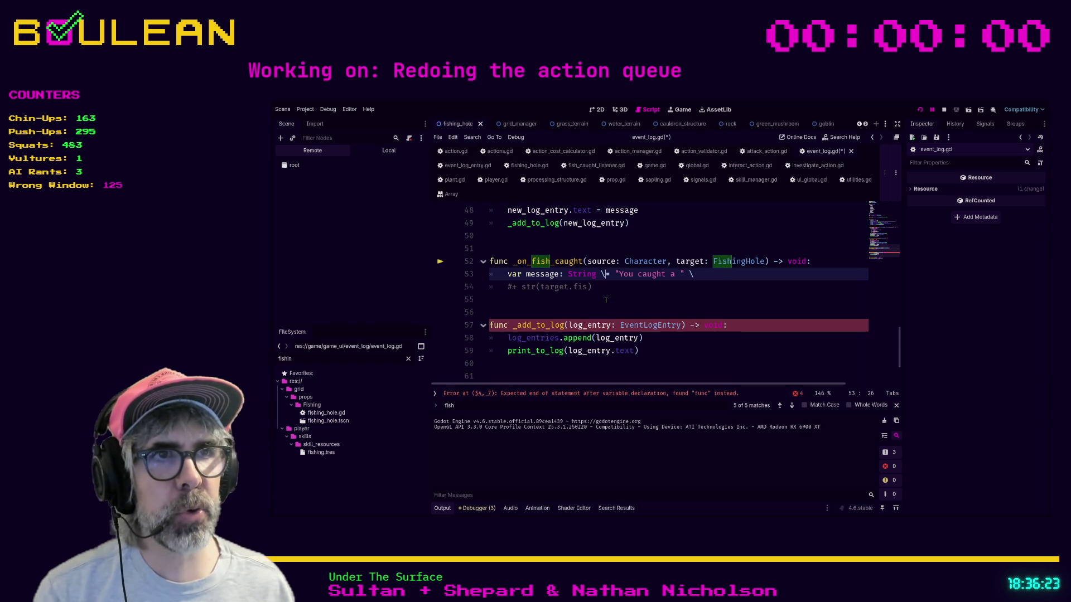
{"action": "key", "text": "BackSpace"}
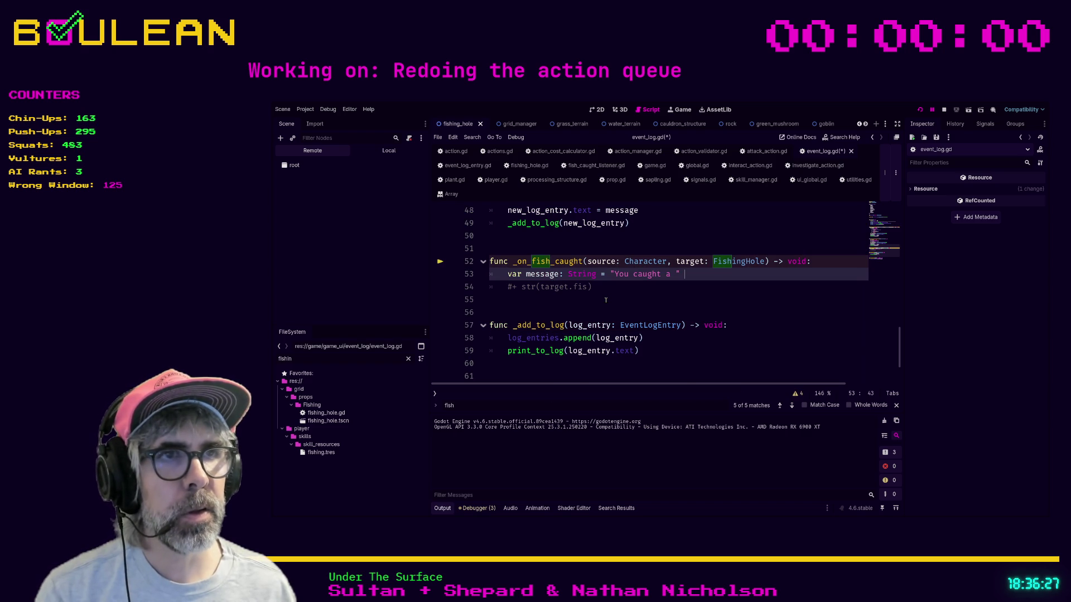
{"action": "key", "text": "Down"}
{"action": "key", "text": "ctrl+s"}
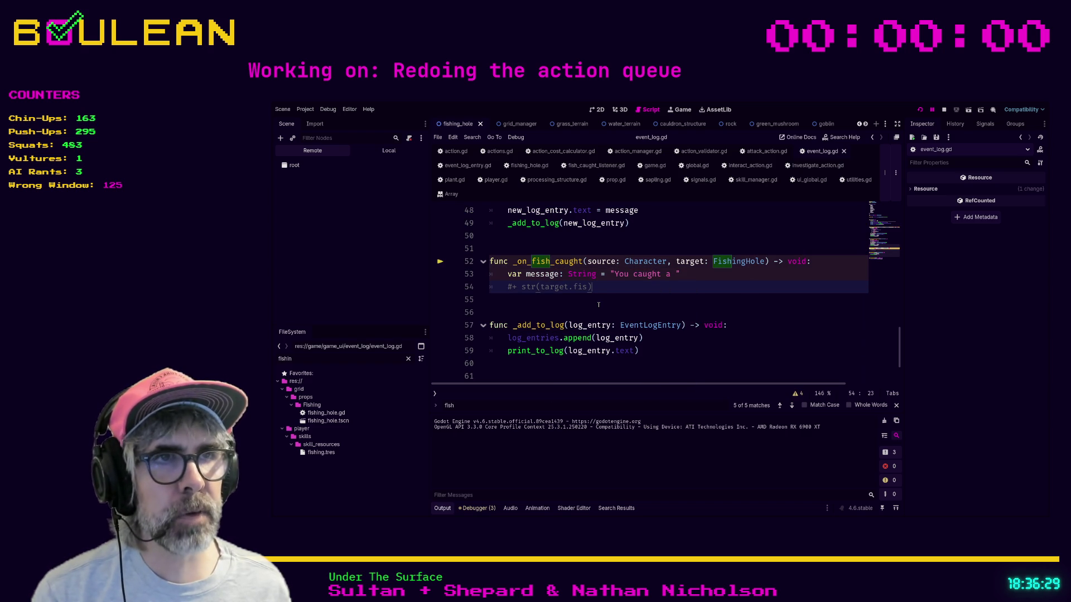
- Search the project for emit_fish and locate the emit_fish_caught call in fishing_hole.gd
{"action": "left_click", "coordinate": [570, 308]}
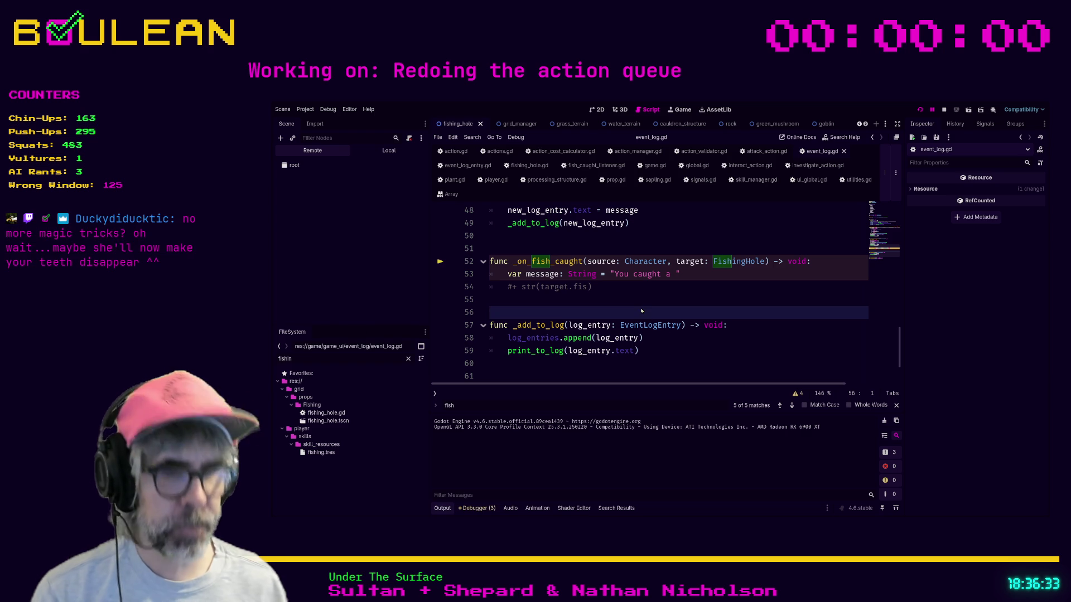
{"action": "key", "text": "Return"}
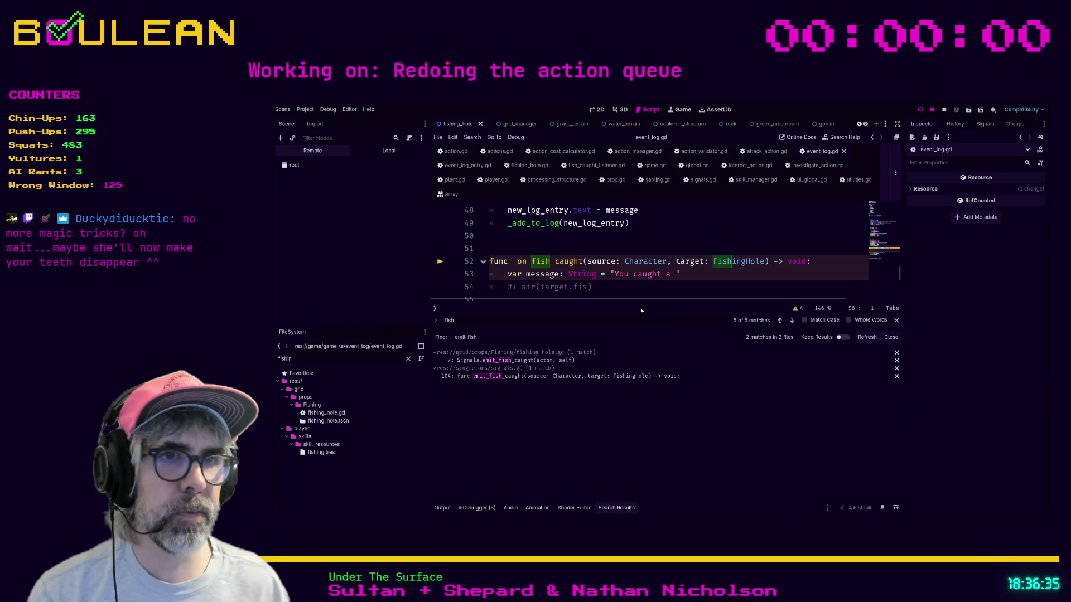
{"action": "left_click", "coordinate": [566, 376]}
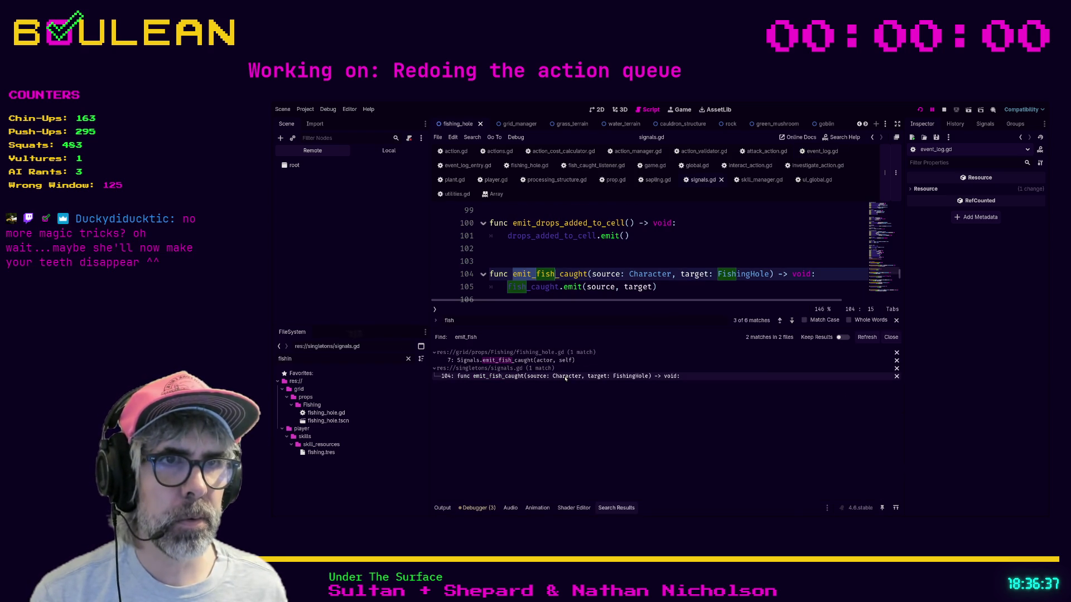
{"action": "left_click", "coordinate": [566, 361]}
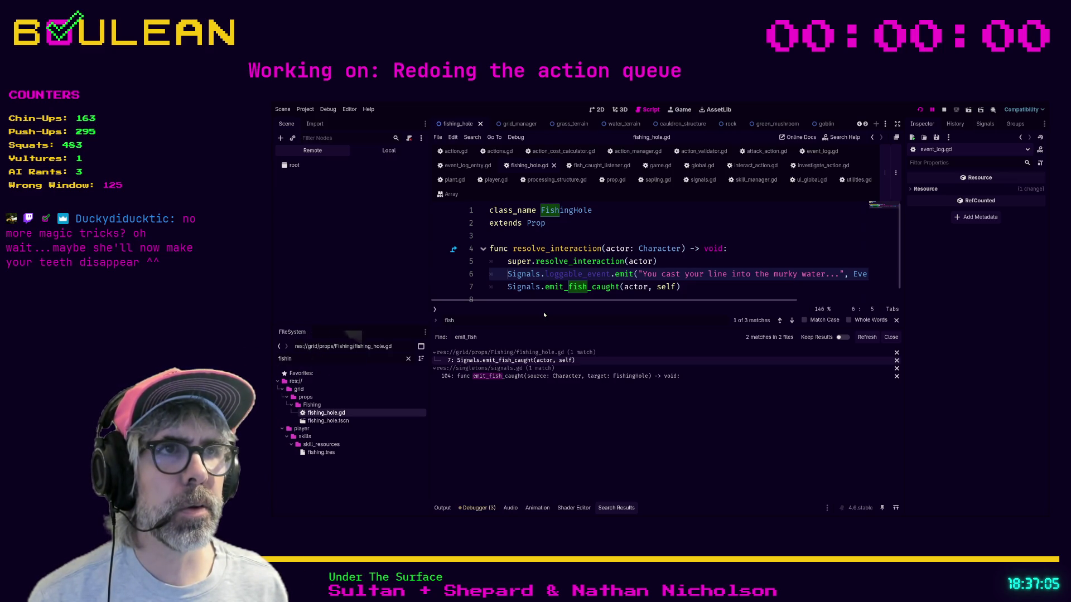
- Comment out the "You cast your line into the murky water..." log emit in fishing_hole.gd, then return to event_log.gd
{"action": "type", "text": "#"}
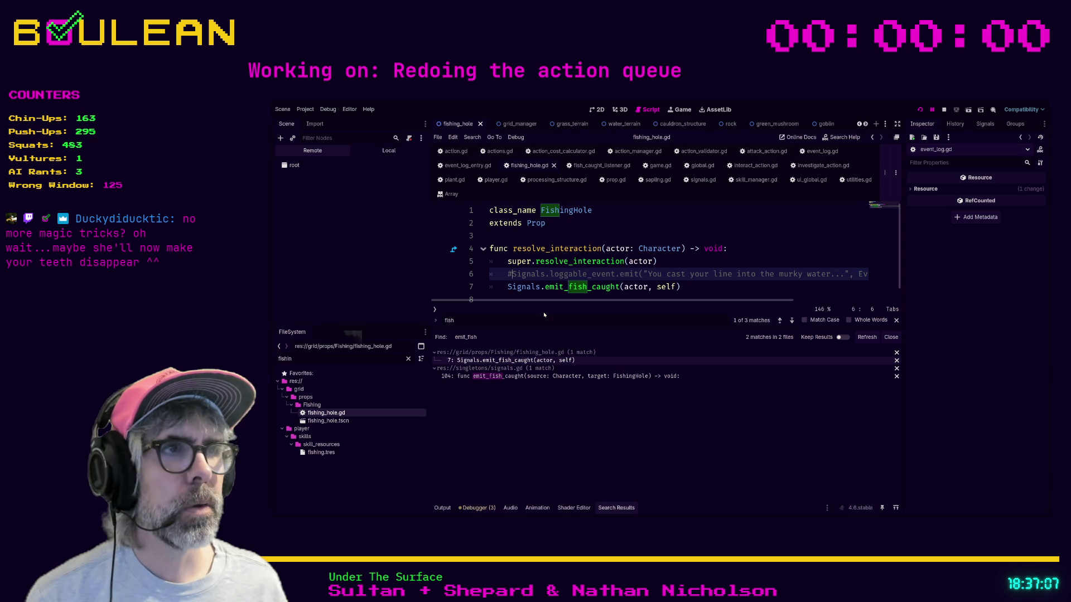
{"action": "left_click_drag", "start_coordinate": [581, 301], "coordinate": [722, 297]}
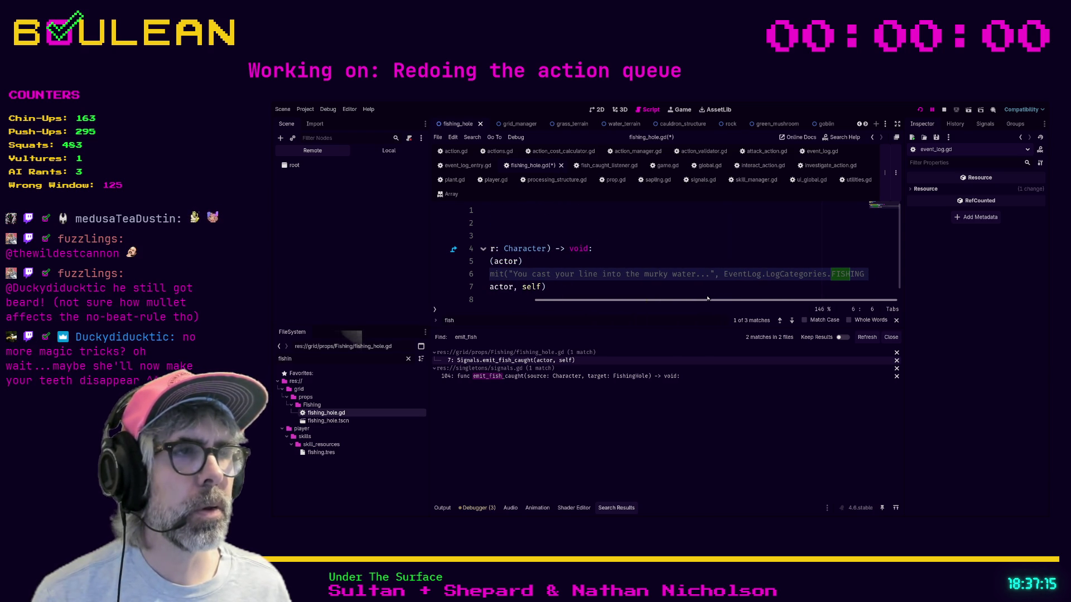
{"action": "scroll", "coordinate": [677, 294], "scroll_direction": "left", "scroll_amount": 1}
{"action": "scroll", "coordinate": [676, 294], "scroll_direction": "left", "scroll_amount": 5}
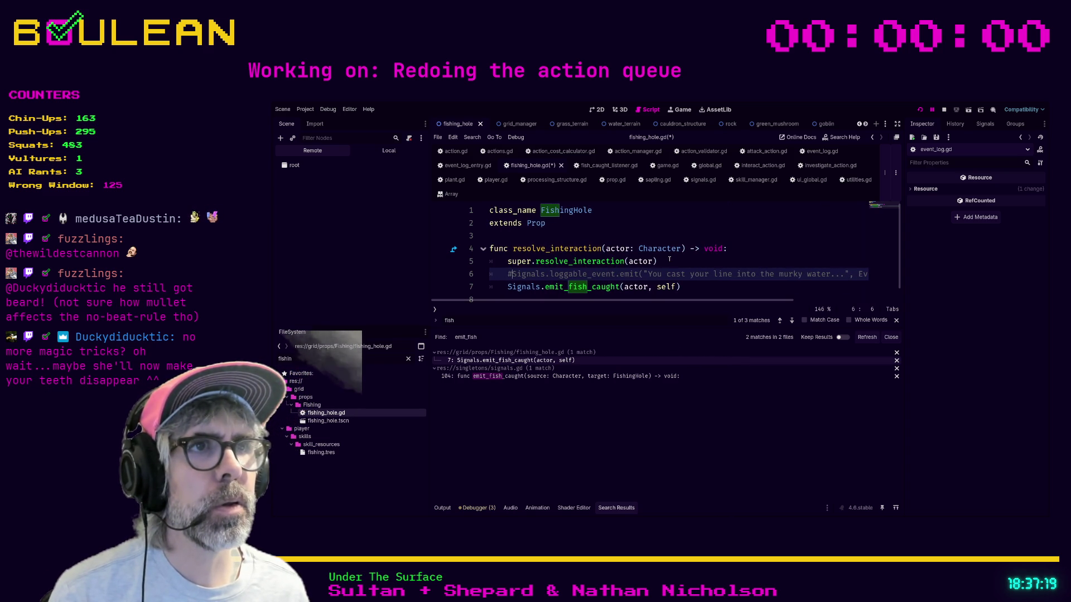
{"action": "left_click", "coordinate": [671, 259]}
{"action": "scroll", "coordinate": [790, 299], "scroll_direction": "right", "scroll_amount": 8}
{"action": "scroll", "coordinate": [789, 299], "scroll_direction": "left", "scroll_amount": 8}
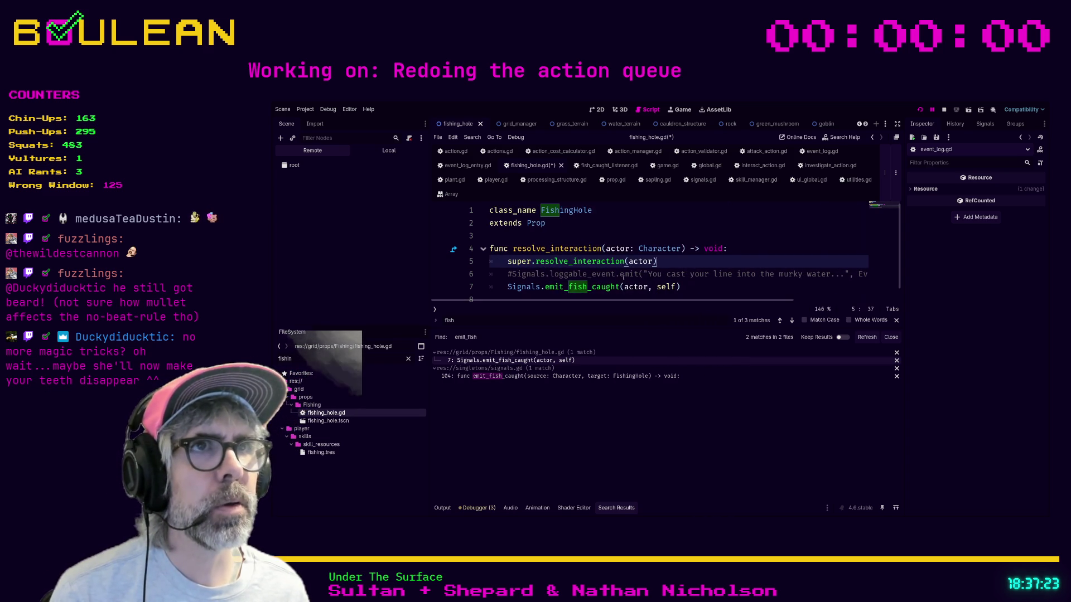
{"action": "left_click", "coordinate": [628, 236]}
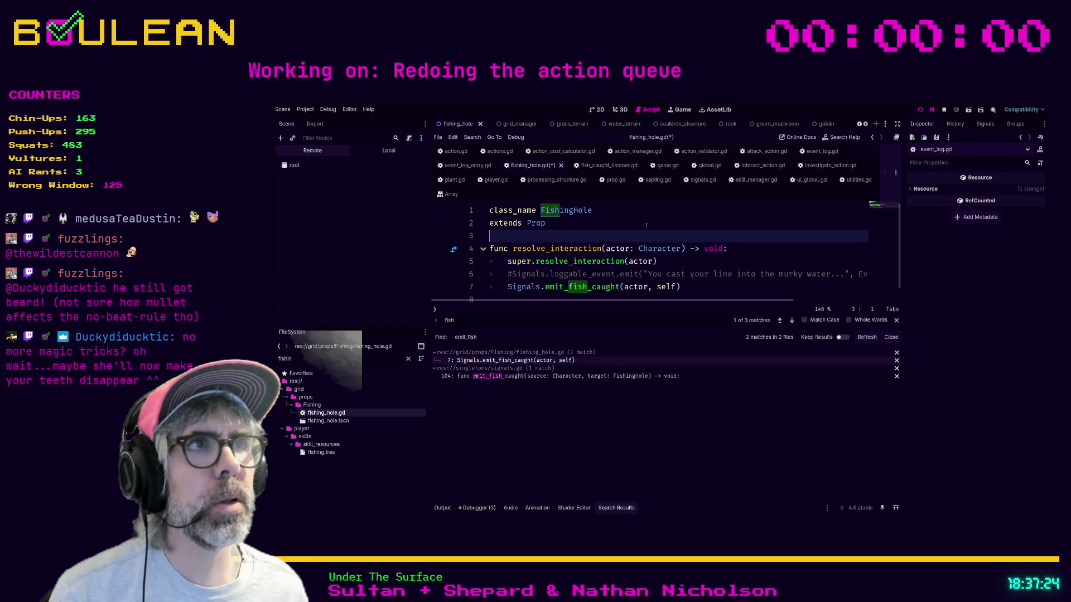
{"action": "left_click", "coordinate": [818, 151]}
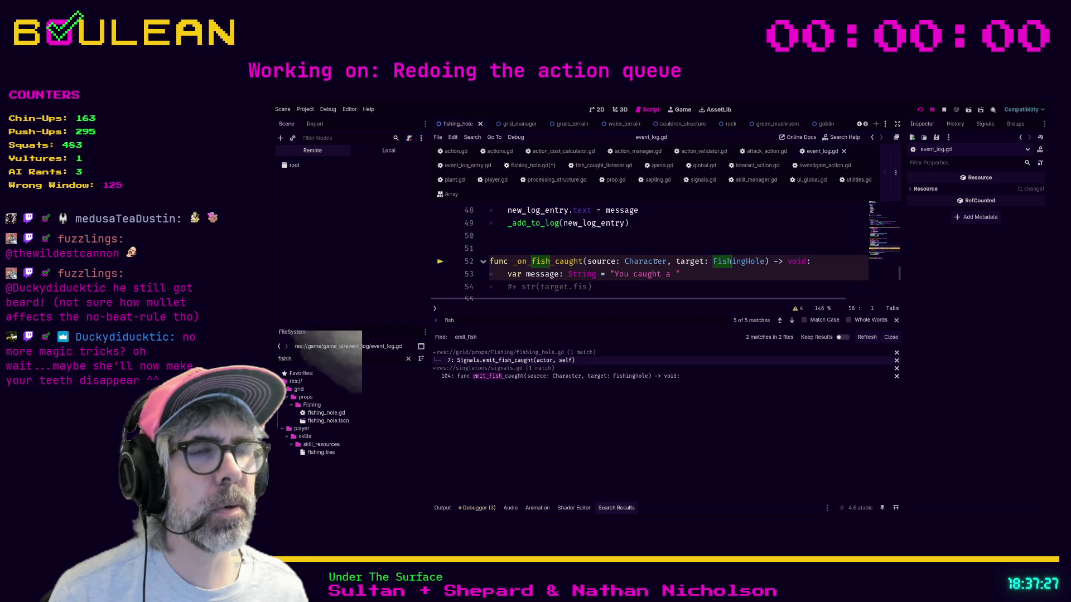
- Scroll event_log.gd up to the LogCategories enum, then jump to the fish_caught_listener declaration in game.gd
{"action": "left_click", "coordinate": [692, 273]}
{"action": "scroll", "coordinate": [663, 276], "scroll_direction": "down", "scroll_amount": 4}
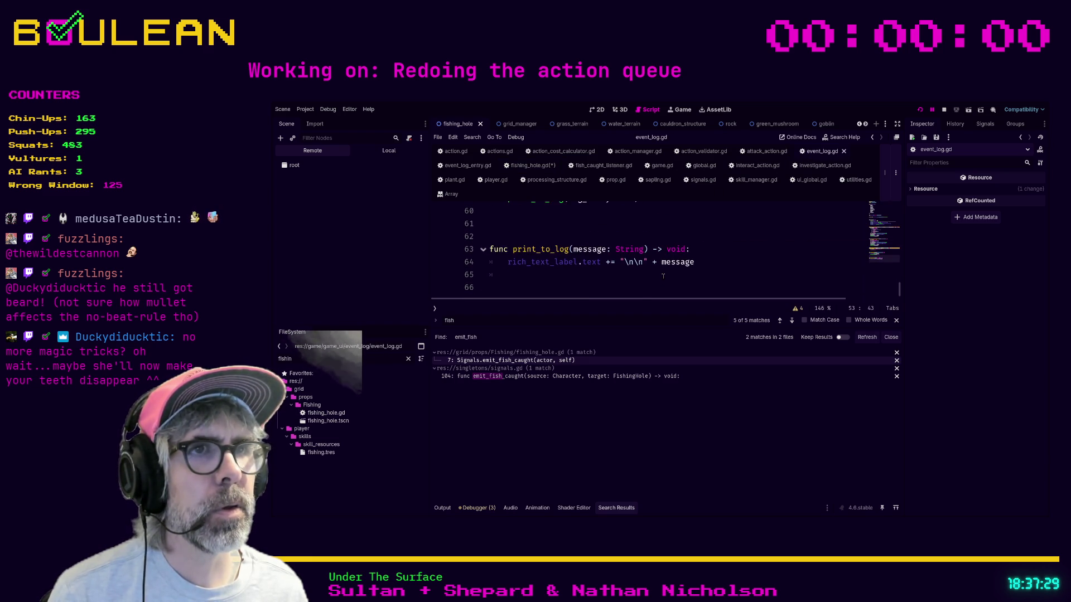
{"action": "scroll", "coordinate": [662, 275], "scroll_direction": "up", "scroll_amount": 2}
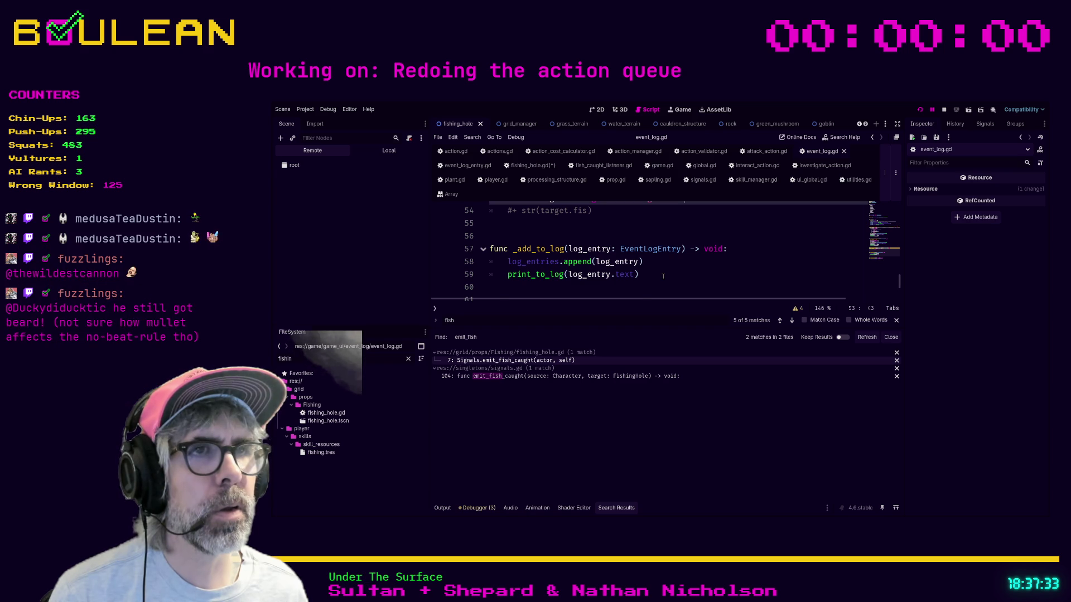
{"action": "scroll", "coordinate": [662, 275], "scroll_direction": "up", "scroll_amount": 1}
{"action": "scroll", "coordinate": [663, 276], "scroll_direction": "up", "scroll_amount": 5}
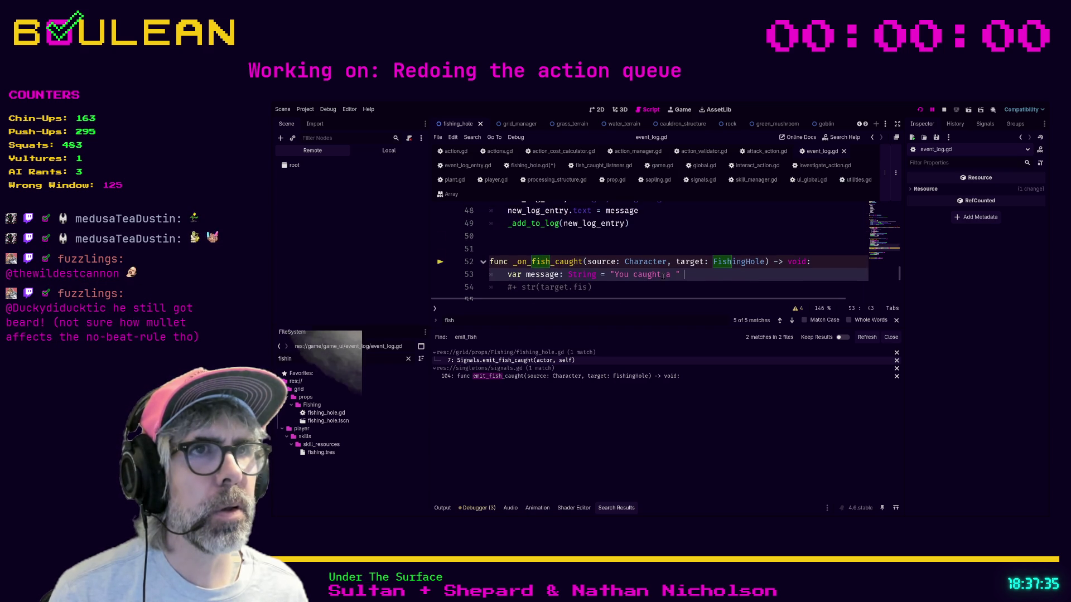
{"action": "scroll", "coordinate": [662, 275], "scroll_direction": "up", "scroll_amount": 11}
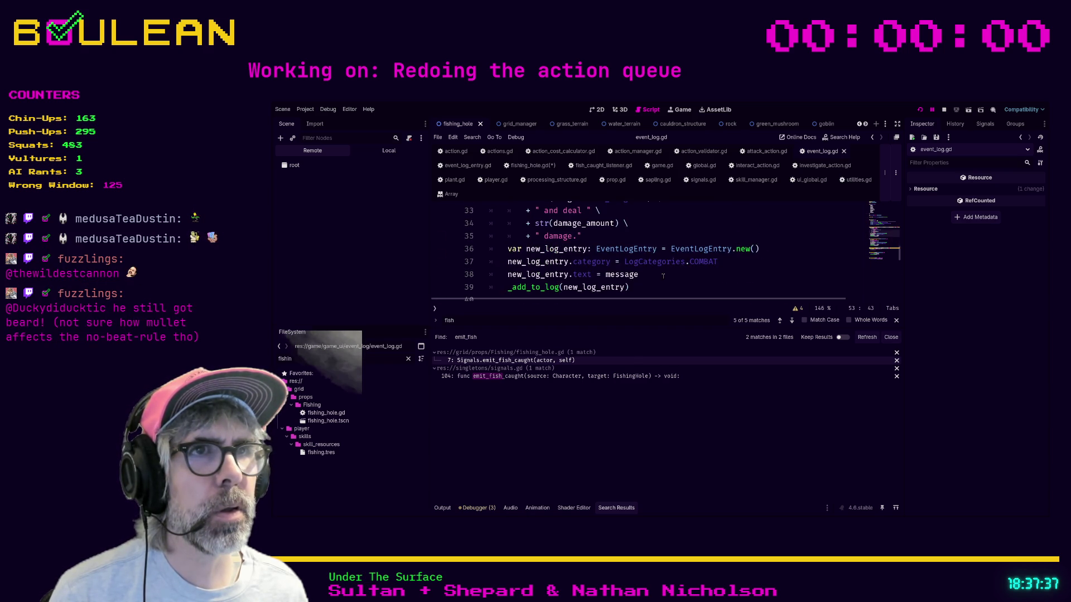
{"action": "scroll", "coordinate": [662, 275], "scroll_direction": "up", "scroll_amount": 1}
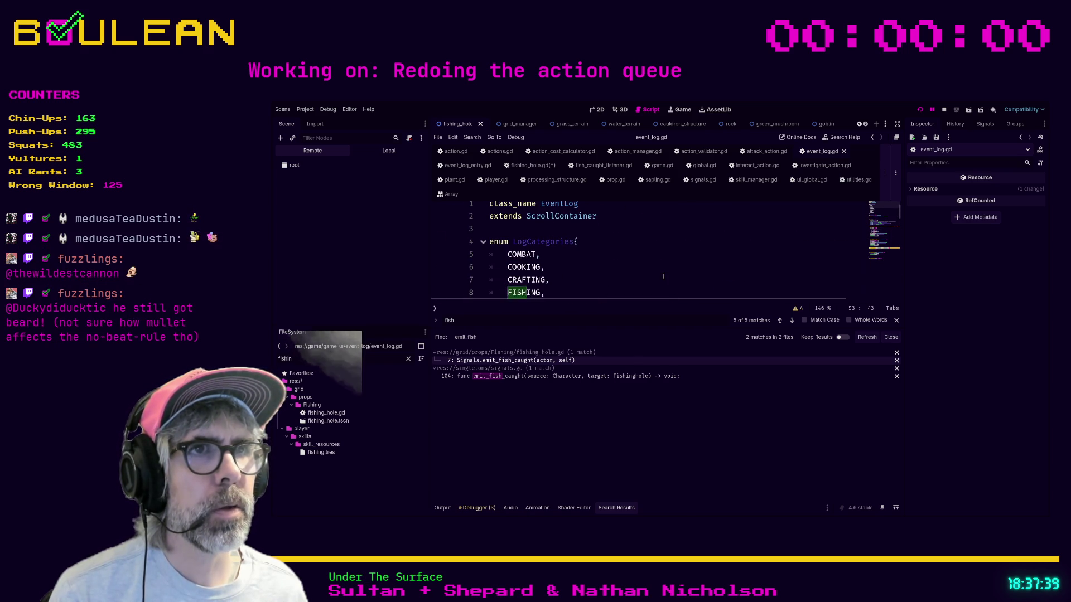
{"action": "left_click", "coordinate": [663, 279]}
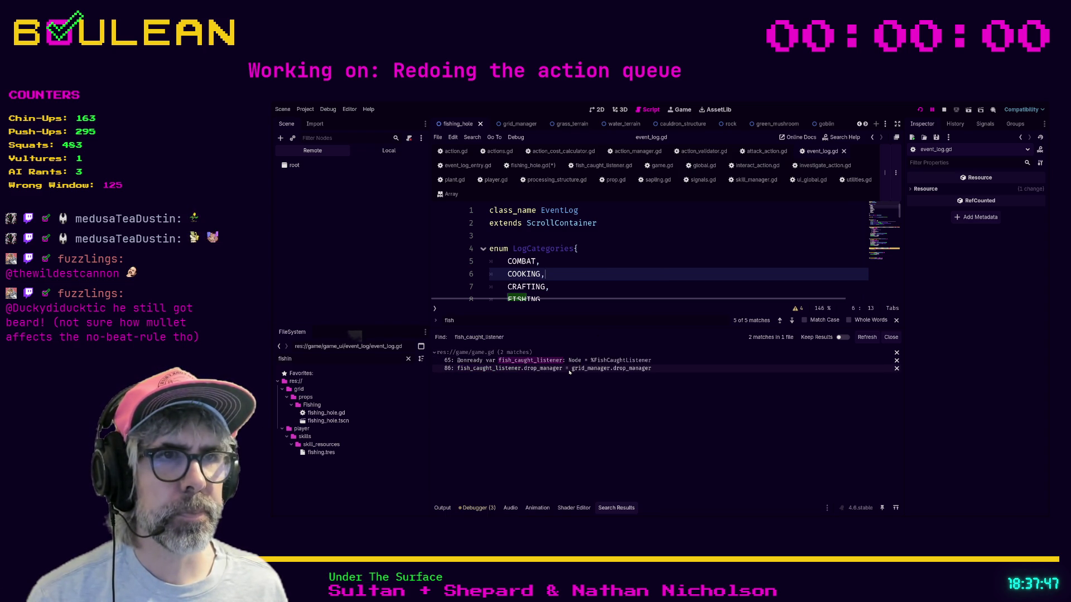
{"action": "left_click", "coordinate": [563, 360]}
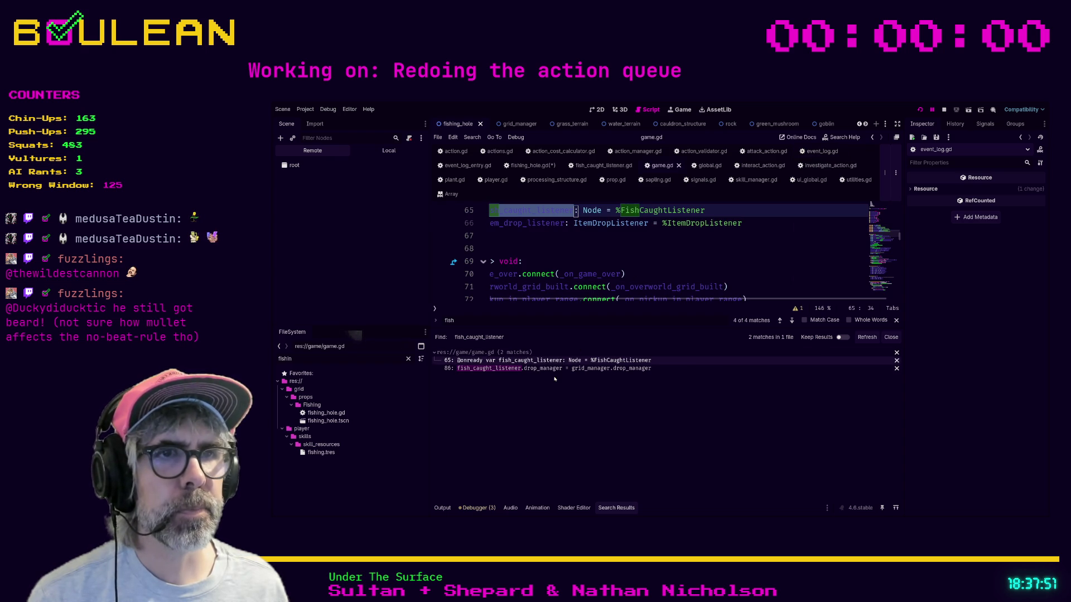
- Check the second game.gd result, then filter FileSystem for fish_cau and open fish_caught_listener.gd
{"action": "left_click", "coordinate": [549, 369]}
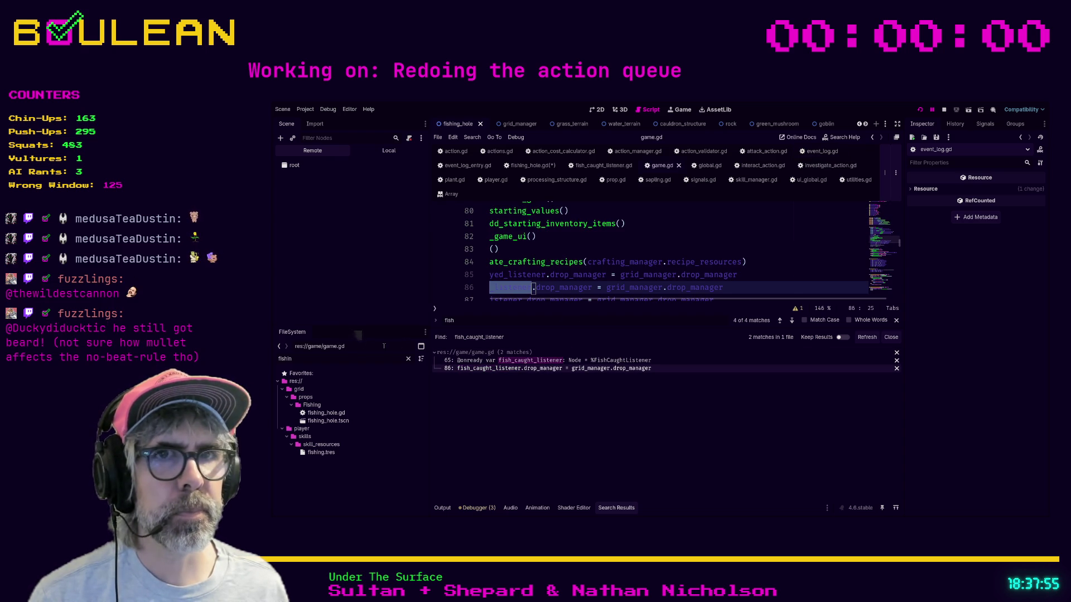
{"action": "key", "text": "BackSpace"}
{"action": "key", "text": "BackSpace"}
{"action": "type", "text": "_cau"}
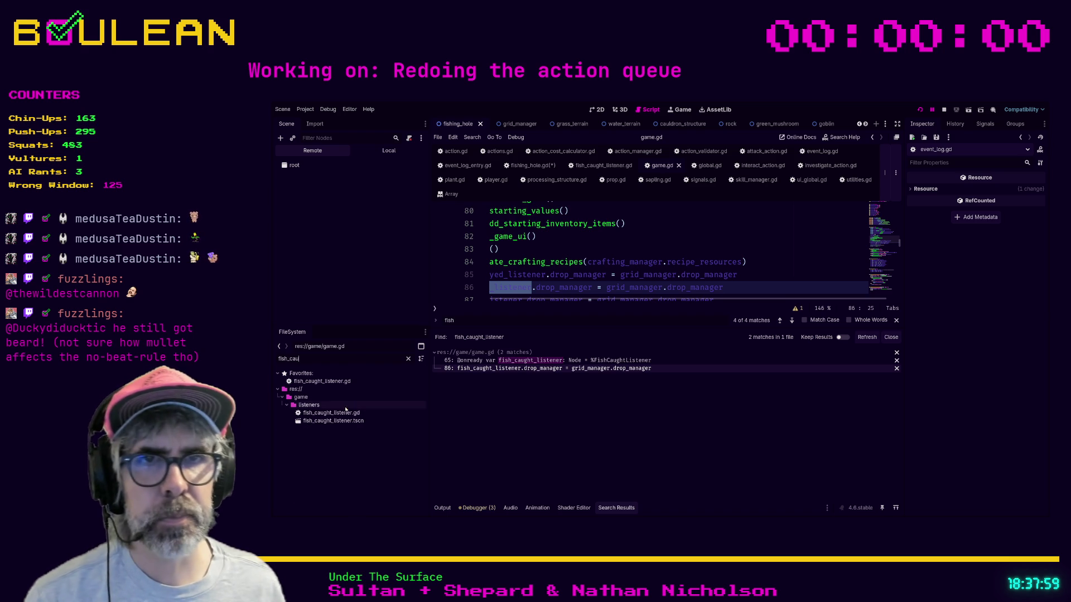
{"action": "double_click", "coordinate": [318, 414]}
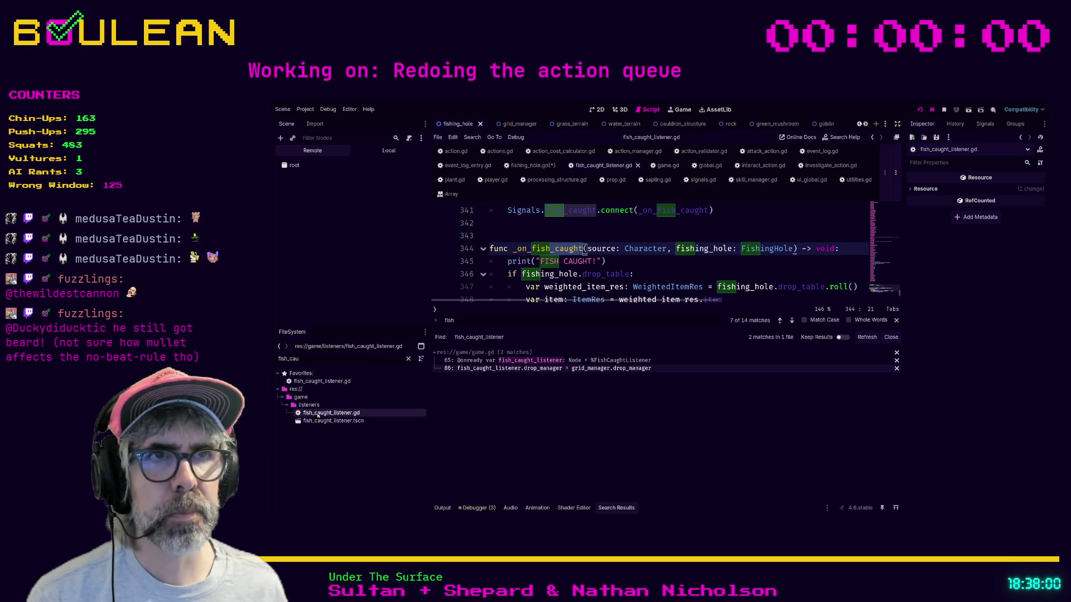
{"action": "left_click", "coordinate": [659, 261]}
{"action": "scroll", "coordinate": [660, 267], "scroll_direction": "down", "scroll_amount": 1, "text": "ctrl"}
{"action": "scroll", "coordinate": [660, 267], "scroll_direction": "down", "scroll_amount": 1, "text": "ctrl"}
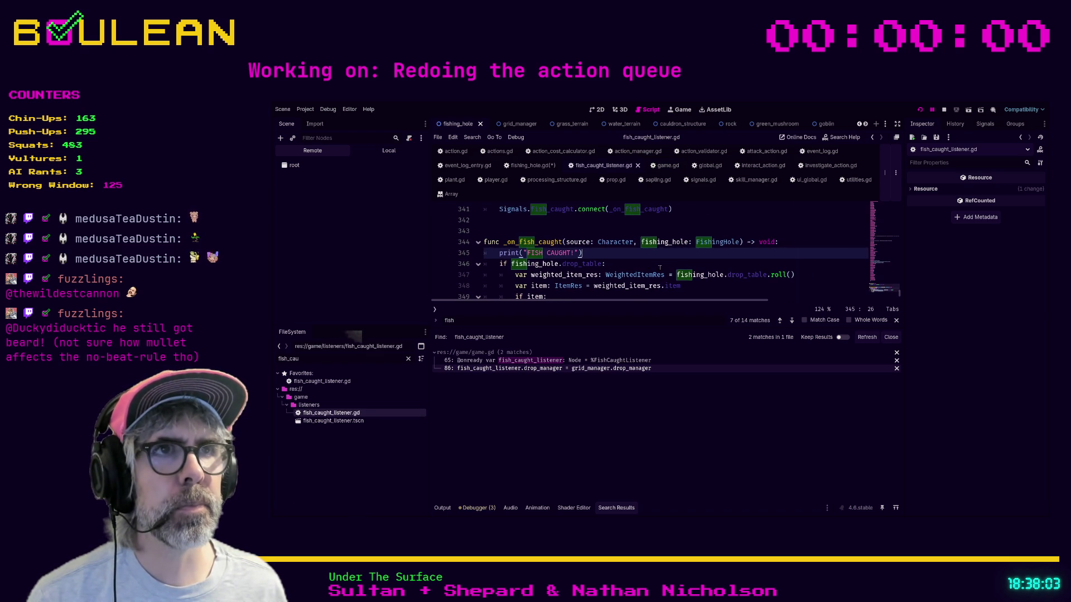
{"action": "scroll", "coordinate": [625, 266], "scroll_direction": "up", "scroll_amount": 2}
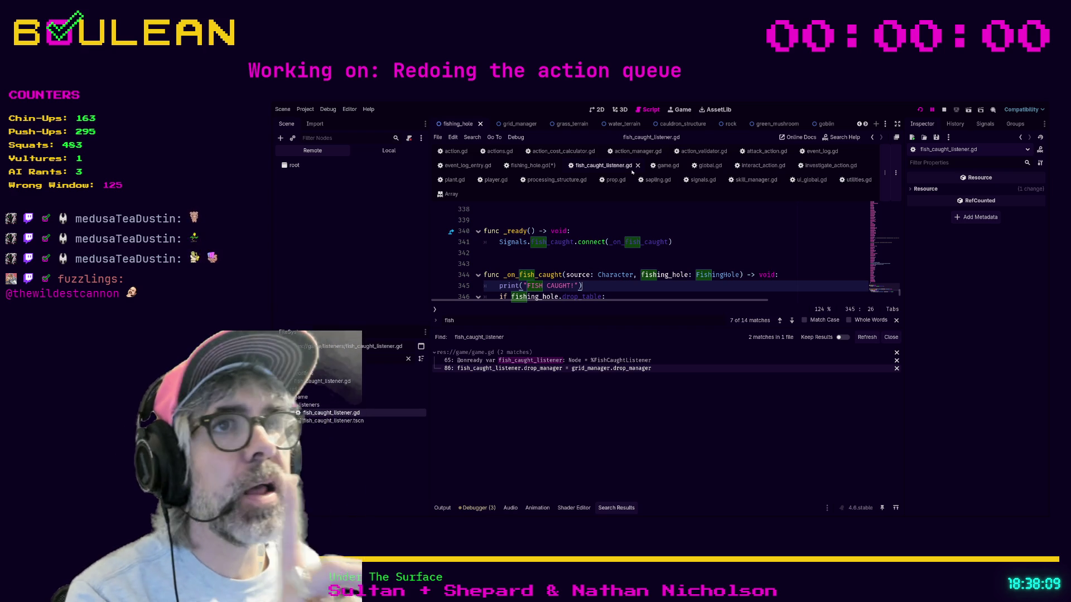
- Cross-check fish_caught_listener.gd against signals.gd and event_log.gd
{"action": "left_click", "coordinate": [703, 180]}
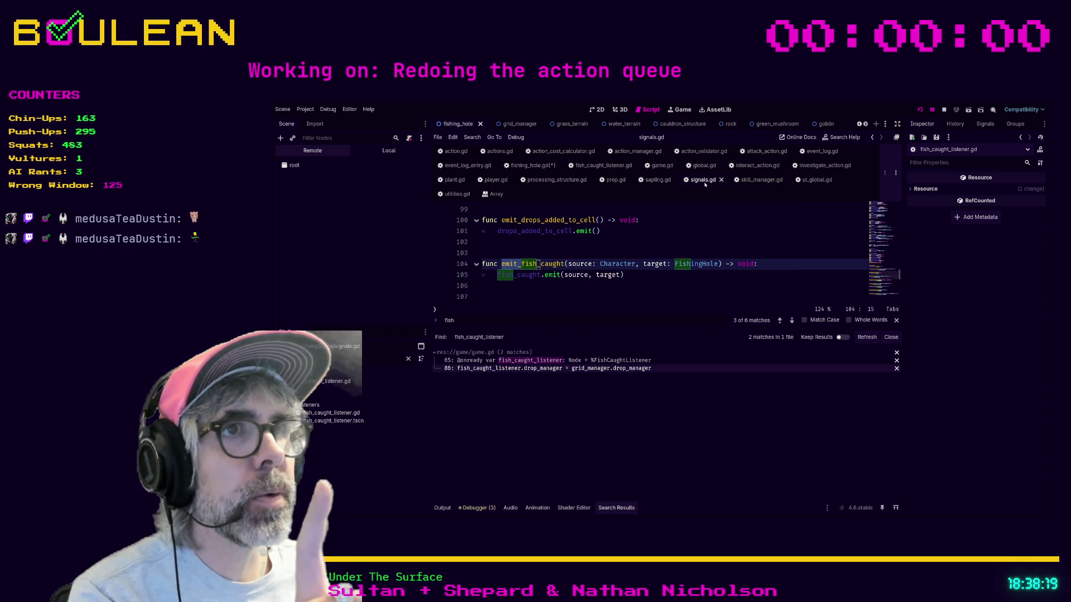
{"action": "left_click", "coordinate": [608, 166]}
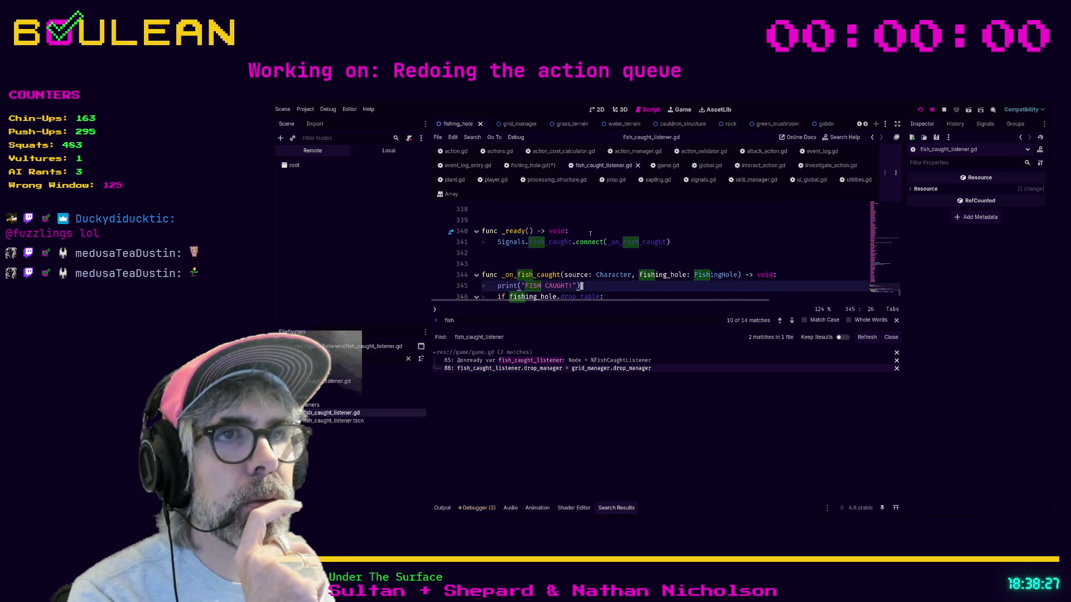
{"action": "scroll", "coordinate": [590, 233], "scroll_direction": "down", "scroll_amount": 1}
{"action": "scroll", "coordinate": [590, 234], "scroll_direction": "up", "scroll_amount": 2}
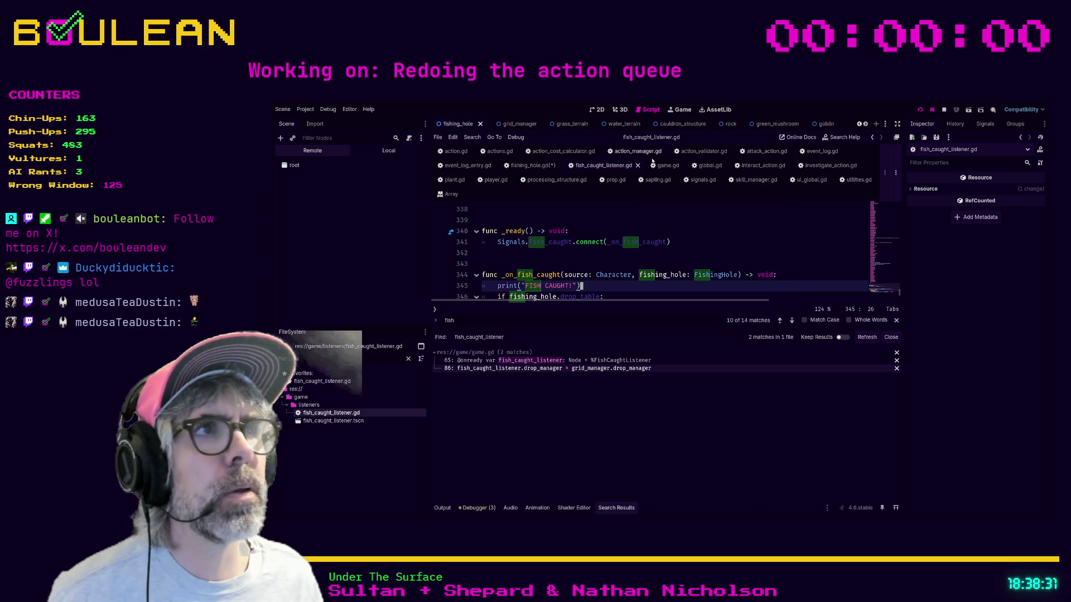
{"action": "left_click", "coordinate": [822, 152]}
{"action": "scroll", "coordinate": [685, 223], "scroll_direction": "down", "scroll_amount": 5}
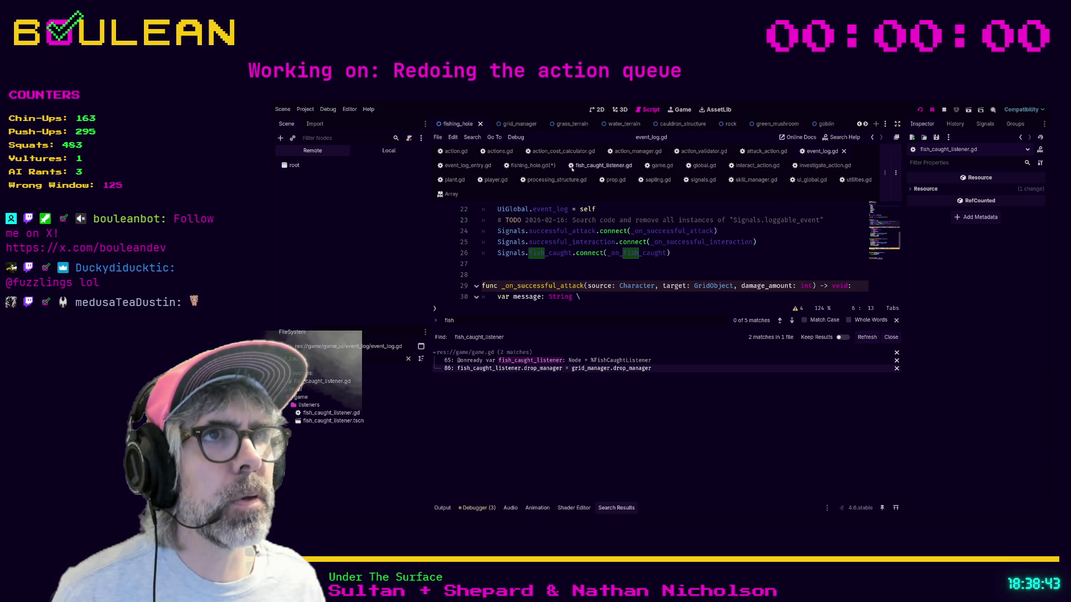
{"action": "left_click", "coordinate": [603, 166]}
{"action": "scroll", "coordinate": [570, 257], "scroll_direction": "down", "scroll_amount": 1}
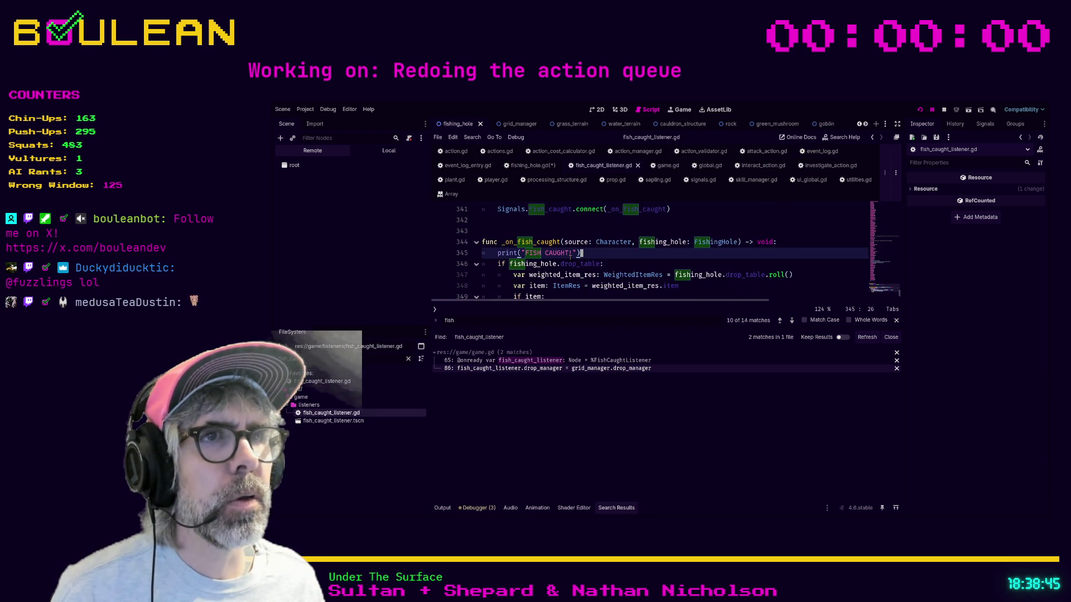
{"action": "scroll", "coordinate": [629, 242], "scroll_direction": "down", "scroll_amount": 1}
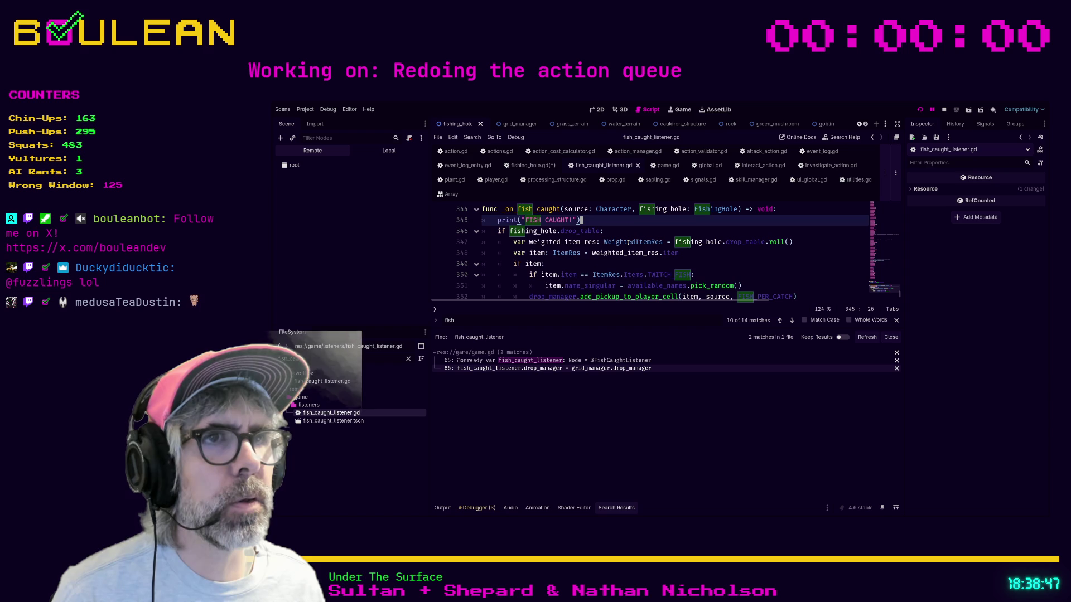
{"action": "scroll", "coordinate": [629, 242], "scroll_direction": "up", "scroll_amount": 2}
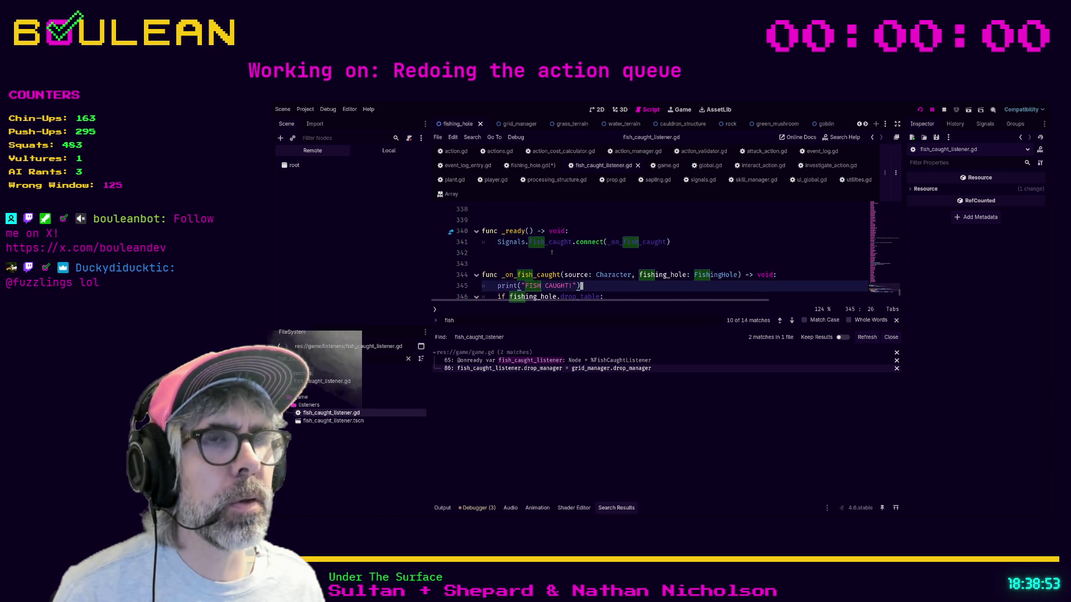
- Jump to the fish_caught(player: Character, fishing_hole: FishingHole) declaration at signals.gd line 11
{"action": "key", "text": "Up"}
{"action": "key", "text": "Up"}
{"action": "key", "text": "Up"}
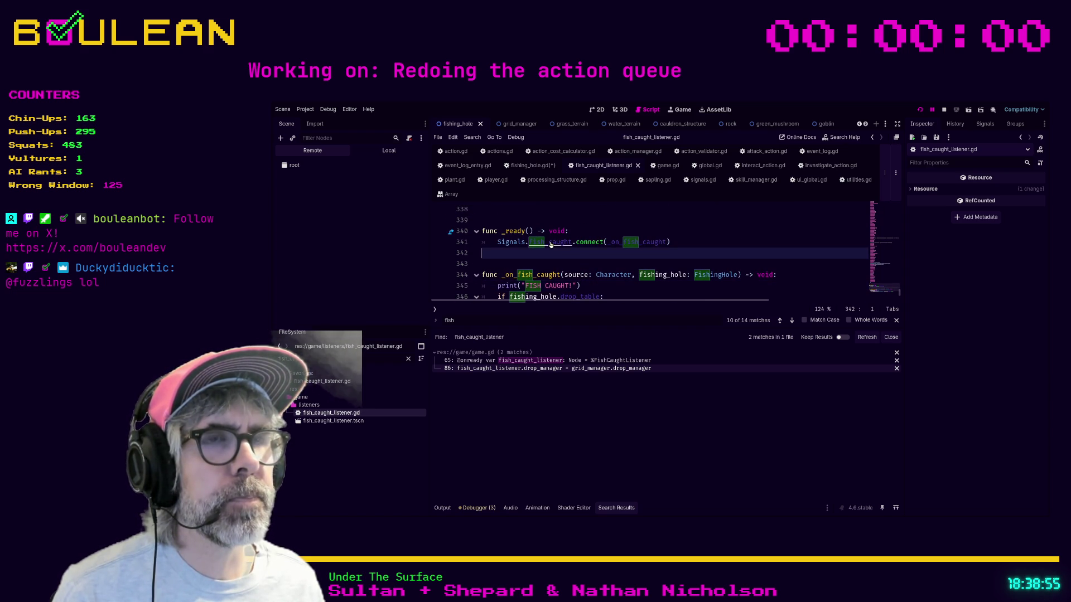
{"action": "left_click", "coordinate": [551, 244], "text": "ctrl"}
{"action": "scroll", "coordinate": [666, 230], "scroll_direction": "down", "scroll_amount": 10}
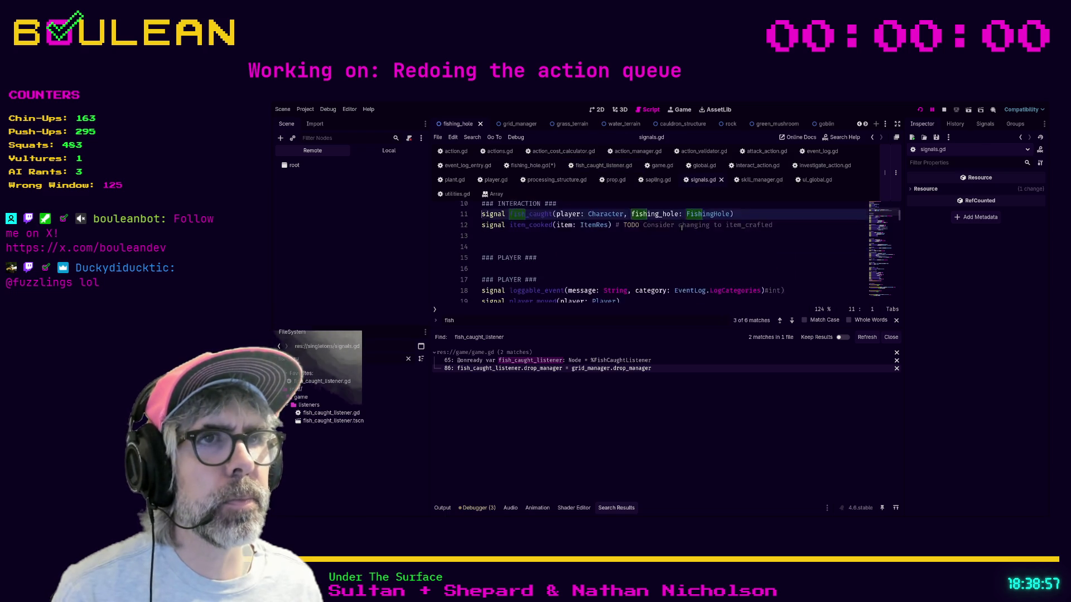
- Return to fishing_hole.gd after its emit_fish_caught call and save the edited scripts
{"action": "scroll", "coordinate": [681, 228], "scroll_direction": "down", "scroll_amount": 5}
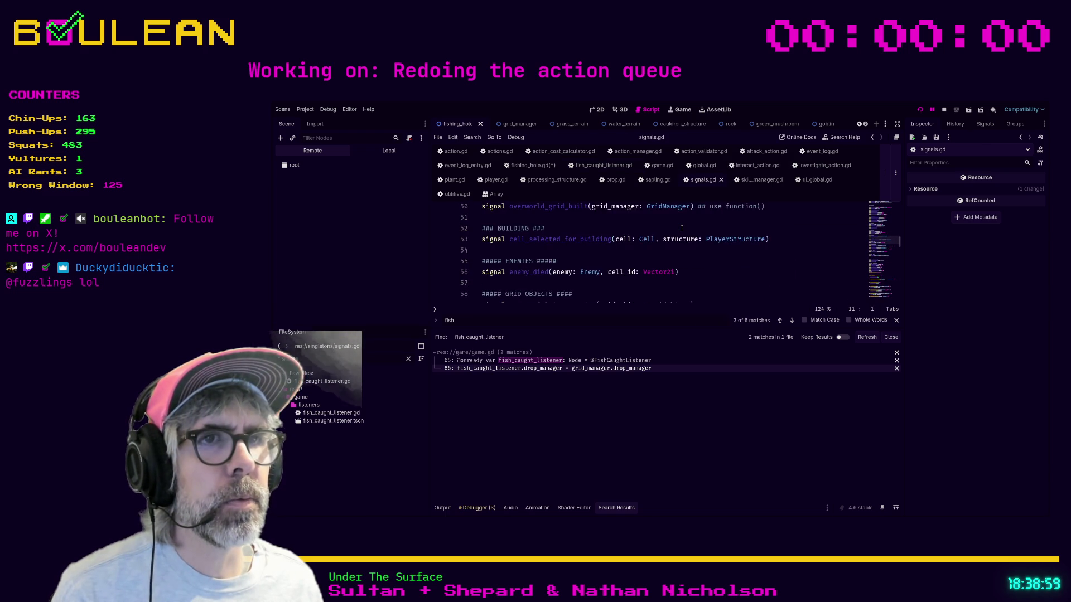
{"action": "scroll", "coordinate": [682, 228], "scroll_direction": "down", "scroll_amount": 7}
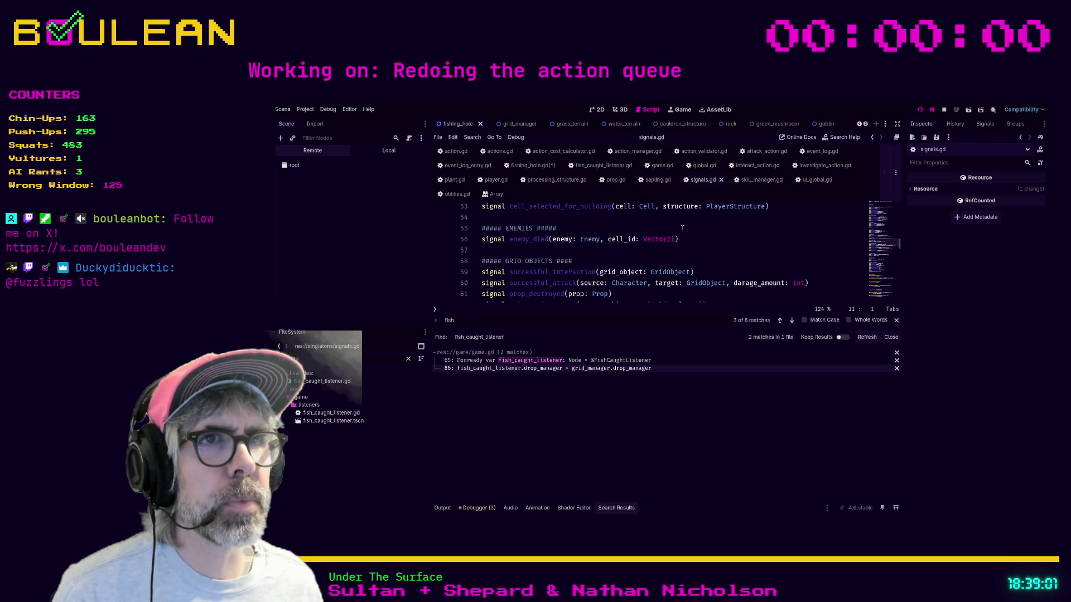
{"action": "scroll", "coordinate": [682, 227], "scroll_direction": "down", "scroll_amount": 9}
{"action": "scroll", "coordinate": [642, 236], "scroll_direction": "up", "scroll_amount": 2}
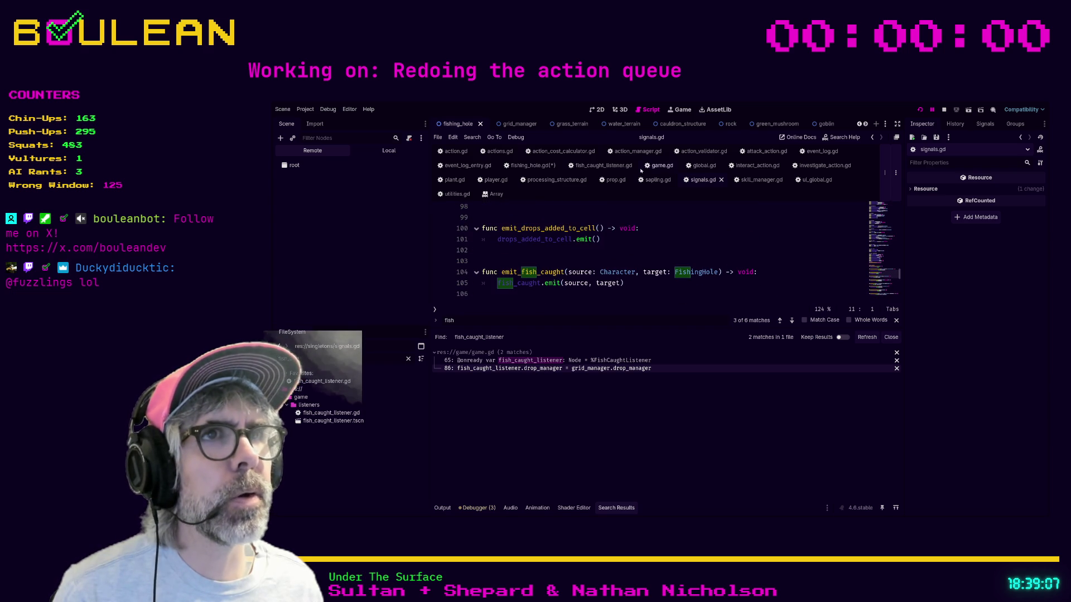
{"action": "left_click", "coordinate": [527, 166]}
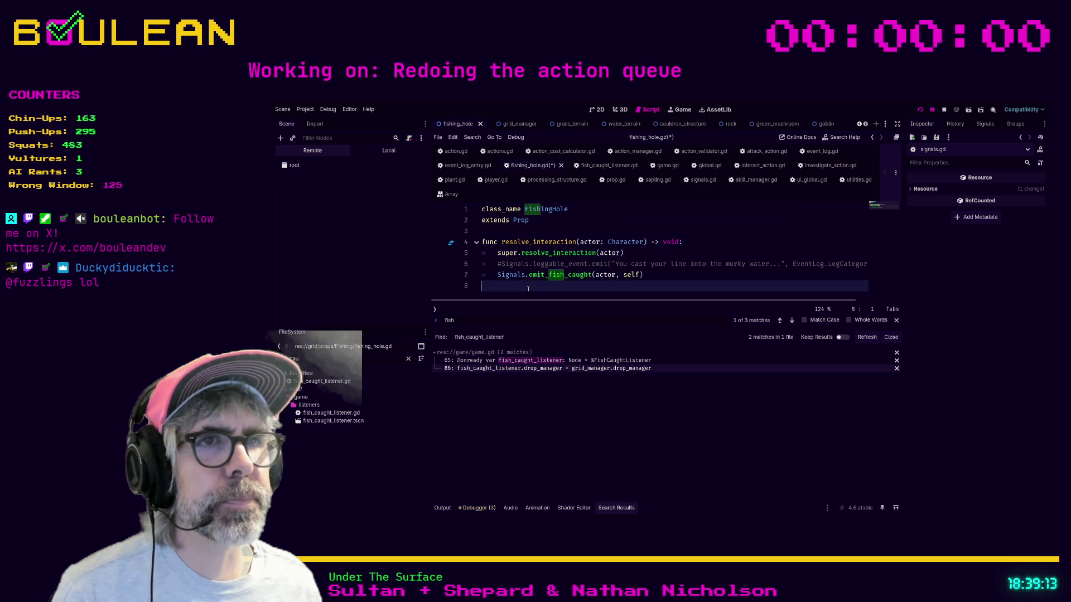
{"action": "left_click", "coordinate": [680, 276]}
{"action": "key", "text": "ctrl+s"}
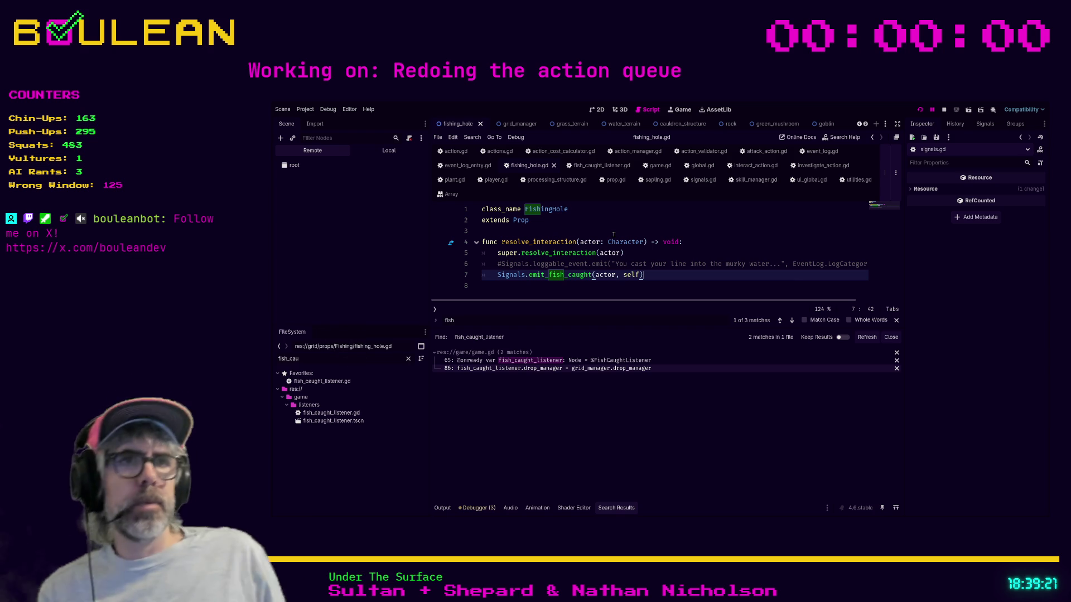
- Inspect the resolve_interaction definition in grid_object.gd, then view fish_caught_listener.gd's _ready and handler
{"action": "left_click", "coordinate": [562, 254], "text": "ctrl"}
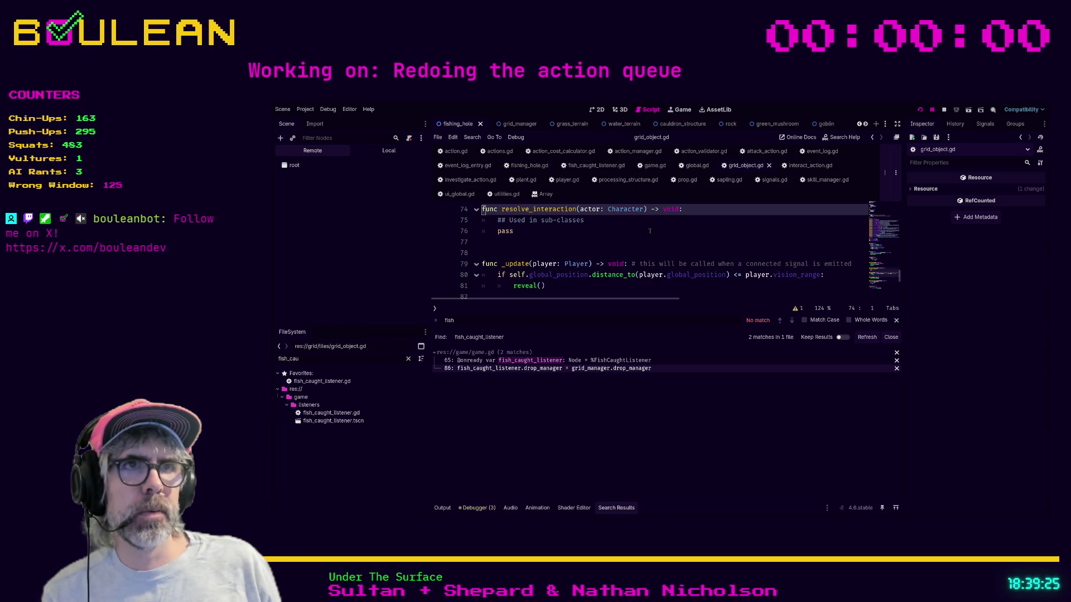
{"action": "scroll", "coordinate": [598, 225], "scroll_direction": "up", "scroll_amount": 14}
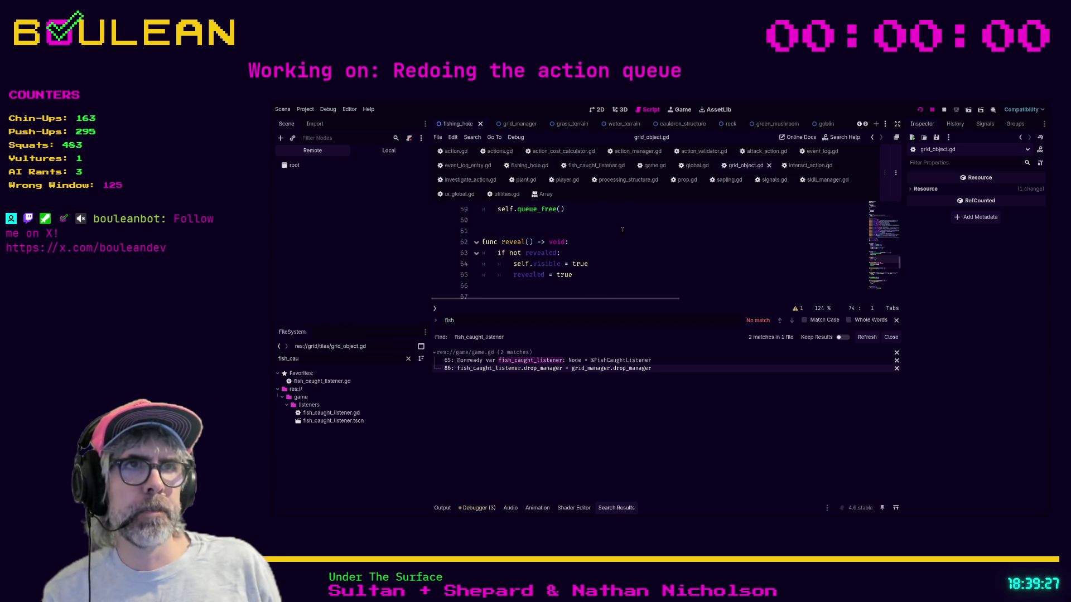
{"action": "scroll", "coordinate": [623, 229], "scroll_direction": "up", "scroll_amount": 10}
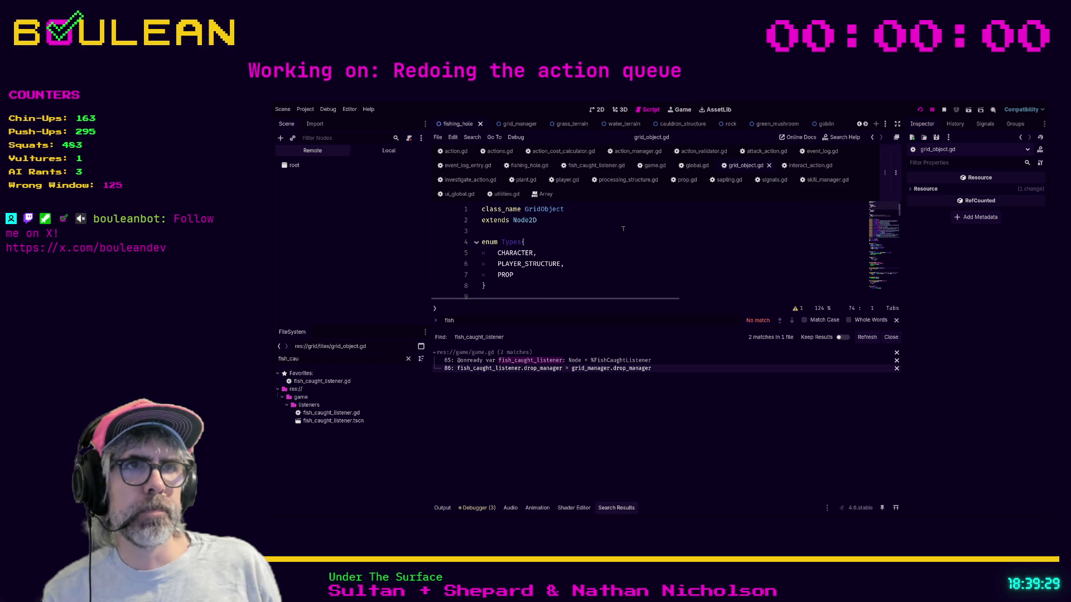
{"action": "scroll", "coordinate": [623, 228], "scroll_direction": "down", "scroll_amount": 4}
{"action": "scroll", "coordinate": [623, 229], "scroll_direction": "up", "scroll_amount": 4}
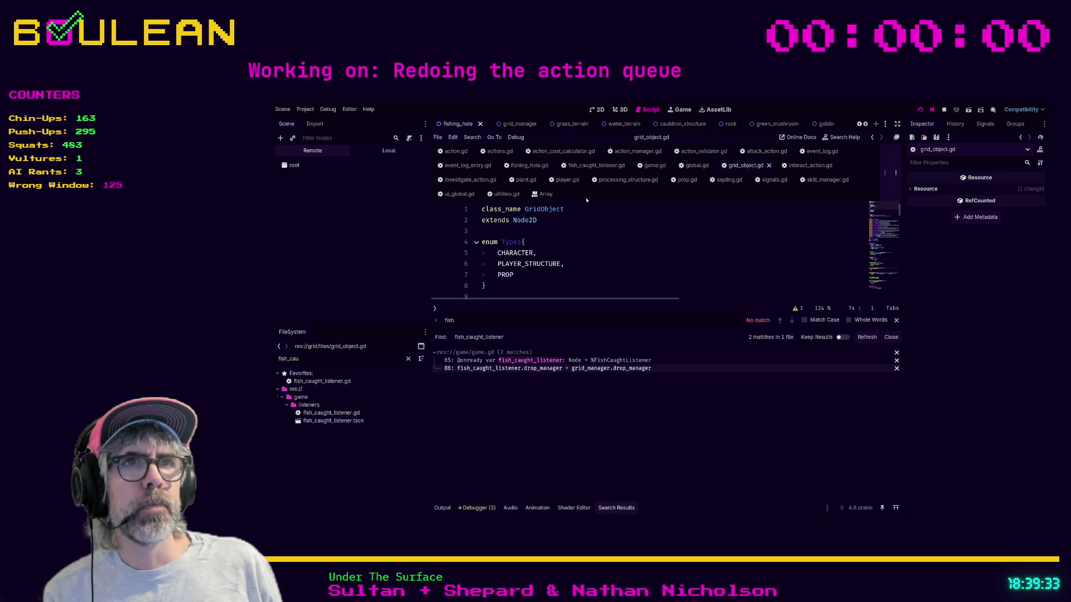
{"action": "left_click", "coordinate": [596, 165]}
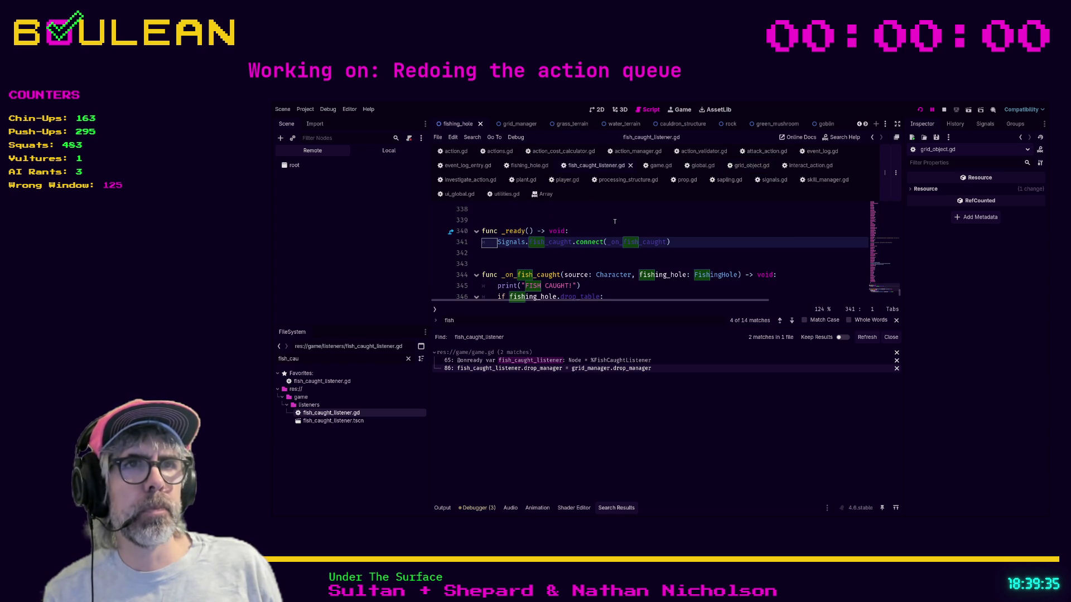
{"action": "scroll", "coordinate": [616, 226], "scroll_direction": "down", "scroll_amount": 1}
{"action": "scroll", "coordinate": [622, 234], "scroll_direction": "down", "scroll_amount": 1}
{"action": "scroll", "coordinate": [620, 238], "scroll_direction": "up", "scroll_amount": 1}
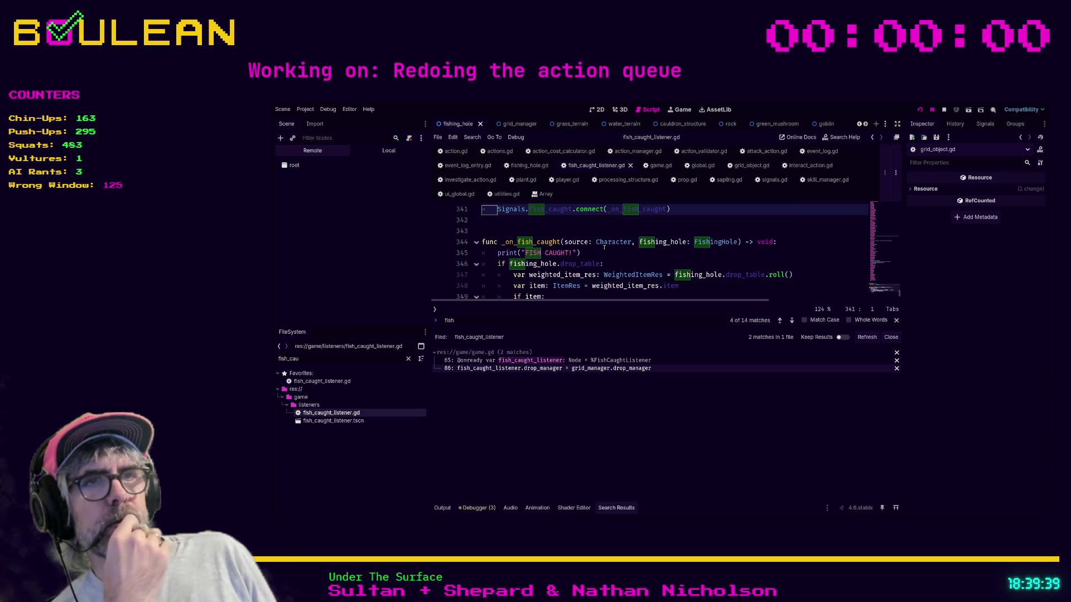
{"action": "scroll", "coordinate": [604, 247], "scroll_direction": "down", "scroll_amount": 1}
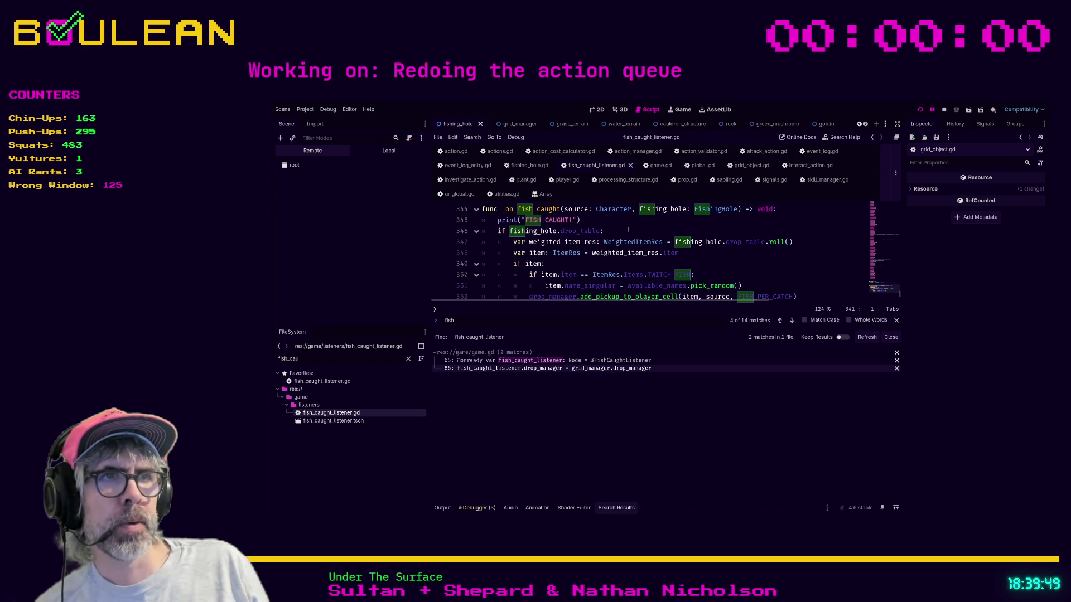
{"action": "left_click", "coordinate": [600, 264]}
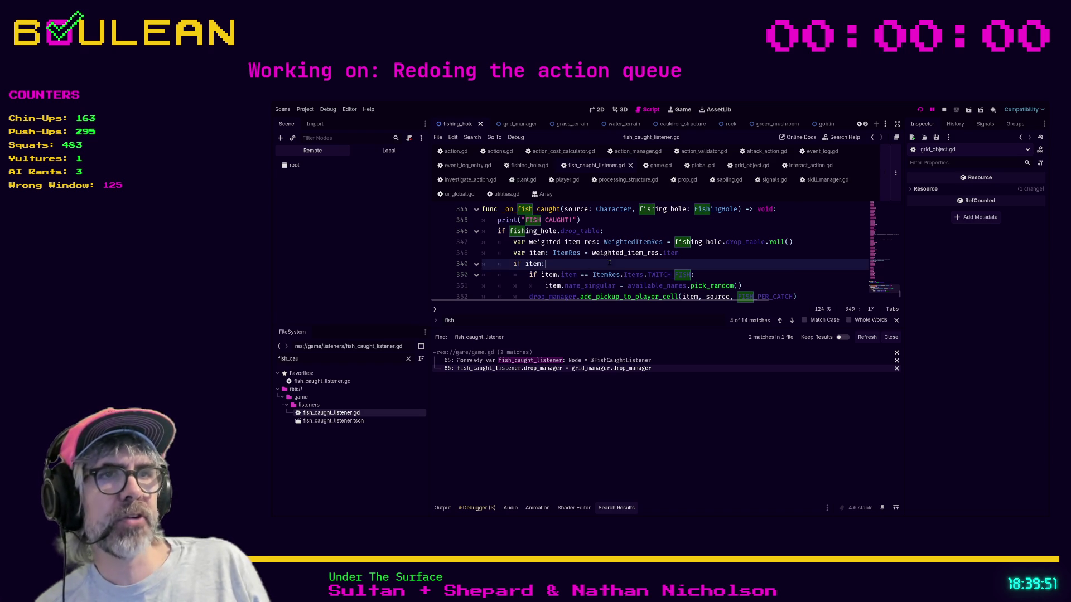
{"action": "mouse_move", "coordinate": [618, 263]}
{"action": "left_mouse_down"}
{"action": "mouse_move", "coordinate": [552, 252]}
{"action": "mouse_move", "coordinate": [483, 218]}
{"action": "left_mouse_up"}
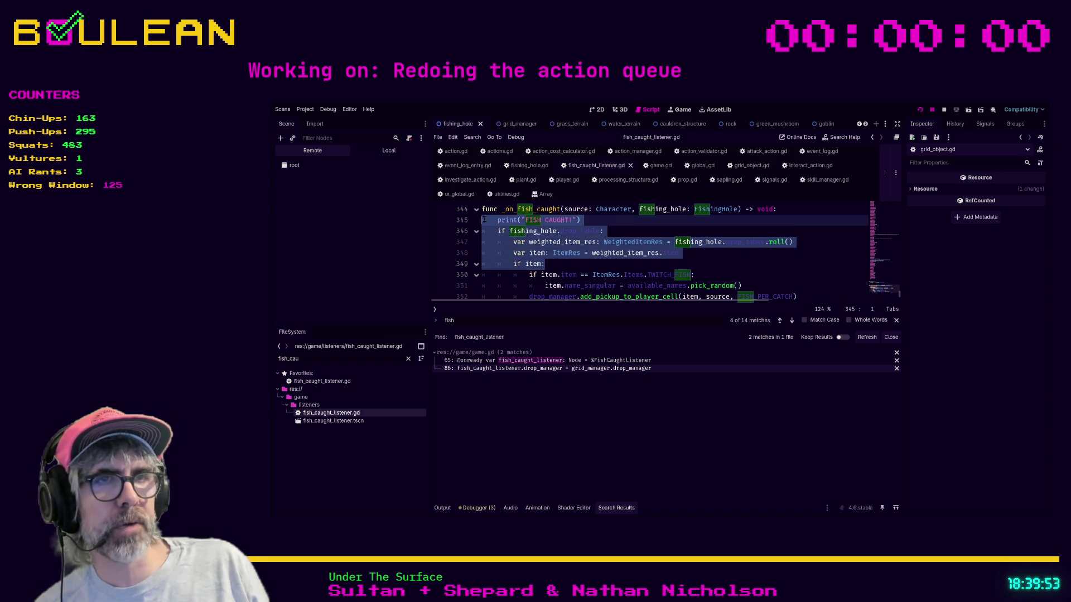
{"action": "left_click", "coordinate": [494, 221]}
{"action": "left_click_drag", "start_coordinate": [586, 220], "coordinate": [489, 221]}
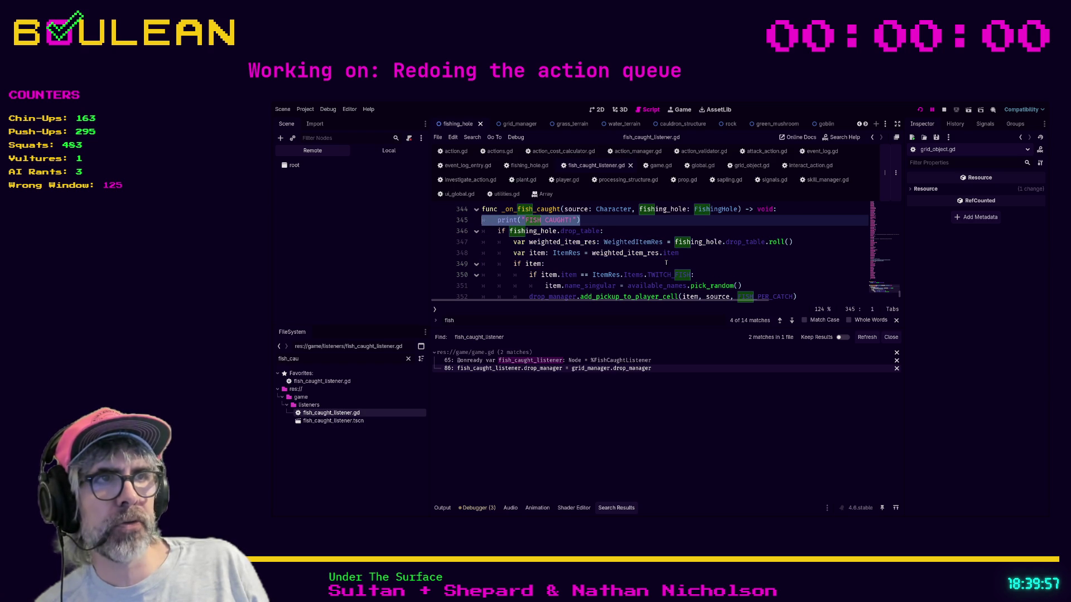
{"action": "scroll", "coordinate": [678, 267], "scroll_direction": "down", "scroll_amount": 1}
{"action": "left_click", "coordinate": [672, 291]}
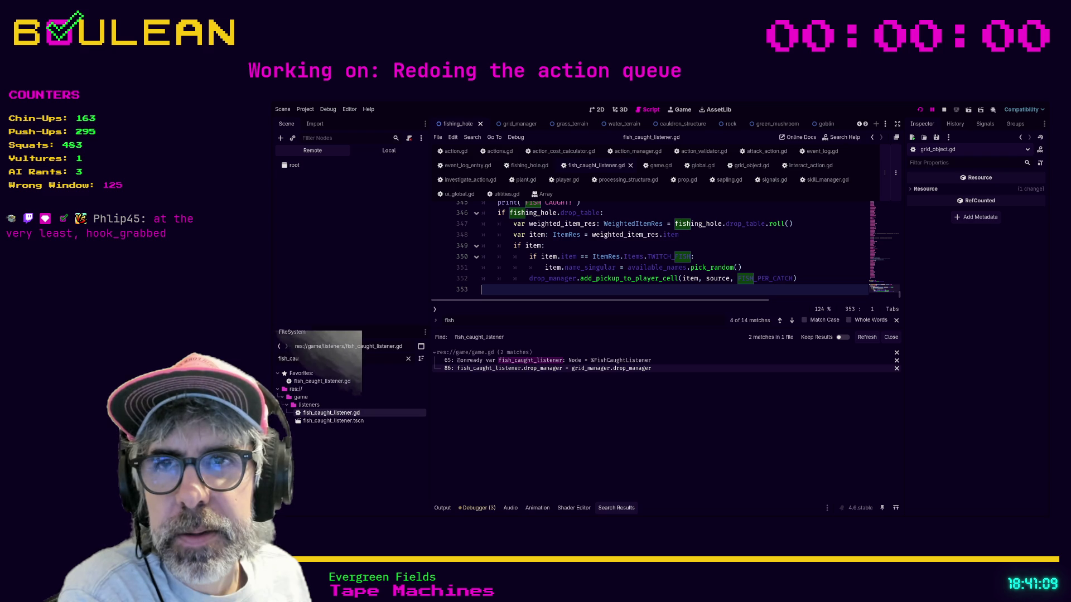
- Review the code around lines 350–353, then view emit_successful_attack's call in attack_action.gd
{"action": "scroll", "coordinate": [660, 279], "scroll_direction": "up", "scroll_amount": 1}
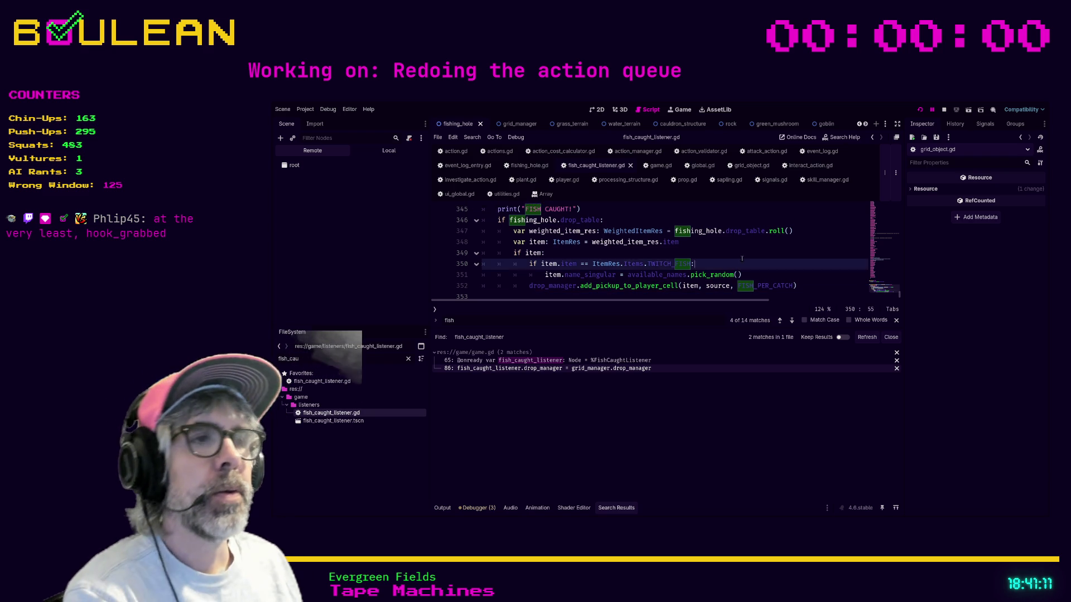
{"action": "left_click", "coordinate": [747, 262]}
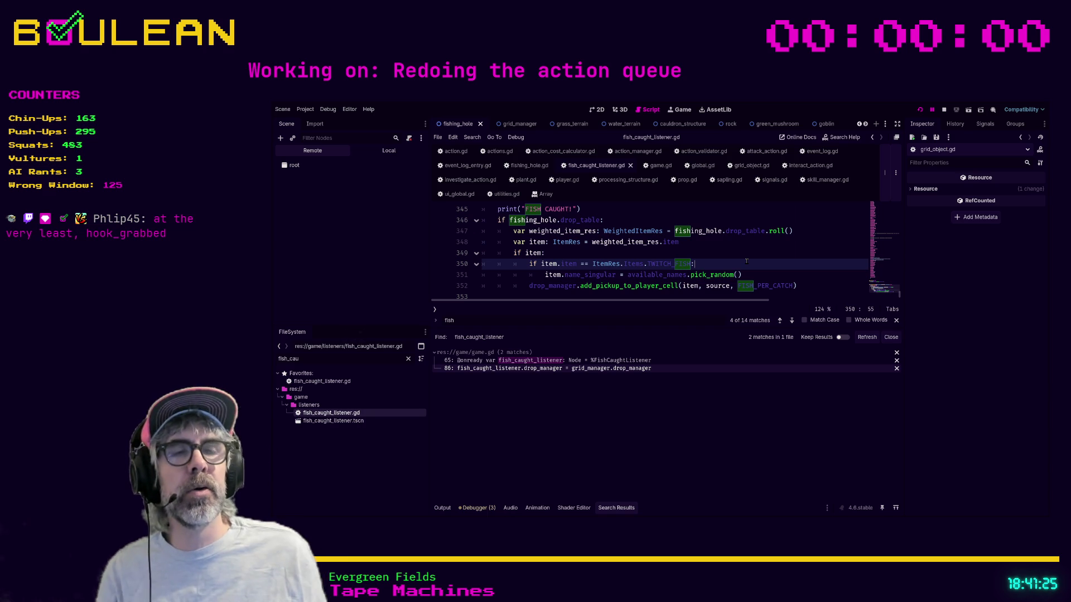
{"action": "scroll", "coordinate": [679, 270], "scroll_direction": "down", "scroll_amount": 1}
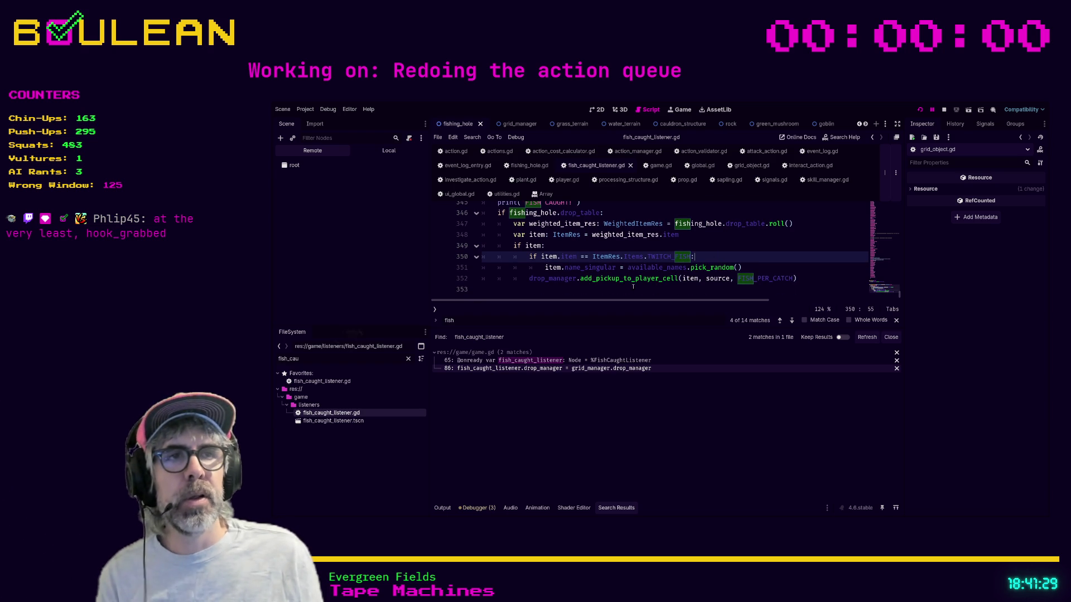
{"action": "scroll", "coordinate": [633, 287], "scroll_direction": "up", "scroll_amount": 1}
{"action": "left_click", "coordinate": [589, 295]}
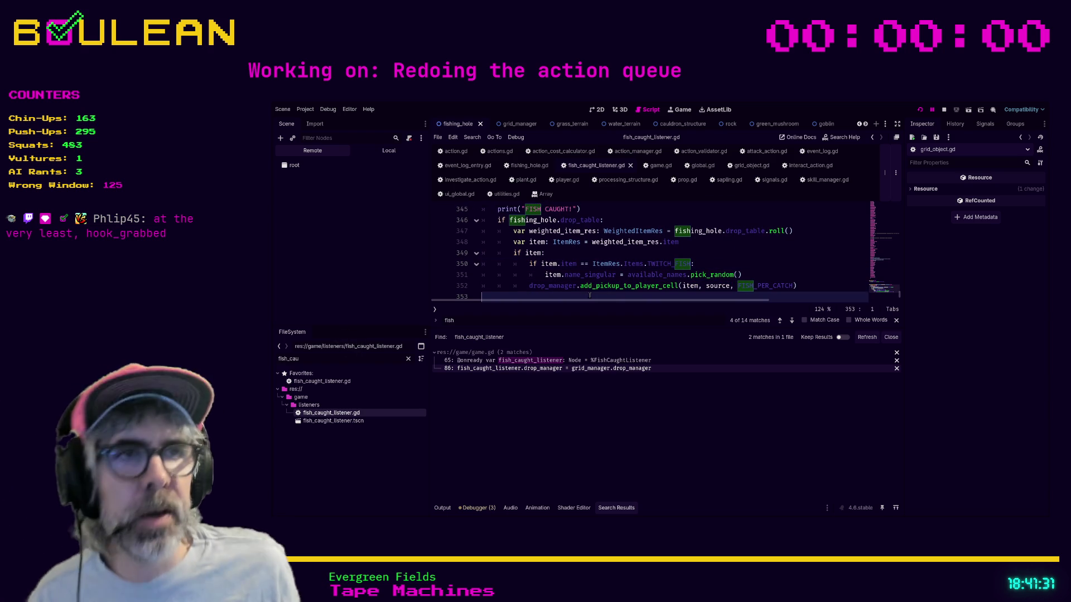
{"action": "scroll", "coordinate": [529, 293], "scroll_direction": "down", "scroll_amount": 1}
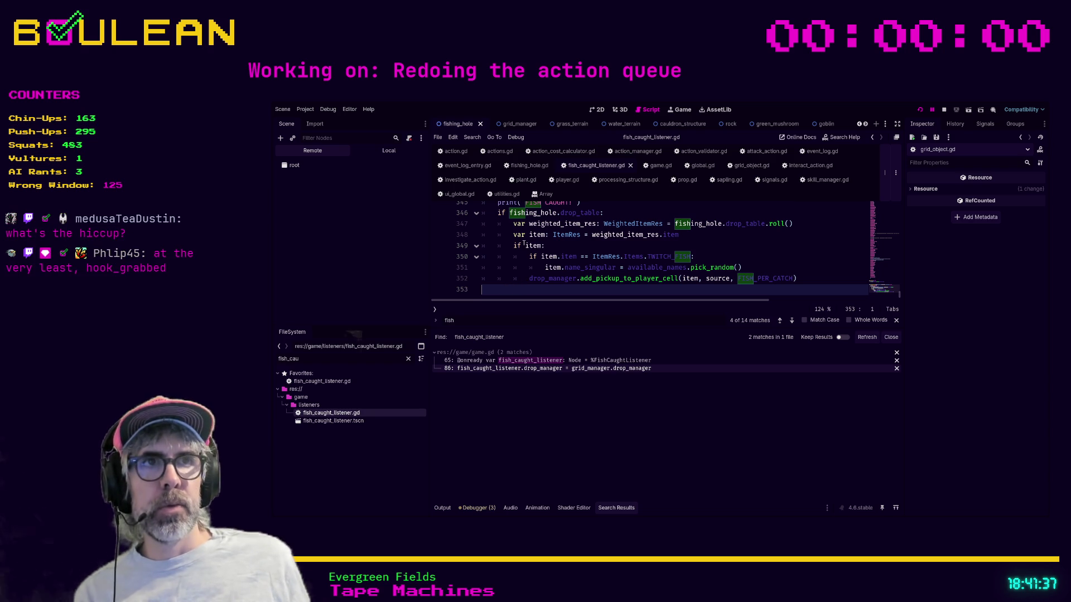
{"action": "scroll", "coordinate": [552, 269], "scroll_direction": "up", "scroll_amount": 3}
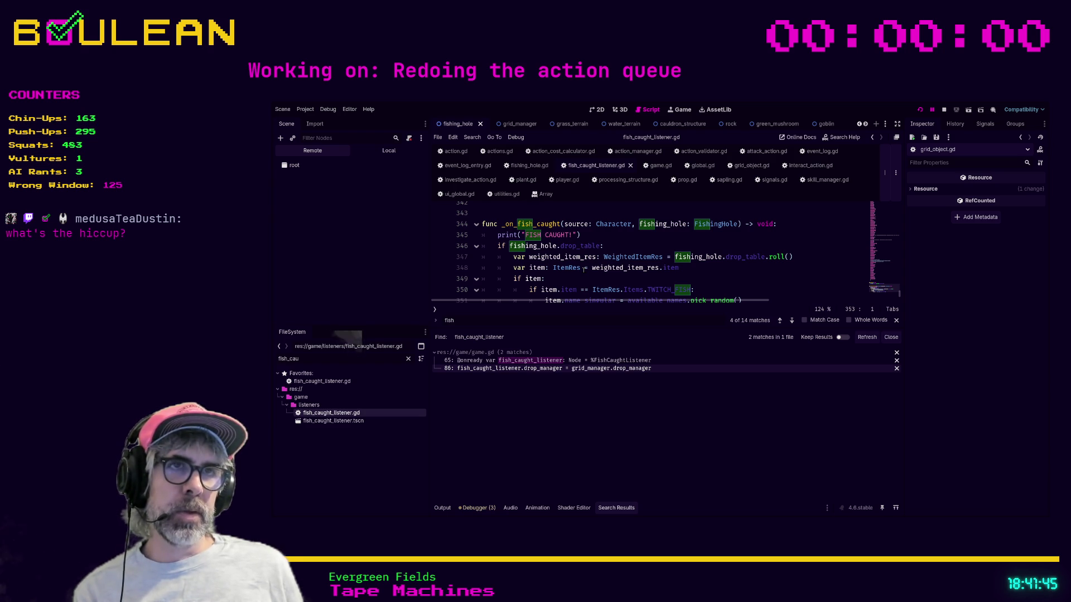
{"action": "scroll", "coordinate": [583, 270], "scroll_direction": "down", "scroll_amount": 1}
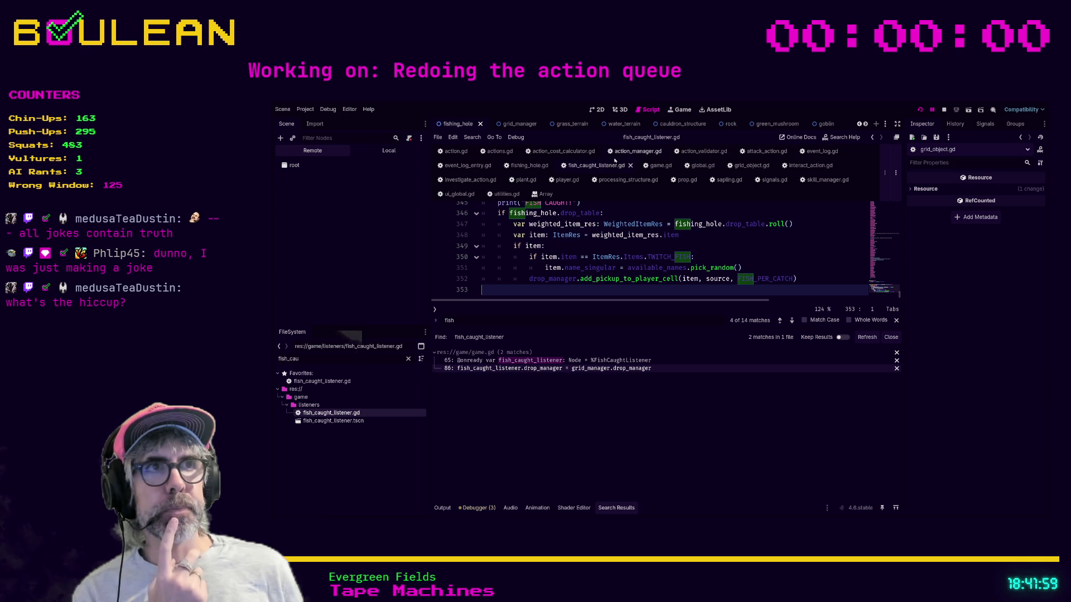
{"action": "left_click", "coordinate": [760, 153]}
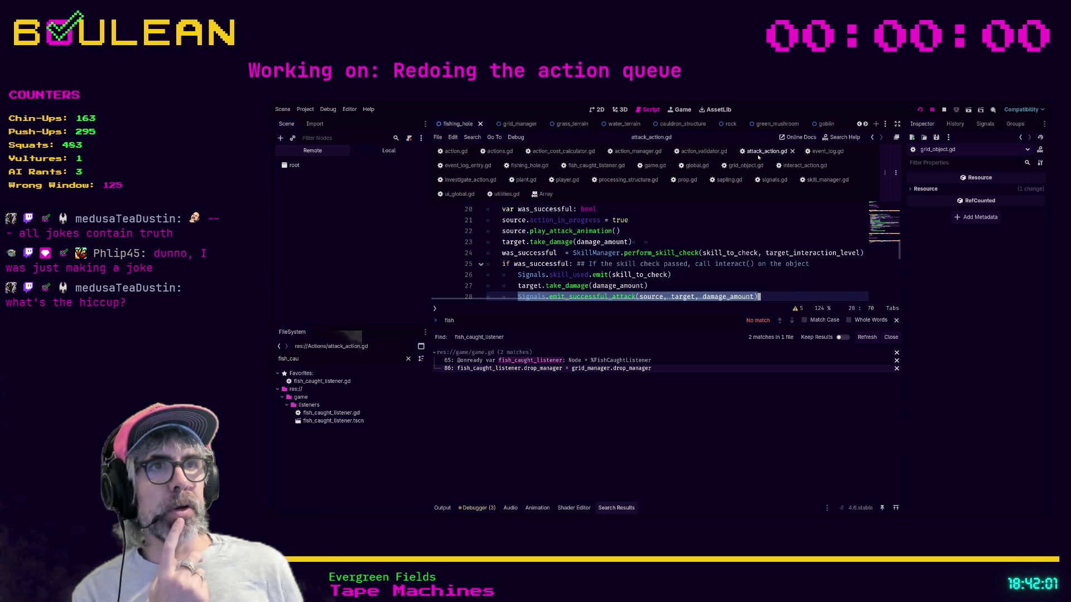
- Compare emit_successful_attack in attack_action.gd with the emit_successful_interaction line 30 in interact_action.gd
{"action": "scroll", "coordinate": [608, 263], "scroll_direction": "down", "scroll_amount": 1}
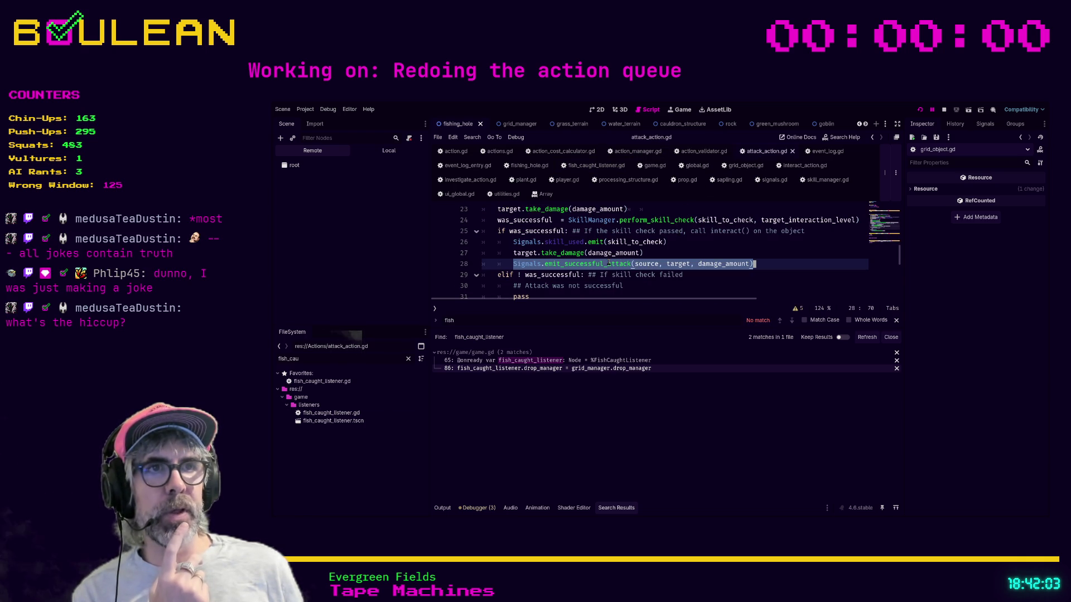
{"action": "left_click_drag", "start_coordinate": [631, 264], "coordinate": [580, 264]}
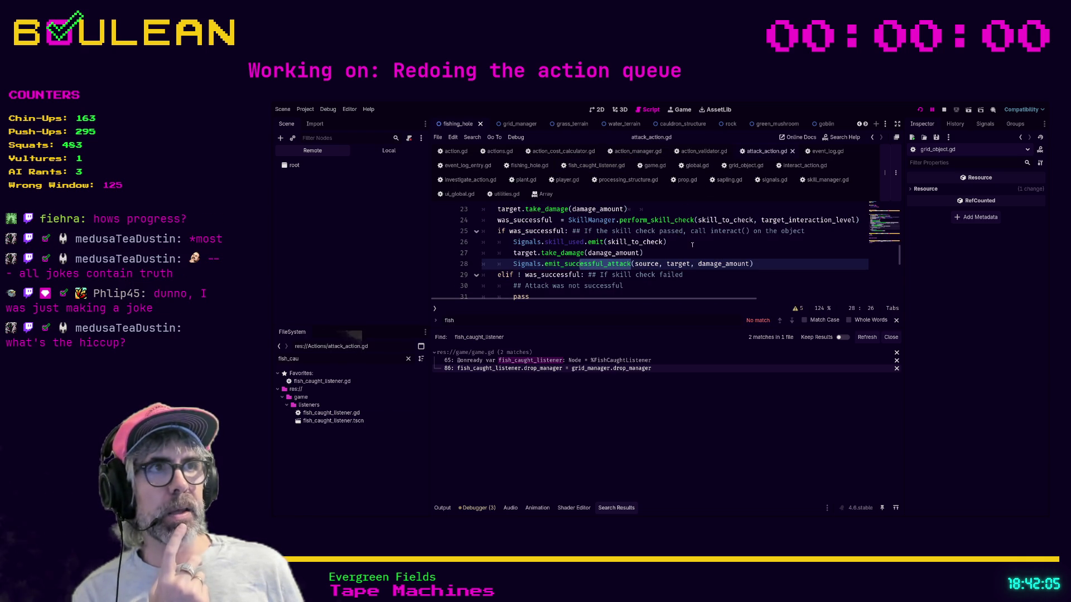
{"action": "left_click", "coordinate": [687, 252]}
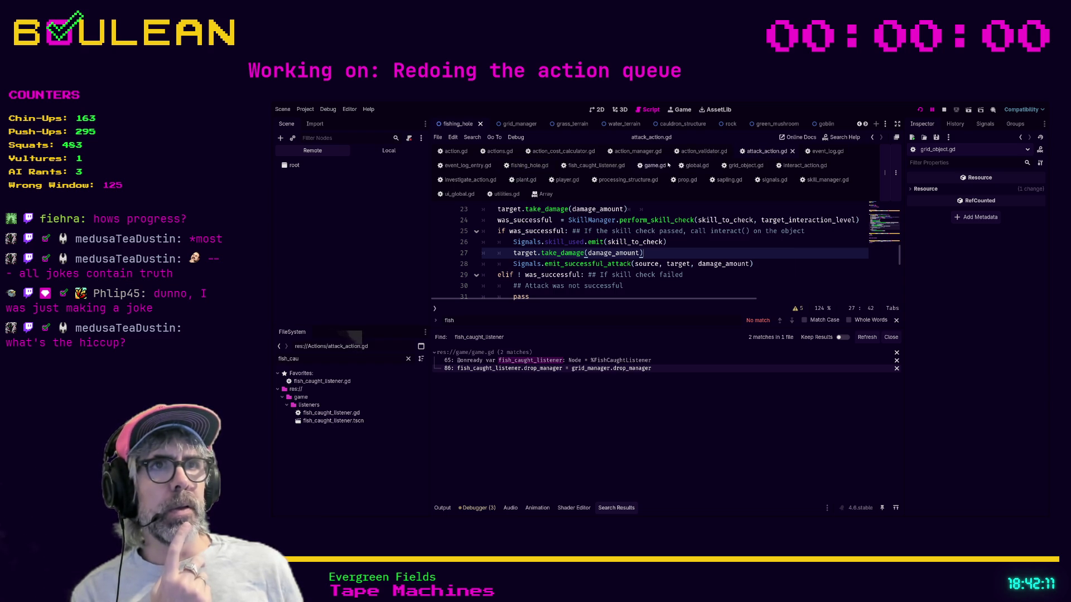
{"action": "left_click", "coordinate": [805, 165]}
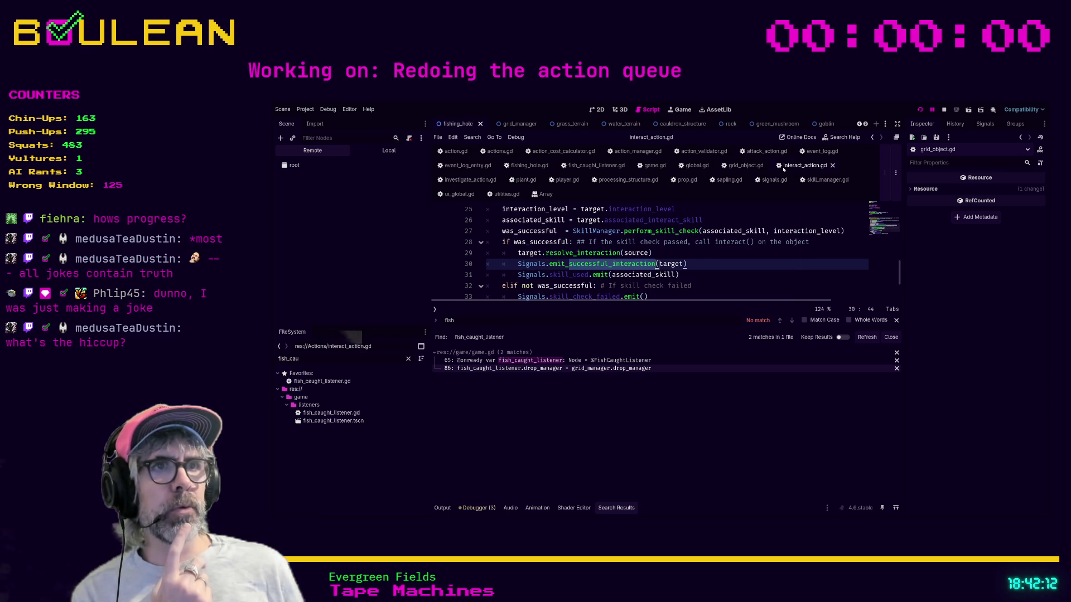
{"action": "left_click", "coordinate": [608, 263]}
{"action": "triple_click", "coordinate": [674, 263]}
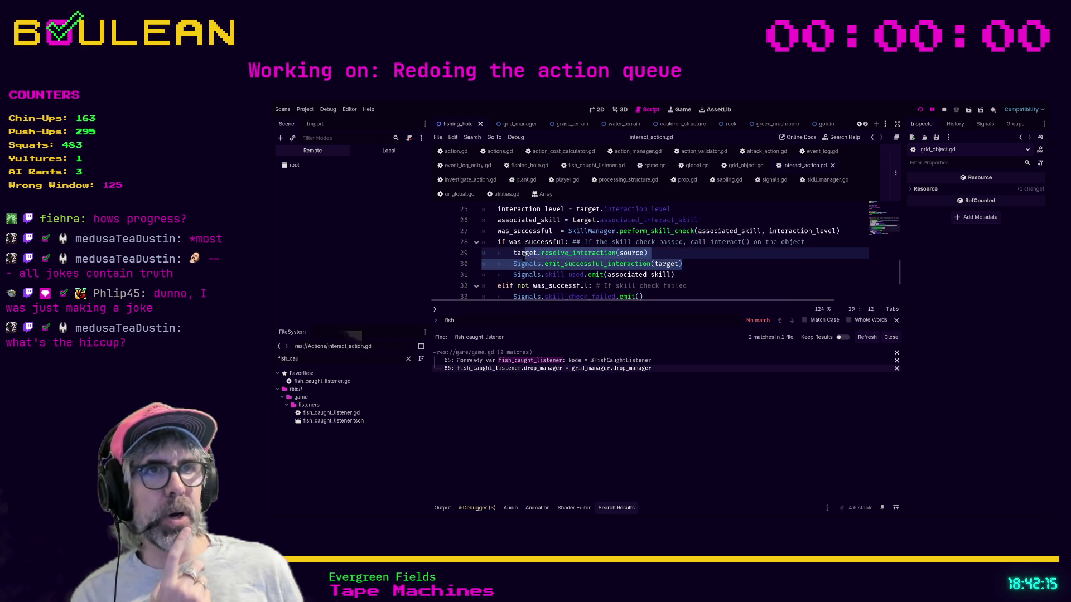
{"action": "left_click", "coordinate": [716, 262]}
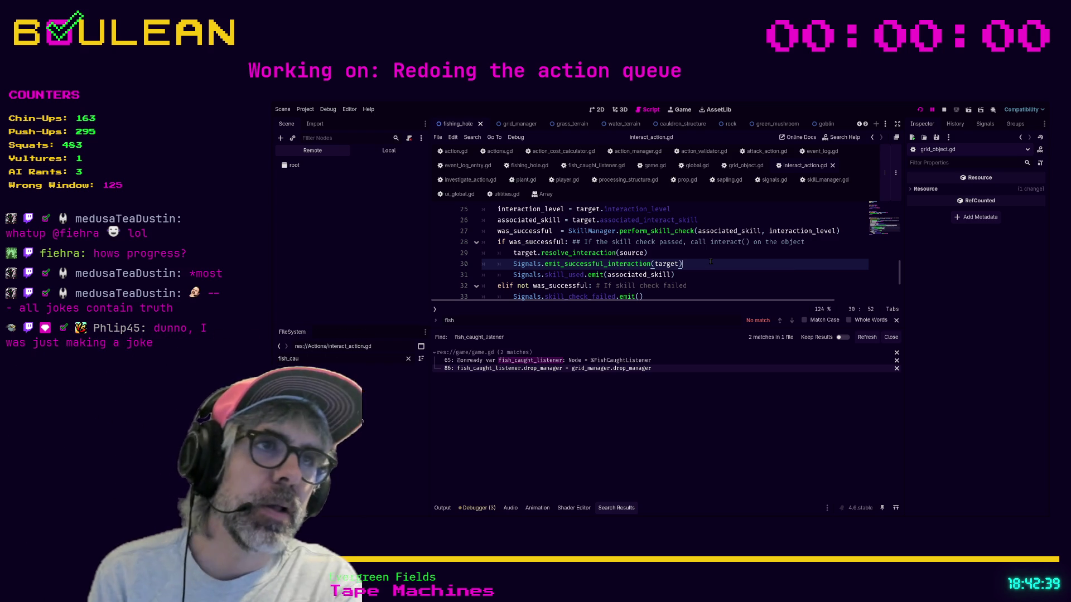
- Run the game with F5, walk the wizard past the fishing hole and interact with the sapling
{"action": "key", "text": "F5"}
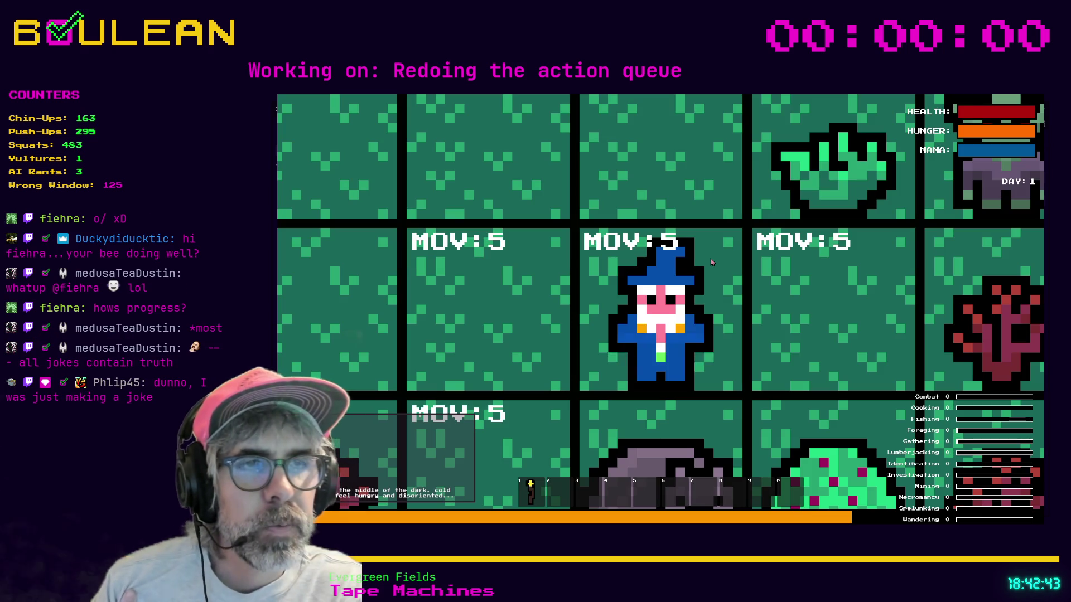
{"action": "scroll", "coordinate": [711, 262], "scroll_direction": "down", "scroll_amount": 2}
{"action": "scroll", "coordinate": [710, 258], "scroll_direction": "down", "scroll_amount": 3}
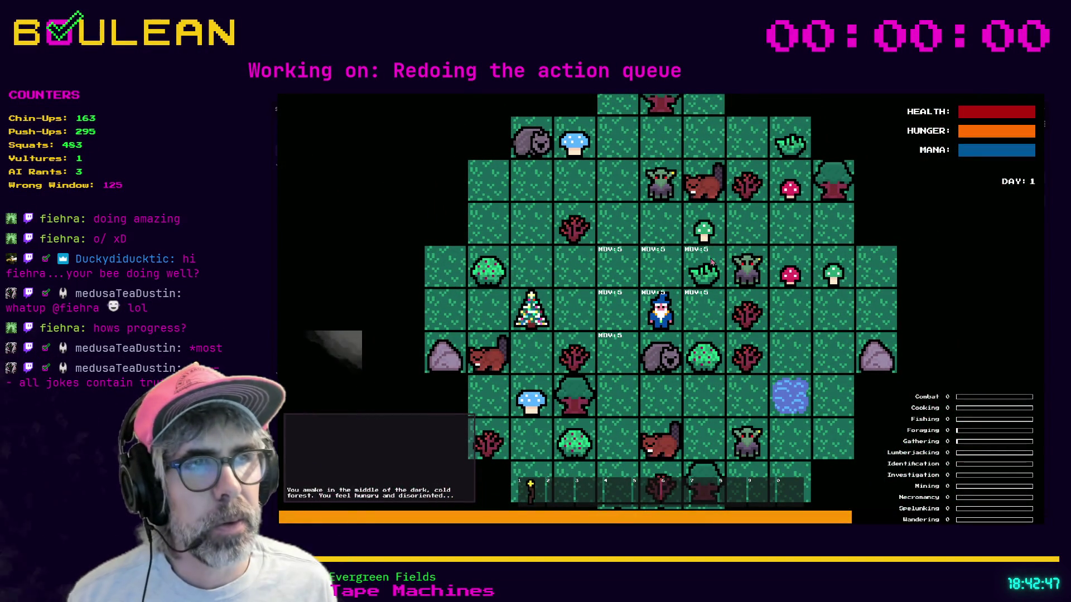
{"action": "left_click", "coordinate": [712, 262]}
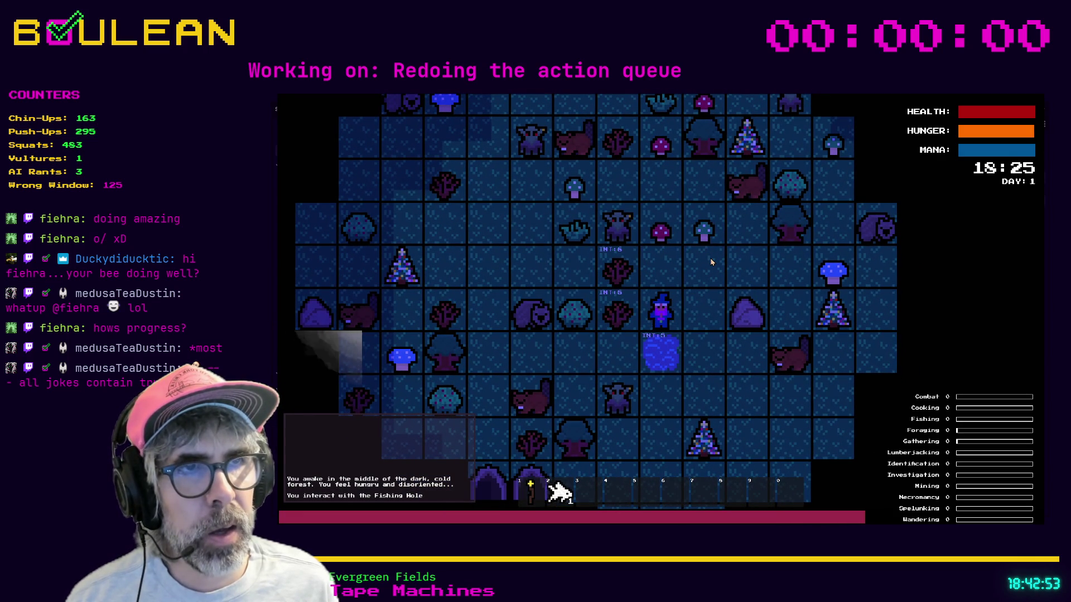
{"action": "key", "text": "Left"}
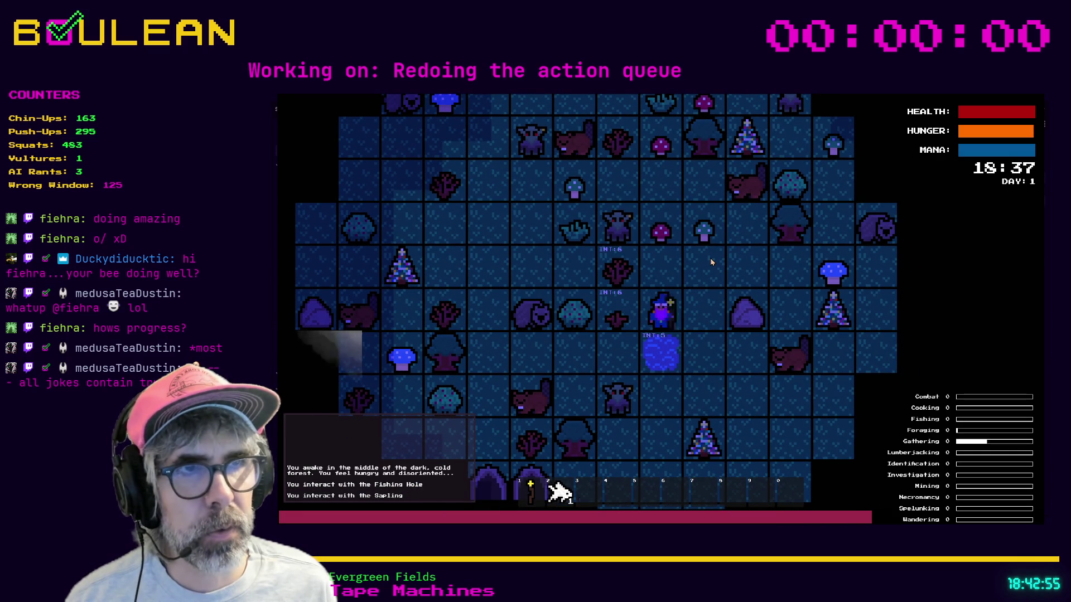
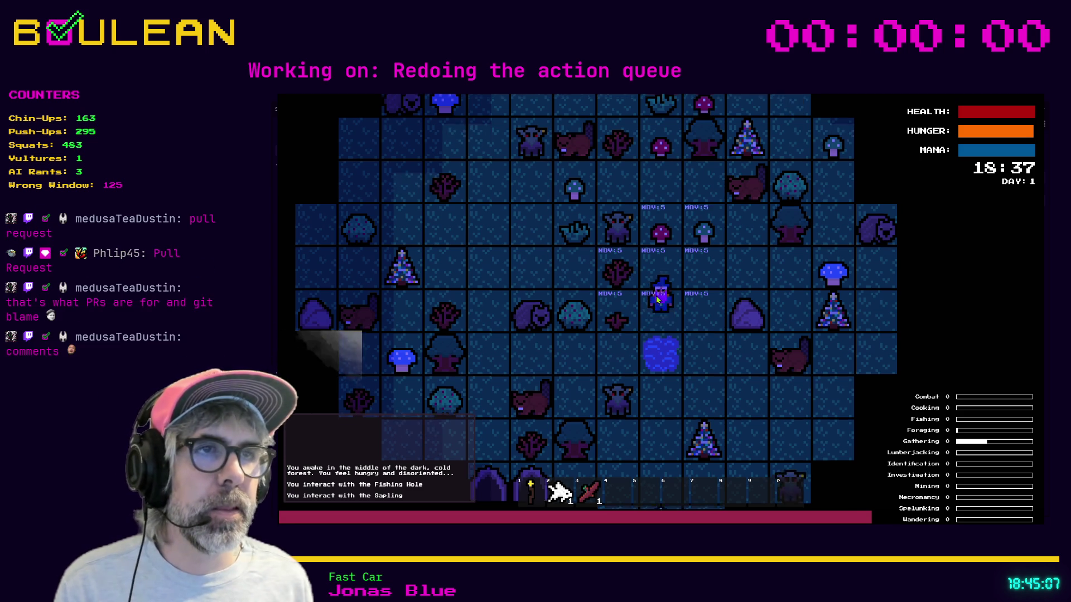
- Move the player upward once in the running game, then stop the test run with F8
{"action": "key", "text": "Up"}
{"action": "key", "text": "F8"}
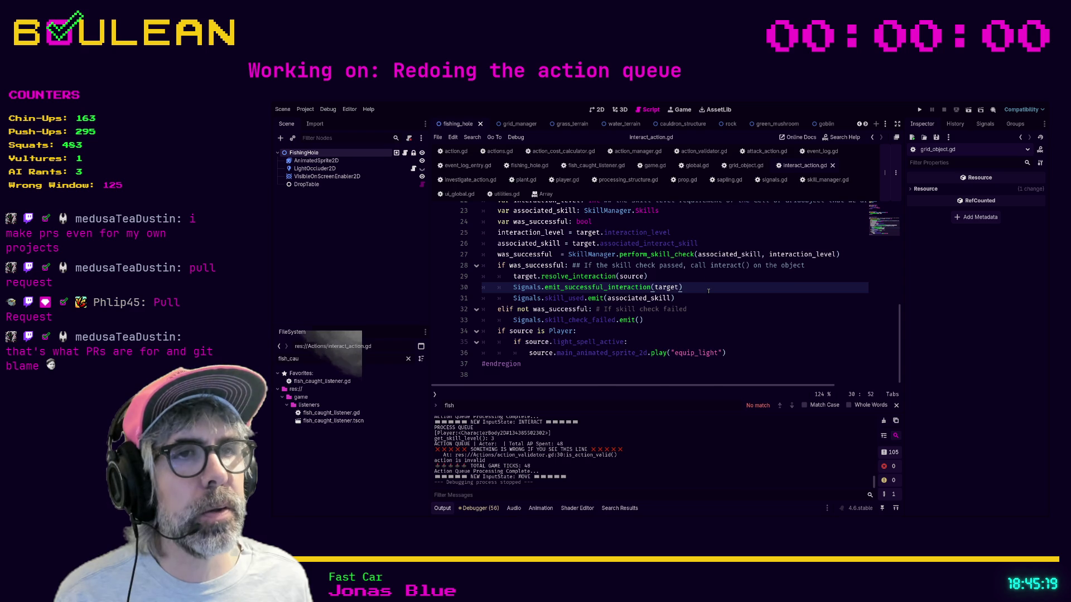
- Review interact_action.gd and jump to resolve_interaction's definition in grid_object.gd
{"action": "scroll", "coordinate": [708, 288], "scroll_direction": "up", "scroll_amount": 1}
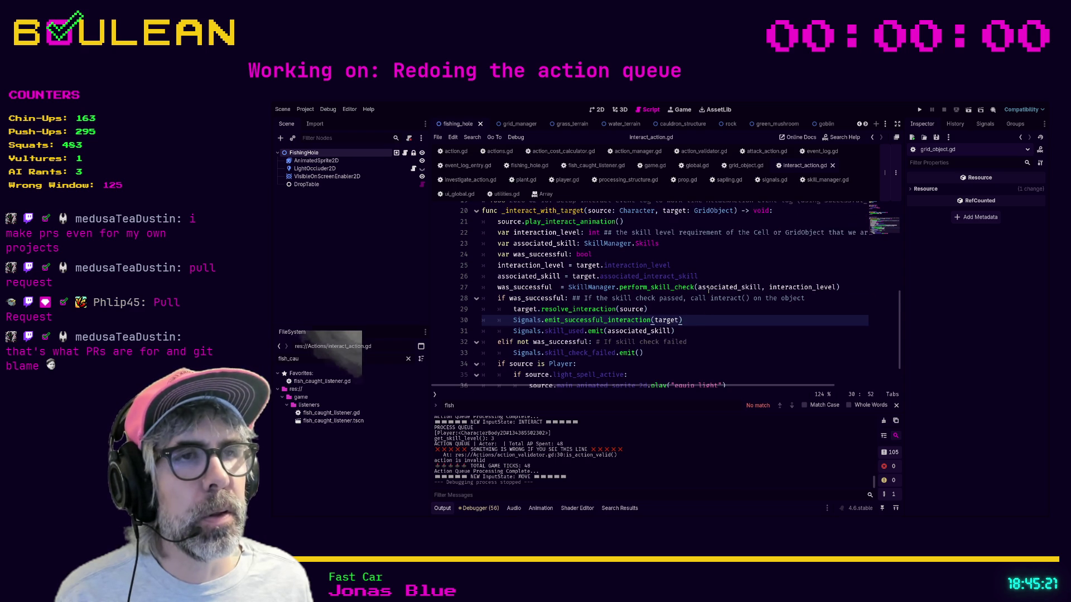
{"action": "scroll", "coordinate": [709, 288], "scroll_direction": "down", "scroll_amount": 1}
{"action": "scroll", "coordinate": [708, 288], "scroll_direction": "up", "scroll_amount": 1}
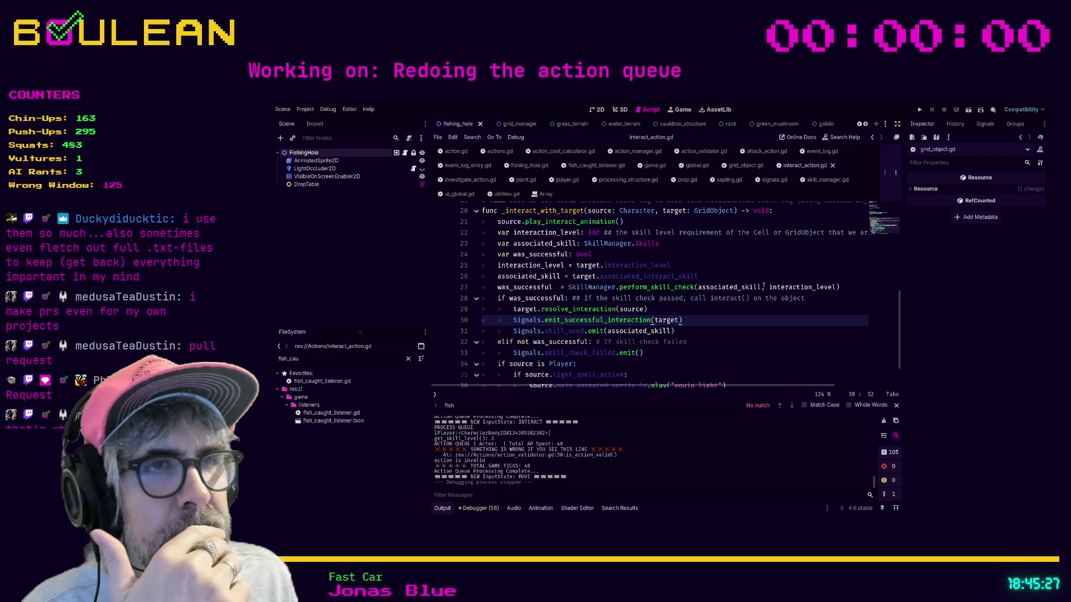
{"action": "scroll", "coordinate": [764, 285], "scroll_direction": "up", "scroll_amount": 1}
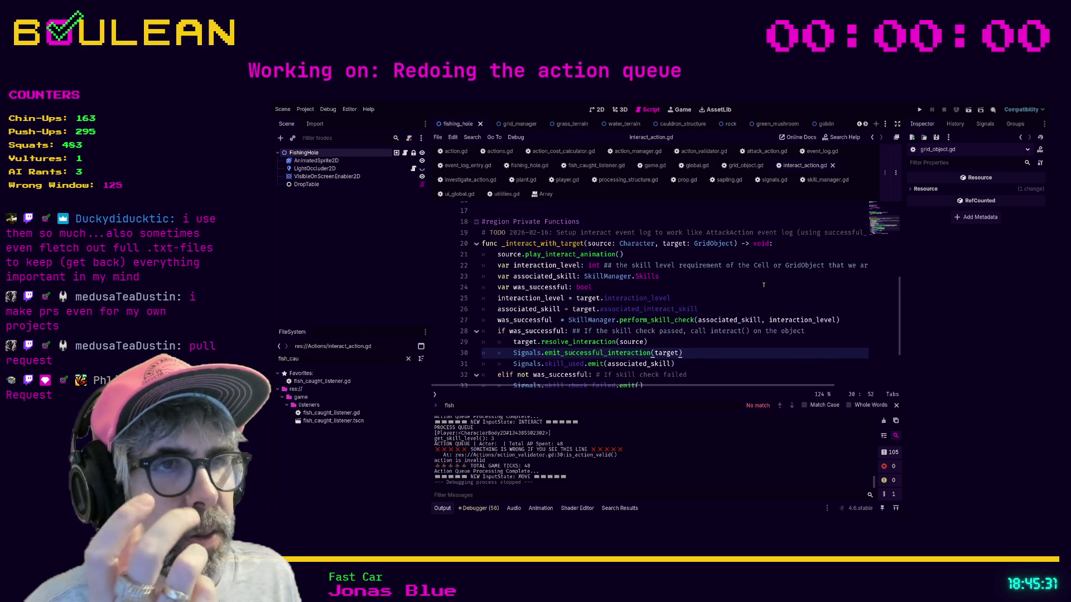
{"action": "scroll", "coordinate": [763, 285], "scroll_direction": "down", "scroll_amount": 1}
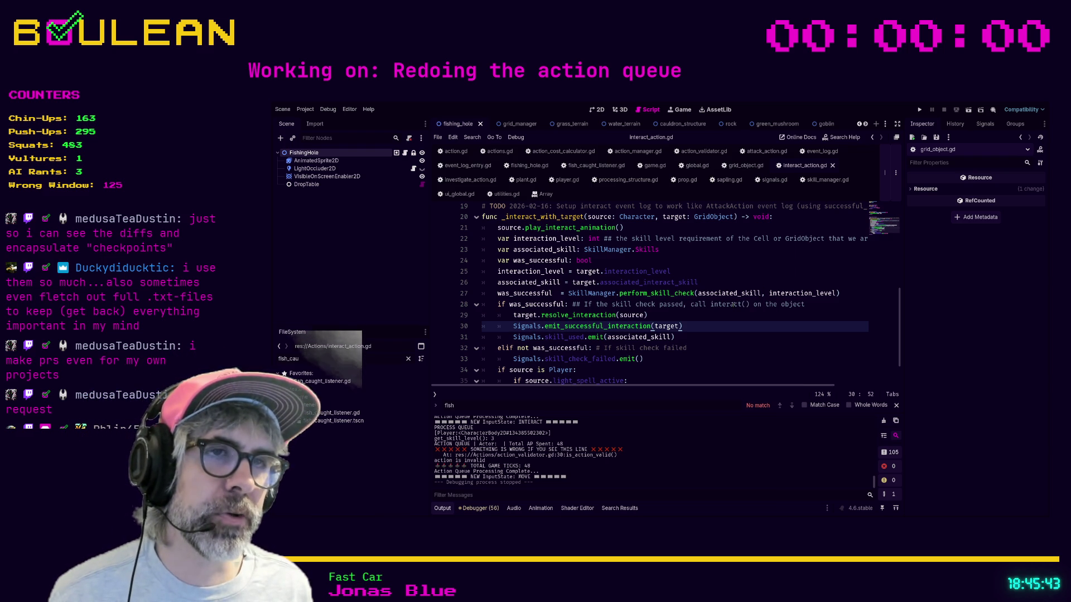
{"action": "scroll", "coordinate": [732, 304], "scroll_direction": "down", "scroll_amount": 1}
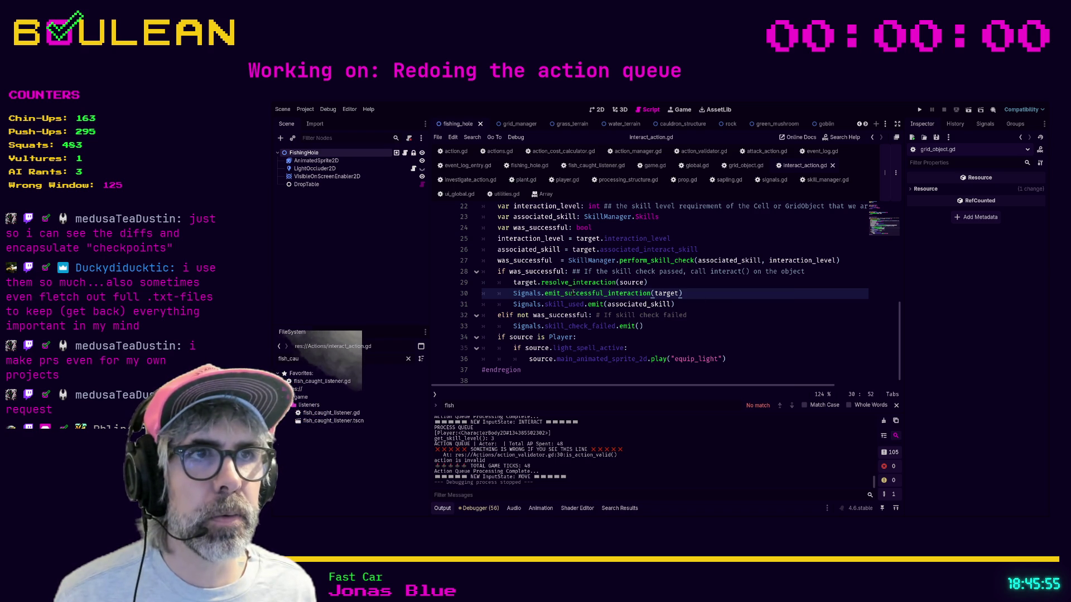
{"action": "left_click", "coordinate": [570, 283], "text": "ctrl"}
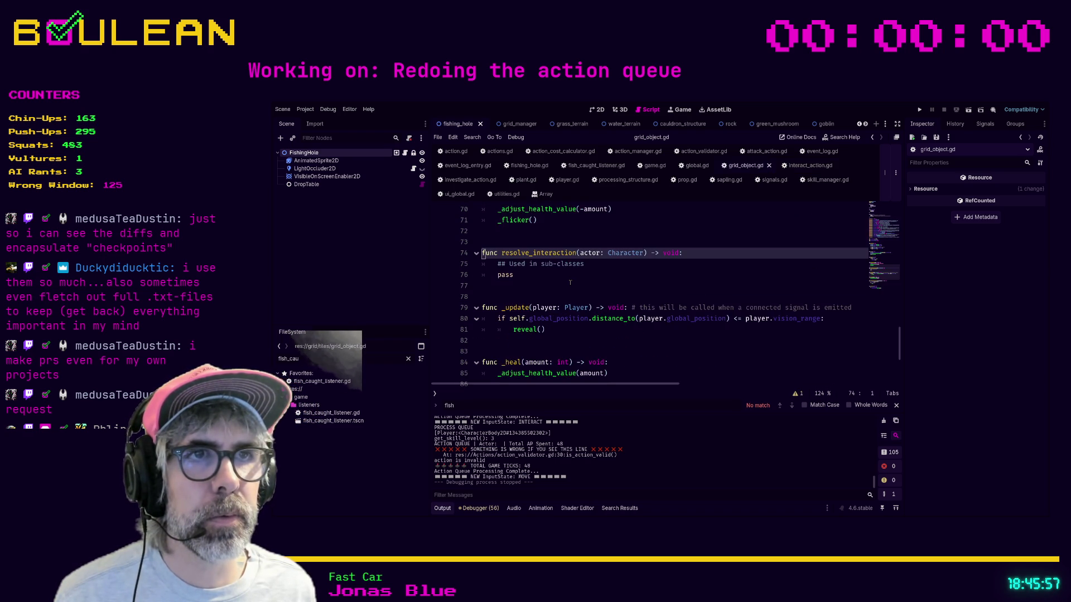
- Look over the code in grid_object.gd around lines 65 to 77
{"action": "left_click", "coordinate": [608, 283]}
{"action": "scroll", "coordinate": [608, 283], "scroll_direction": "up", "scroll_amount": 7}
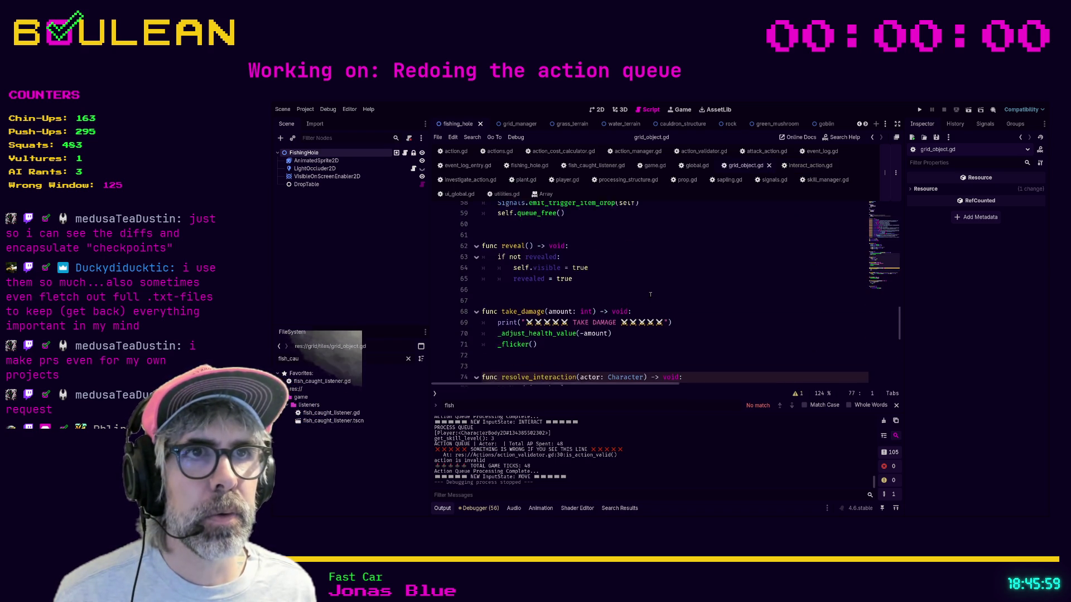
{"action": "scroll", "coordinate": [650, 294], "scroll_direction": "up", "scroll_amount": 12}
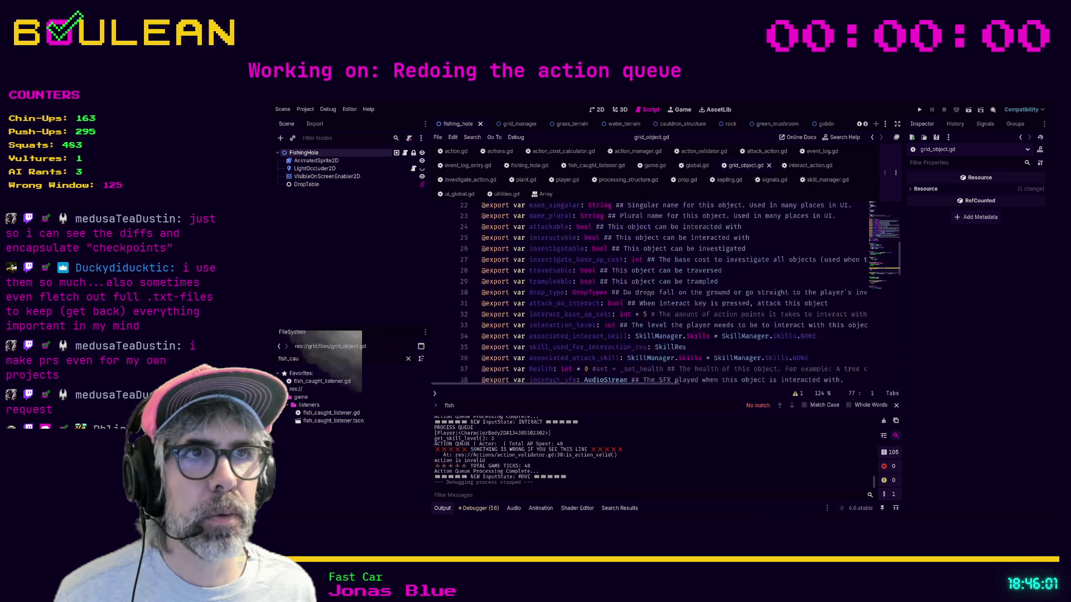
{"action": "scroll", "coordinate": [650, 295], "scroll_direction": "up", "scroll_amount": 5}
{"action": "scroll", "coordinate": [650, 295], "scroll_direction": "down", "scroll_amount": 18}
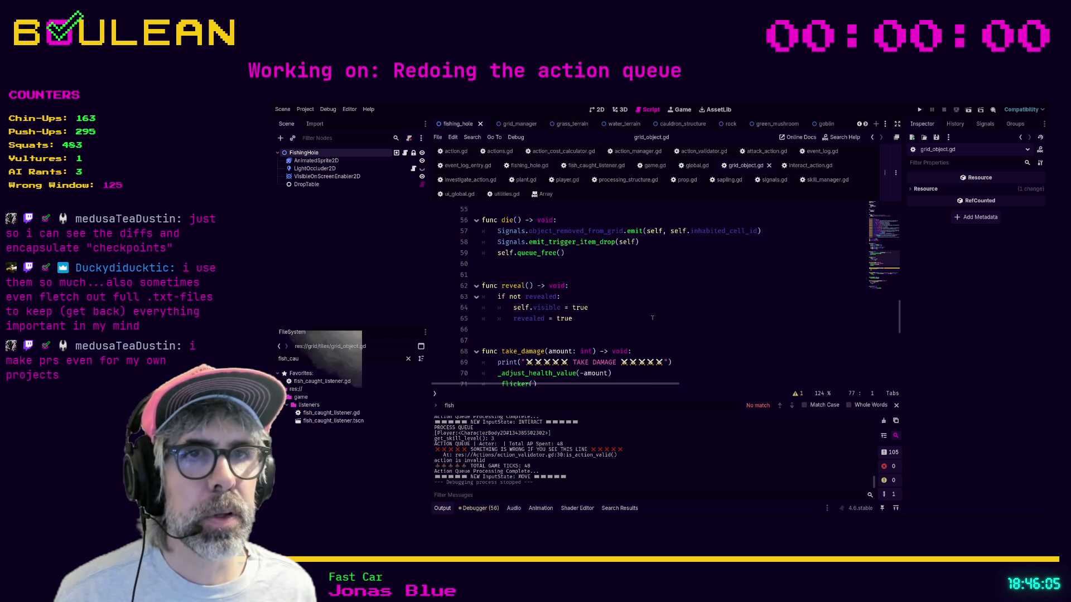
{"action": "left_click", "coordinate": [652, 318]}
- Filter the project files by 'tree' and open tree.gd to read through it
{"action": "type", "text": "tree"}
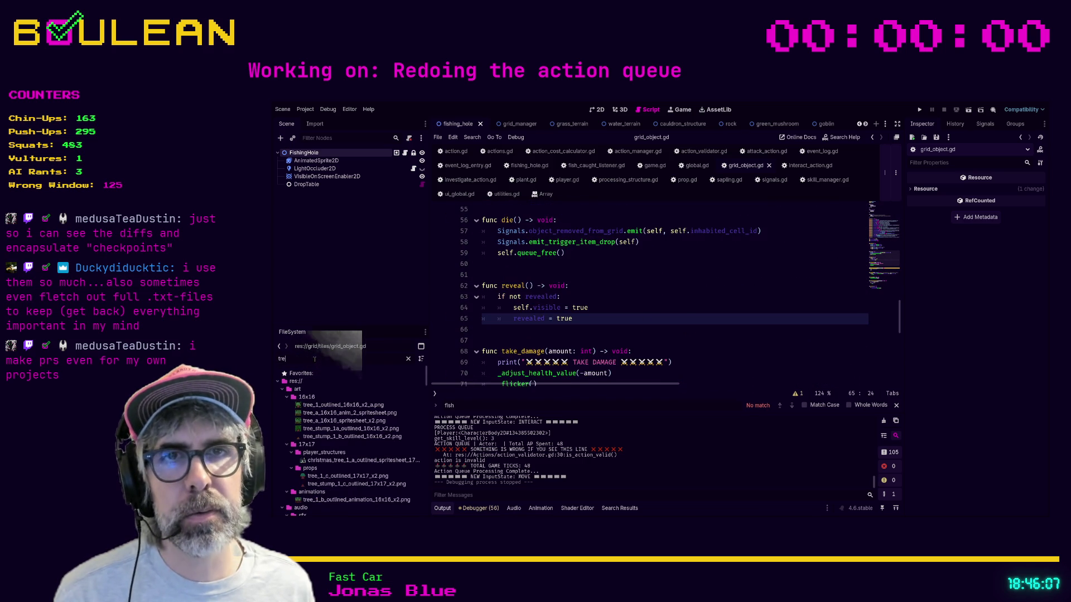
{"action": "scroll", "coordinate": [344, 396], "scroll_direction": "down", "scroll_amount": 2}
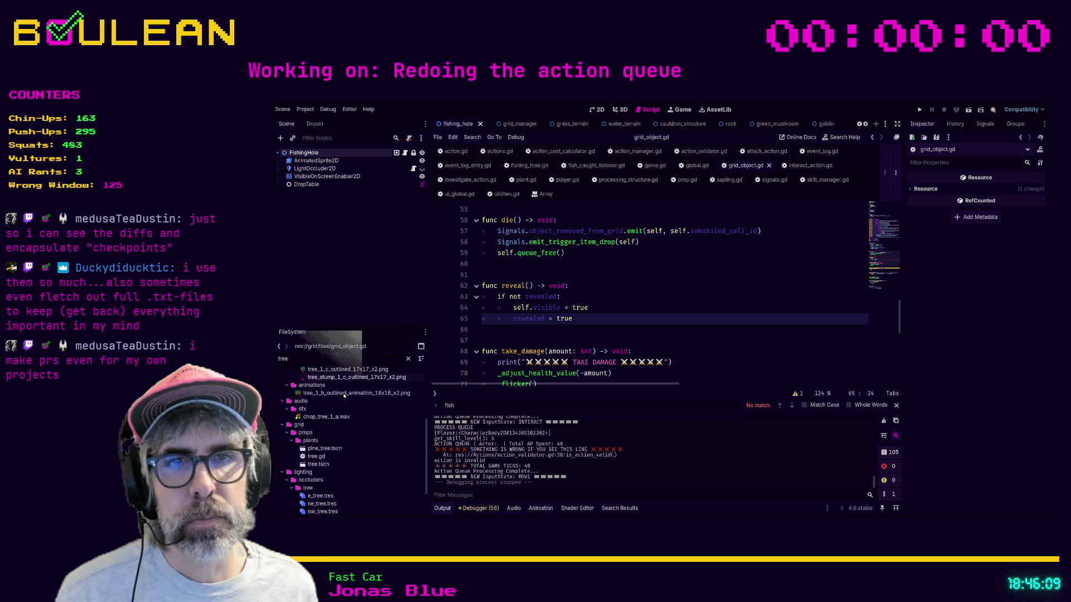
{"action": "double_click", "coordinate": [323, 457]}
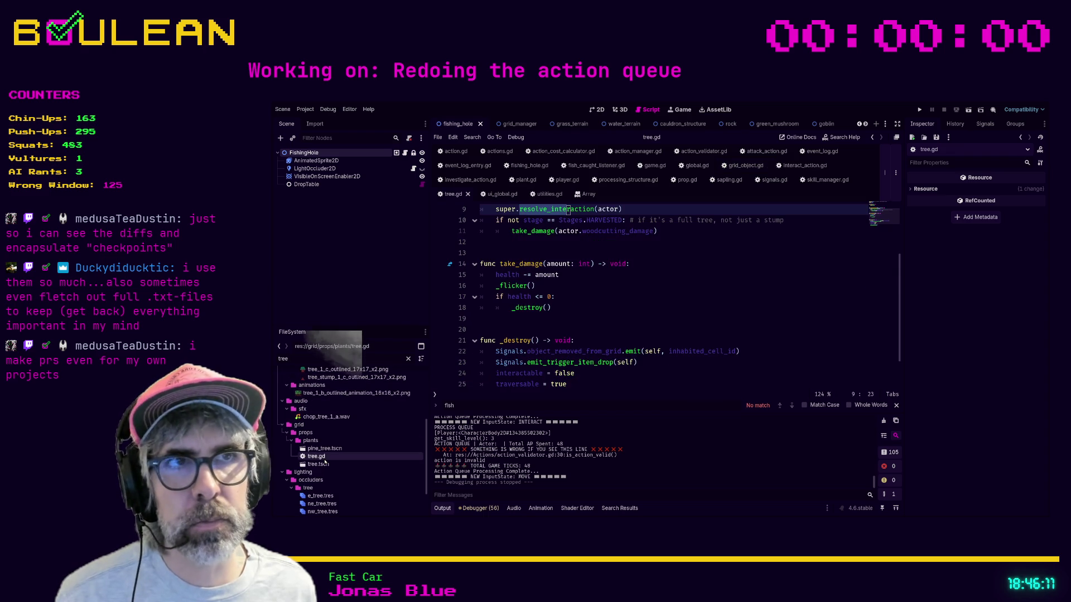
{"action": "scroll", "coordinate": [546, 342], "scroll_direction": "down", "scroll_amount": 1}
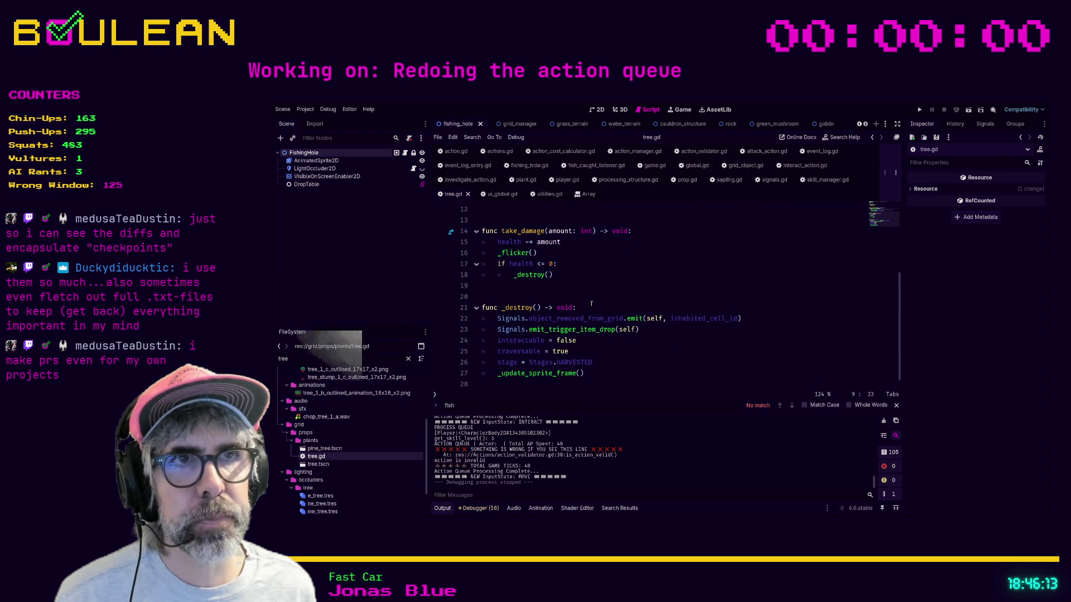
{"action": "scroll", "coordinate": [591, 303], "scroll_direction": "up", "scroll_amount": 2}
{"action": "scroll", "coordinate": [591, 303], "scroll_direction": "up", "scroll_amount": 1}
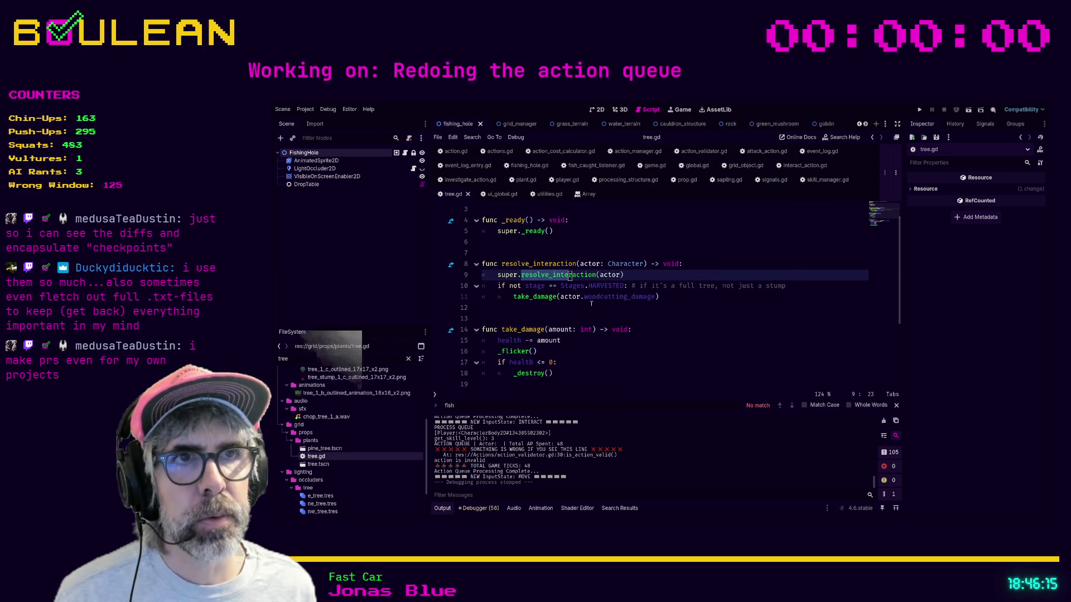
{"action": "scroll", "coordinate": [537, 316], "scroll_direction": "up", "scroll_amount": 1}
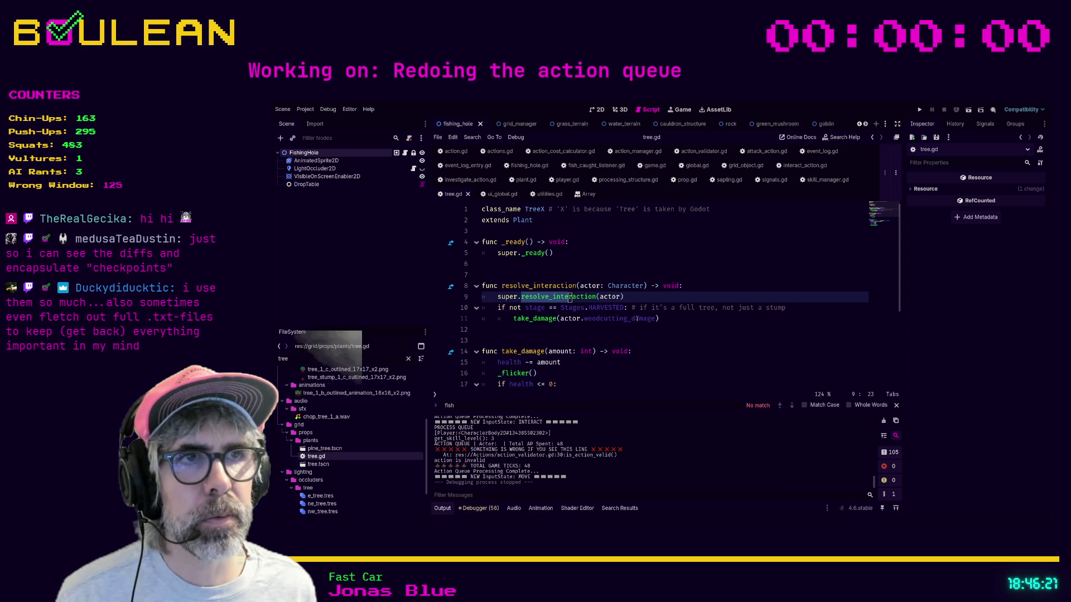
- Follow resolve_interaction from plant.gd's super call to grid_object.gd, then filter files by 'list'
{"action": "left_click", "coordinate": [541, 297], "text": "ctrl"}
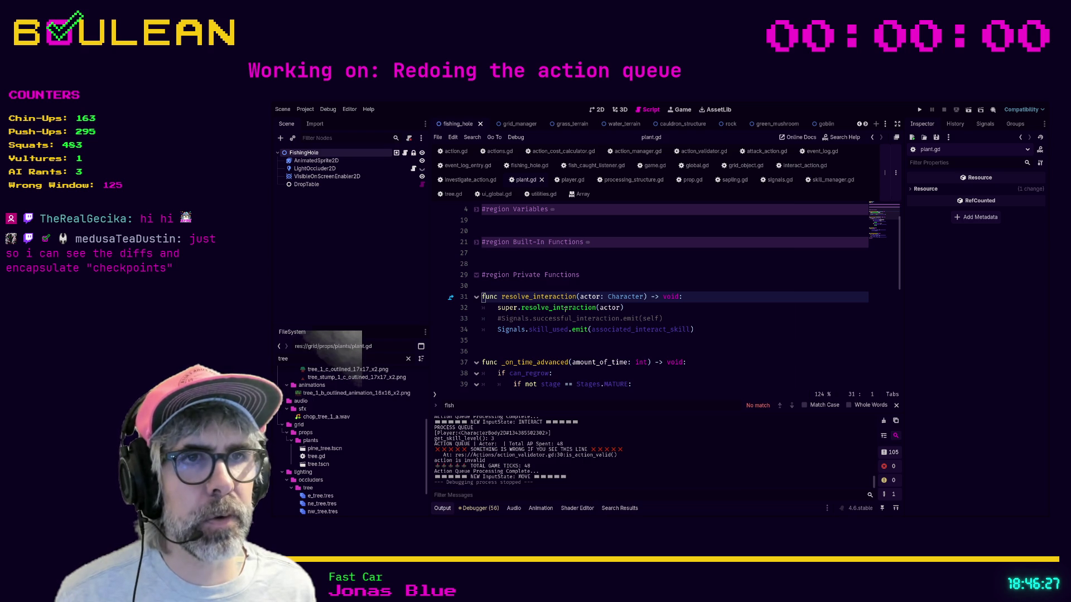
{"action": "left_click", "coordinate": [557, 311]}
{"action": "left_click", "coordinate": [557, 311], "text": "ctrl"}
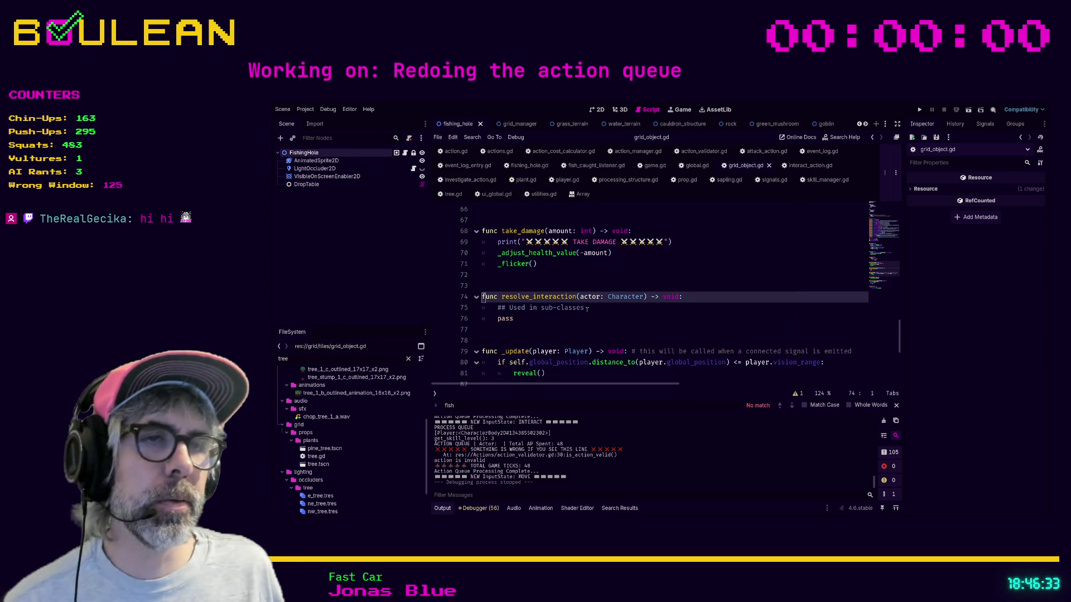
{"action": "scroll", "coordinate": [587, 309], "scroll_direction": "down", "scroll_amount": 2}
{"action": "scroll", "coordinate": [587, 309], "scroll_direction": "down", "scroll_amount": 1}
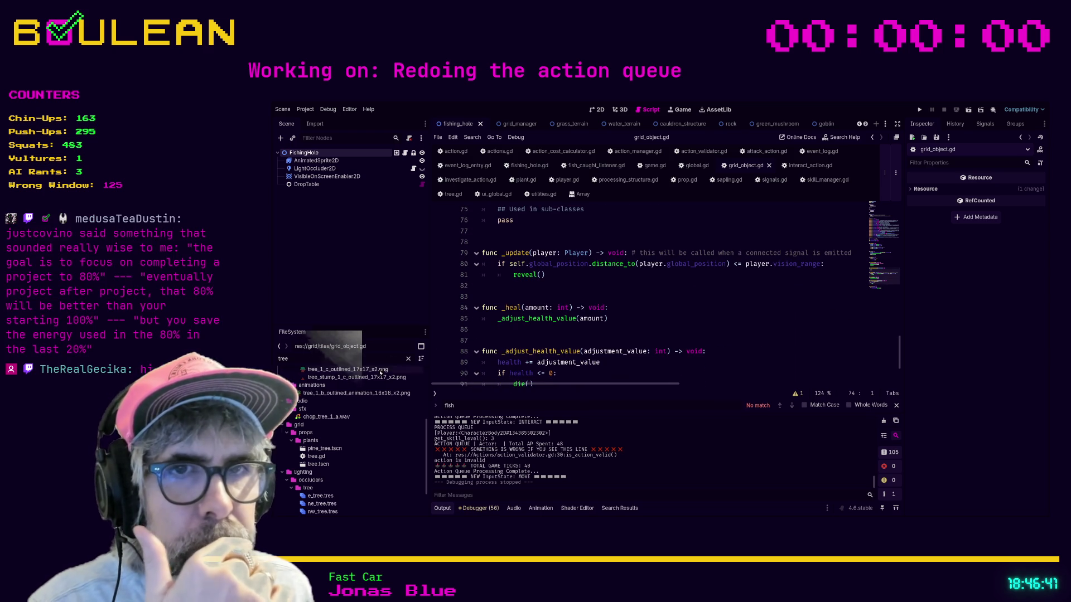
{"action": "scroll", "coordinate": [360, 396], "scroll_direction": "up", "scroll_amount": 2}
{"action": "scroll", "coordinate": [360, 395], "scroll_direction": "up", "scroll_amount": 3}
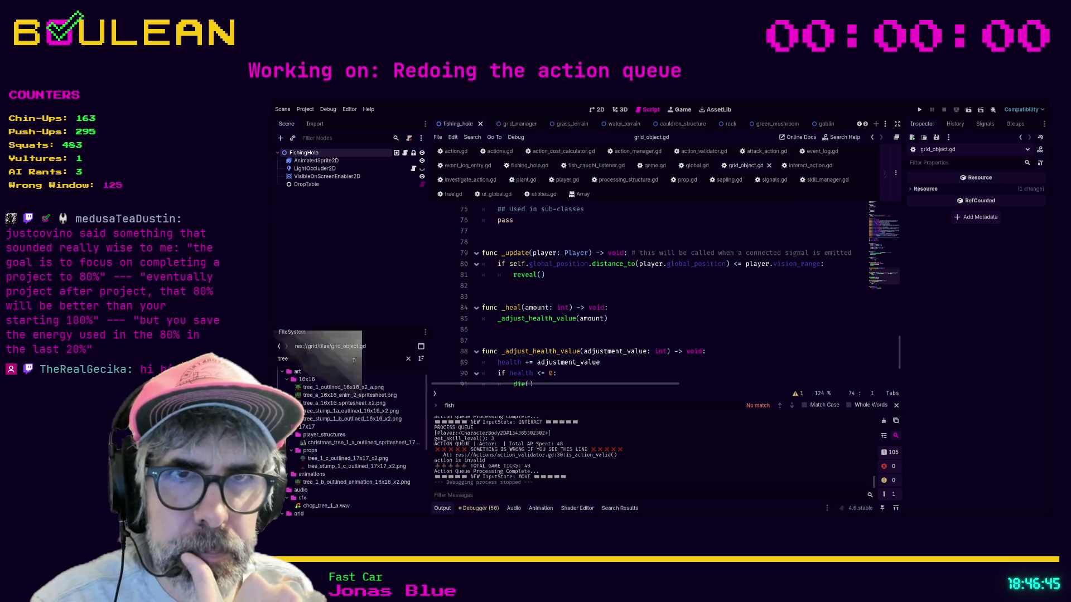
{"action": "key", "text": "BackSpace"}
{"action": "key", "text": "BackSpace"}
{"action": "key", "text": "BackSpace"}
{"action": "type", "text": "listene"}
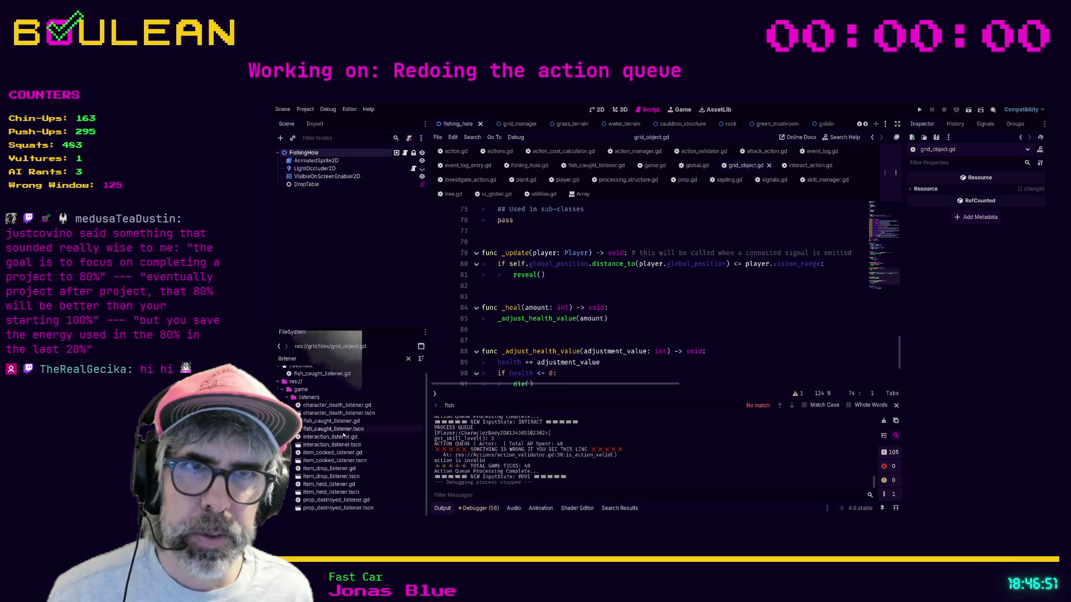
- Open interaction_listener.gd and item_drop_listener.gd and read through the item drop listener
{"action": "double_click", "coordinate": [340, 437]}
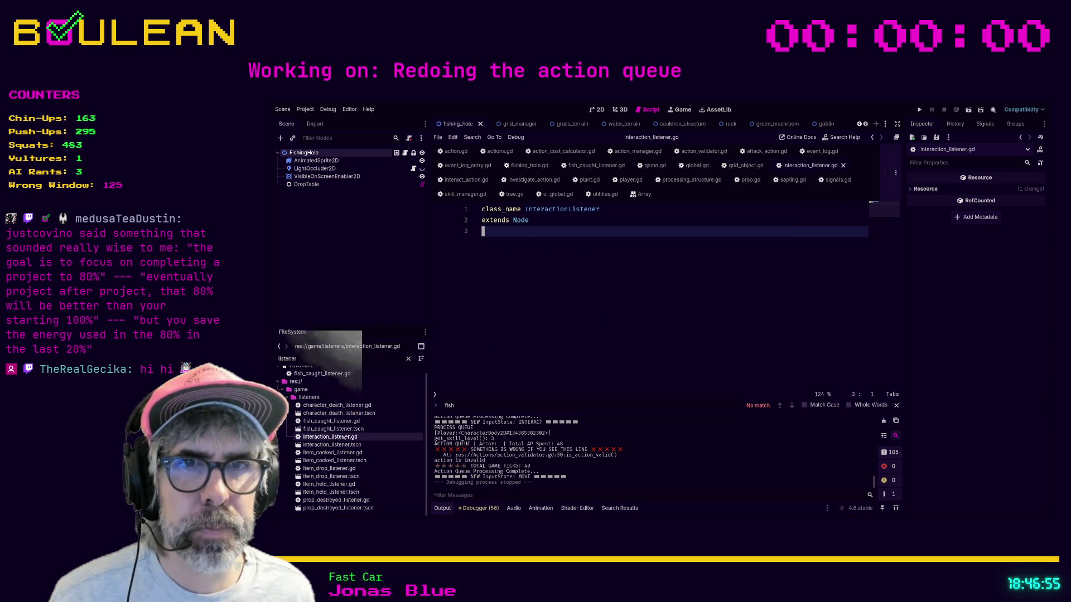
{"action": "double_click", "coordinate": [332, 468]}
{"action": "scroll", "coordinate": [479, 329], "scroll_direction": "up", "scroll_amount": 3}
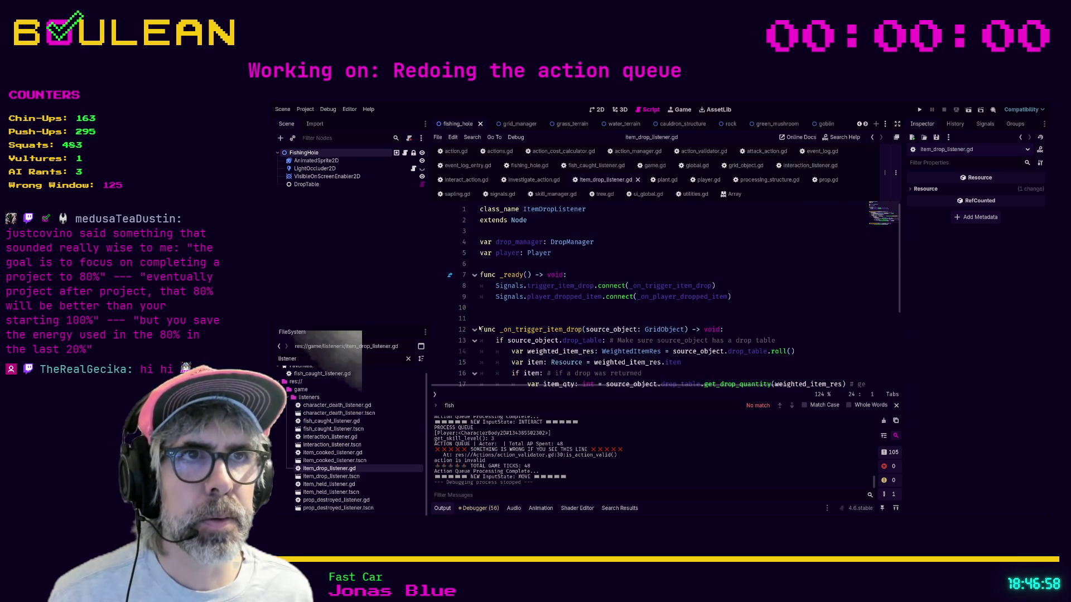
{"action": "left_click", "coordinate": [540, 313]}
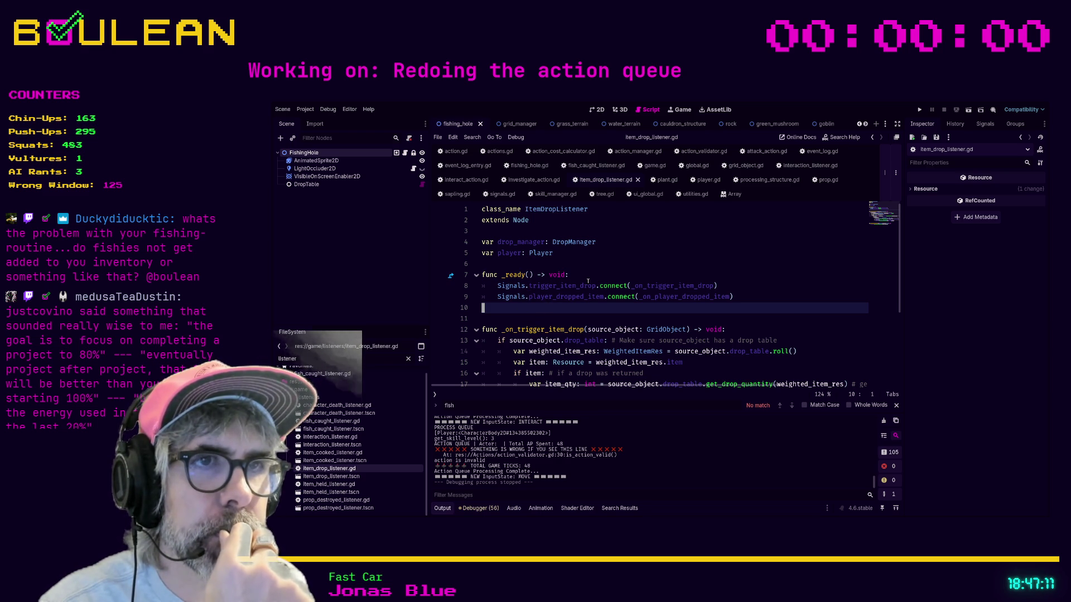
{"action": "scroll", "coordinate": [585, 294], "scroll_direction": "down", "scroll_amount": 1}
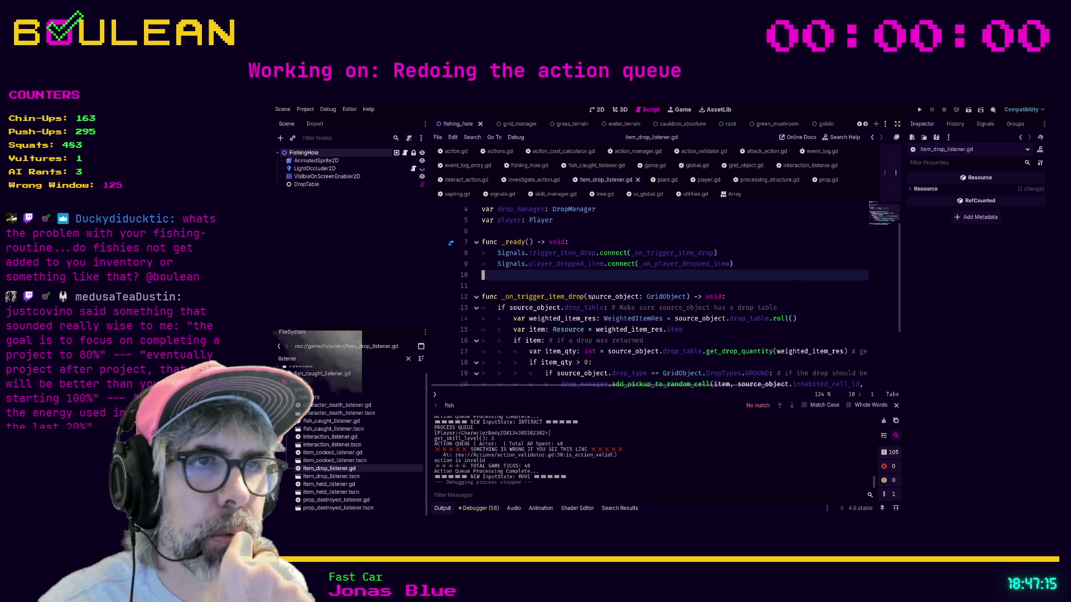
{"action": "scroll", "coordinate": [597, 298], "scroll_direction": "down", "scroll_amount": 1}
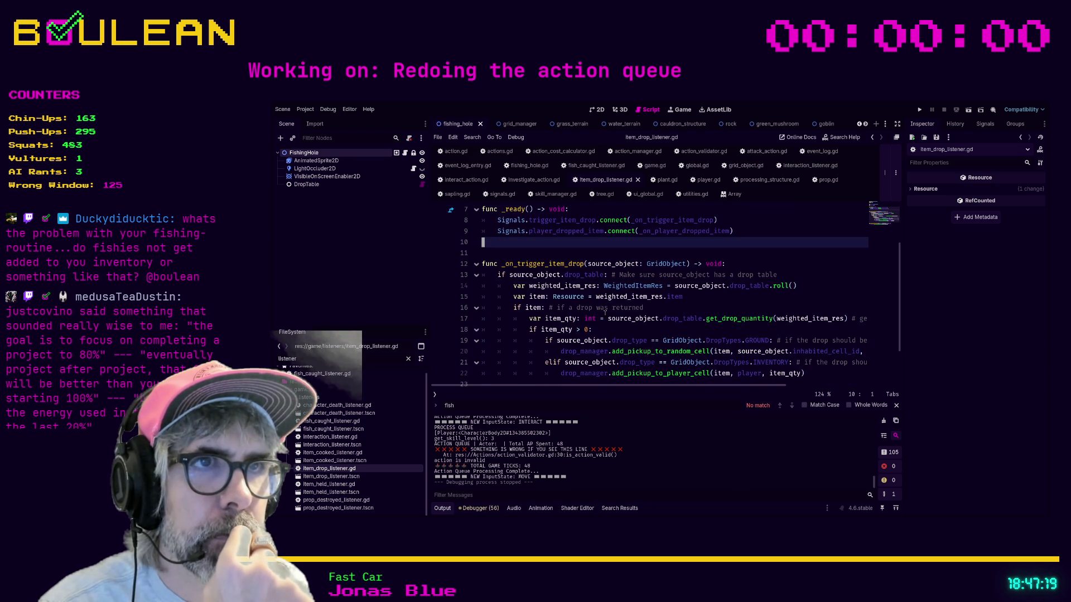
{"action": "scroll", "coordinate": [605, 313], "scroll_direction": "down", "scroll_amount": 1}
{"action": "scroll", "coordinate": [605, 313], "scroll_direction": "up", "scroll_amount": 2}
{"action": "left_click", "coordinate": [598, 284]}
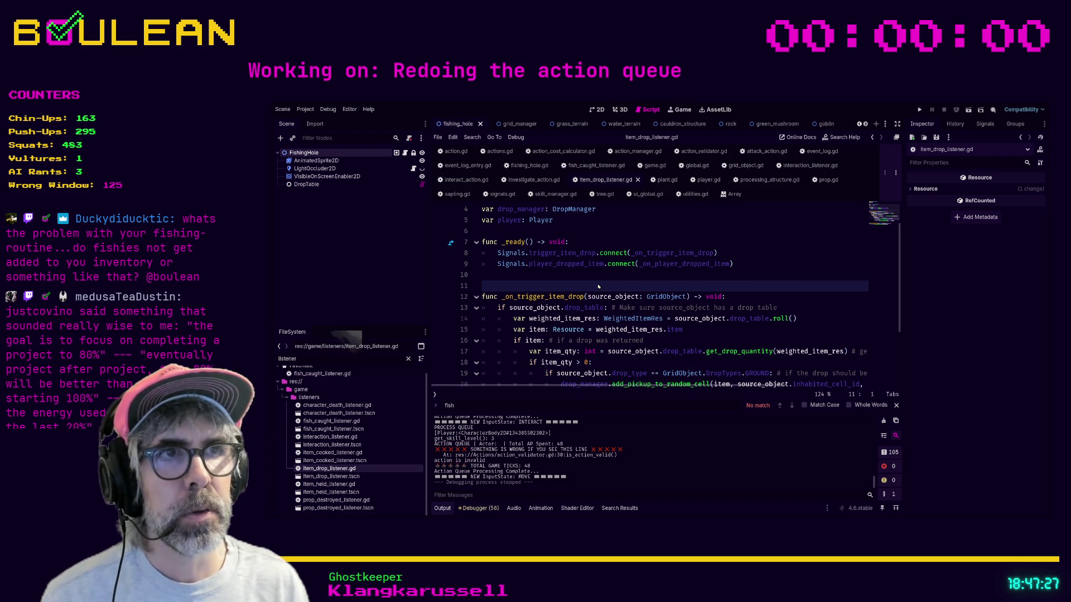
- Search the whole project for trigger_item_drop and go to the first match
{"action": "key", "text": "ctrl+shift+f"}
{"action": "key", "text": "Return"}
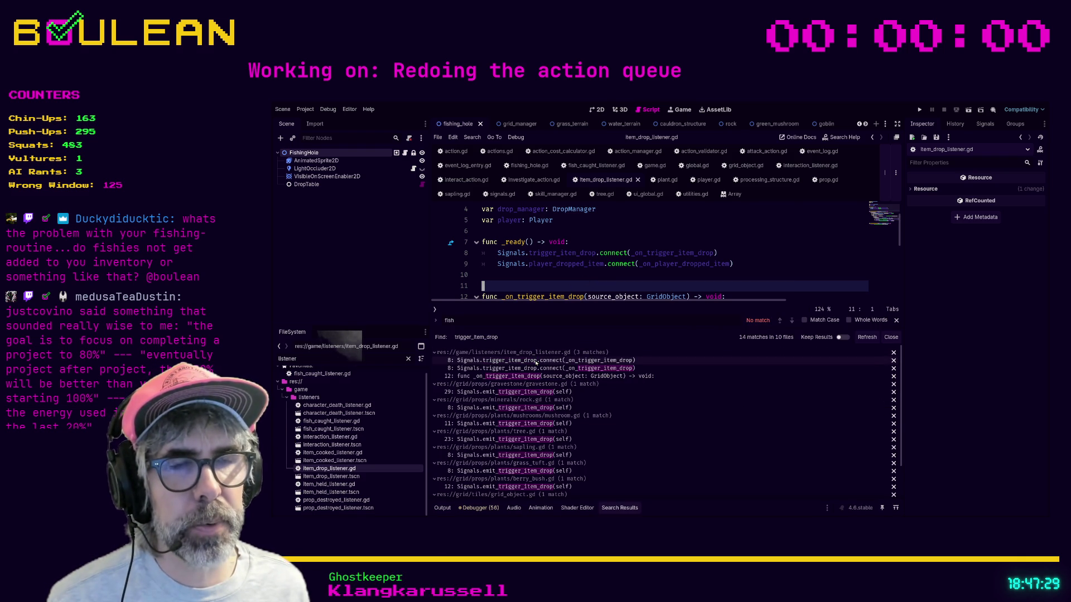
{"action": "left_click", "coordinate": [536, 362]}
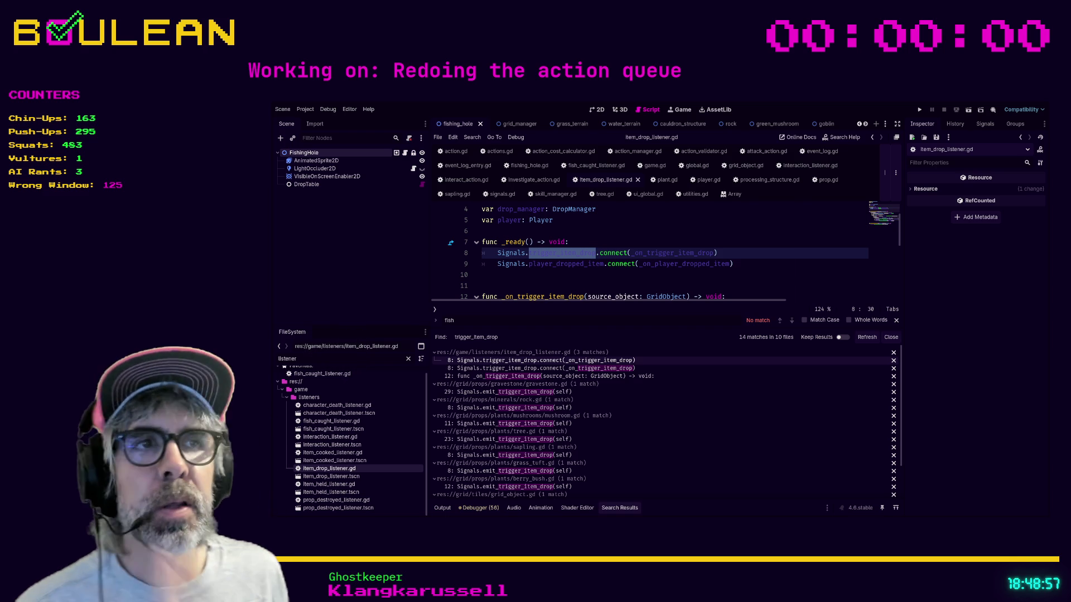
{"action": "left_click", "coordinate": [563, 279]}
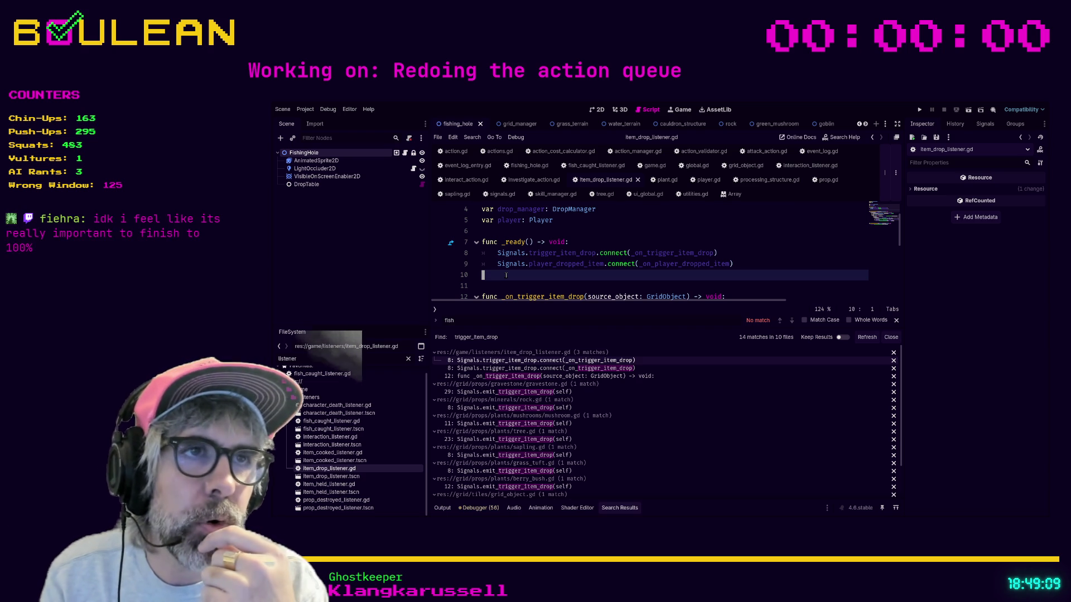
{"action": "key", "text": "F5"}
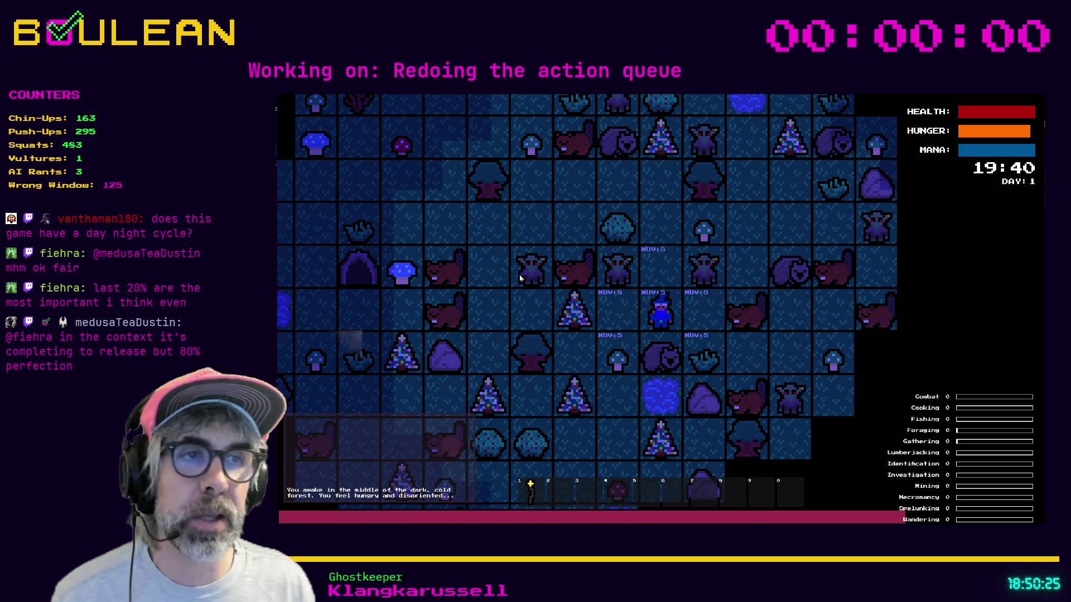
- Step the player one tile down-left, then one tile down, using numpad 1 and 2
{"action": "key", "text": "KP_1"}
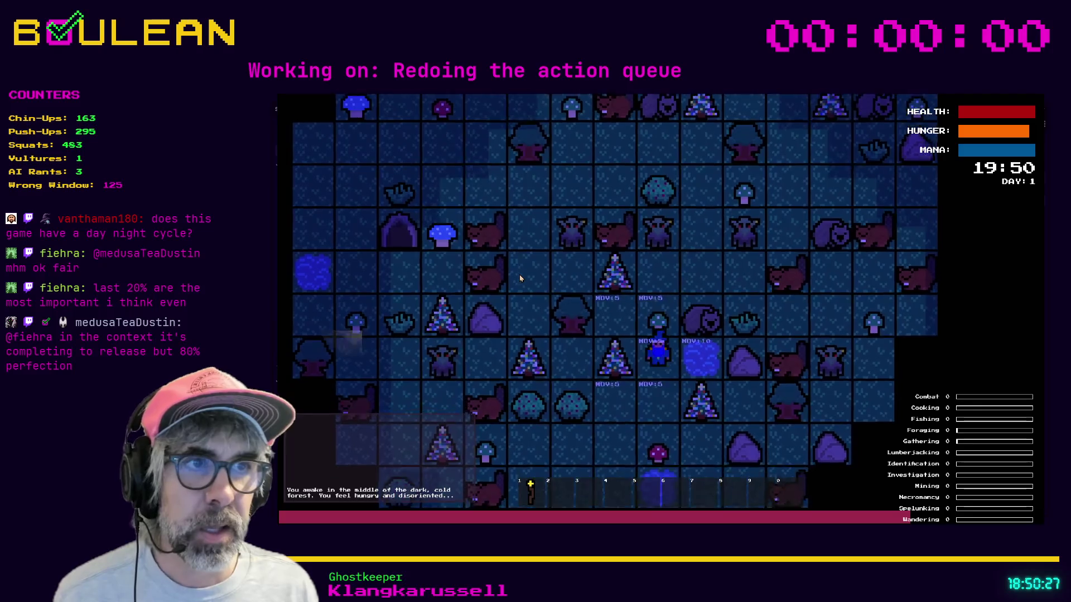
{"action": "key", "text": "KP_2"}
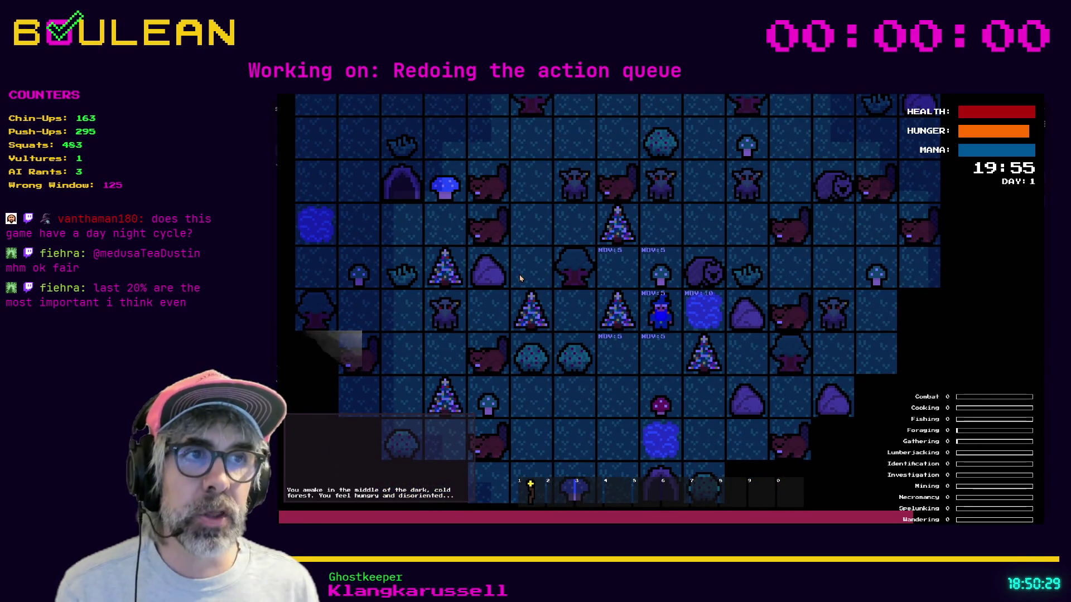